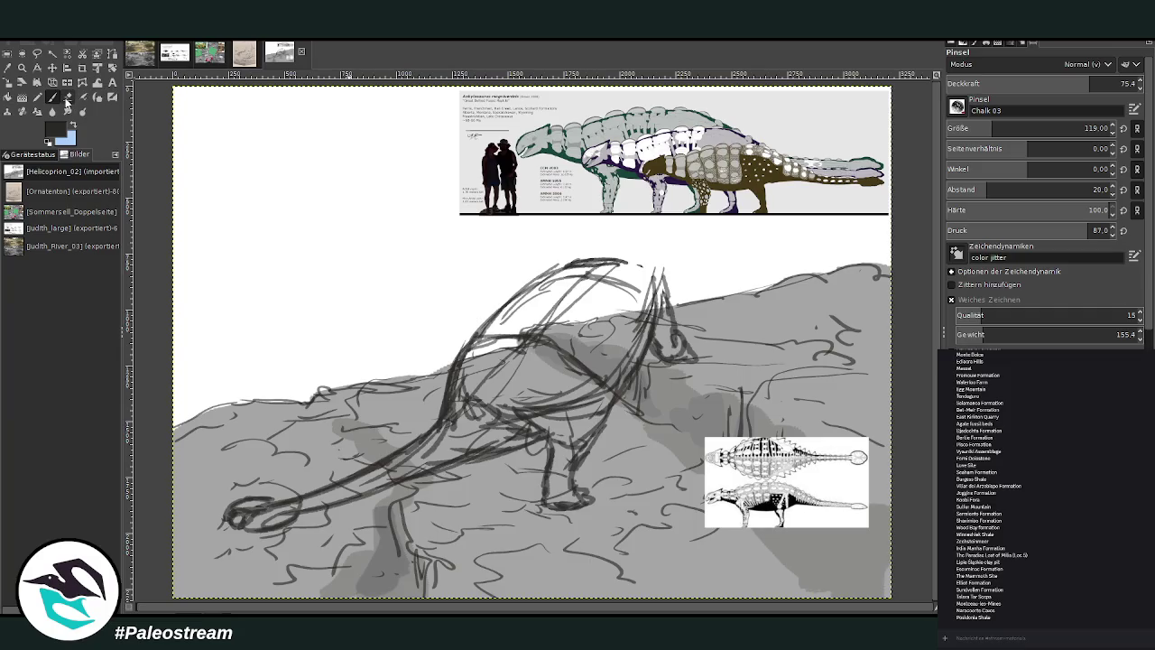
# - Erase the old body strokes and resketch a rising neck and back outline in chalk
pyautogui.click(68, 97)
pyautogui.moveTo(515, 430)
pyautogui.mouseDown()
pyautogui.moveTo(475, 377)
pyautogui.moveTo(499, 350)
pyautogui.moveTo(541, 339)
pyautogui.moveTo(542, 327)
pyautogui.moveTo(478, 316)
pyautogui.moveTo(459, 336)
pyautogui.mouseUp()
pyautogui.click(51, 96)
pyautogui.moveTo(508, 305); pyautogui.dragTo(451, 362)
pyautogui.moveTo(529, 287)
pyautogui.mouseDown()
pyautogui.moveTo(591, 252)
pyautogui.moveTo(454, 356)
pyautogui.moveTo(415, 451)
pyautogui.mouseUp()
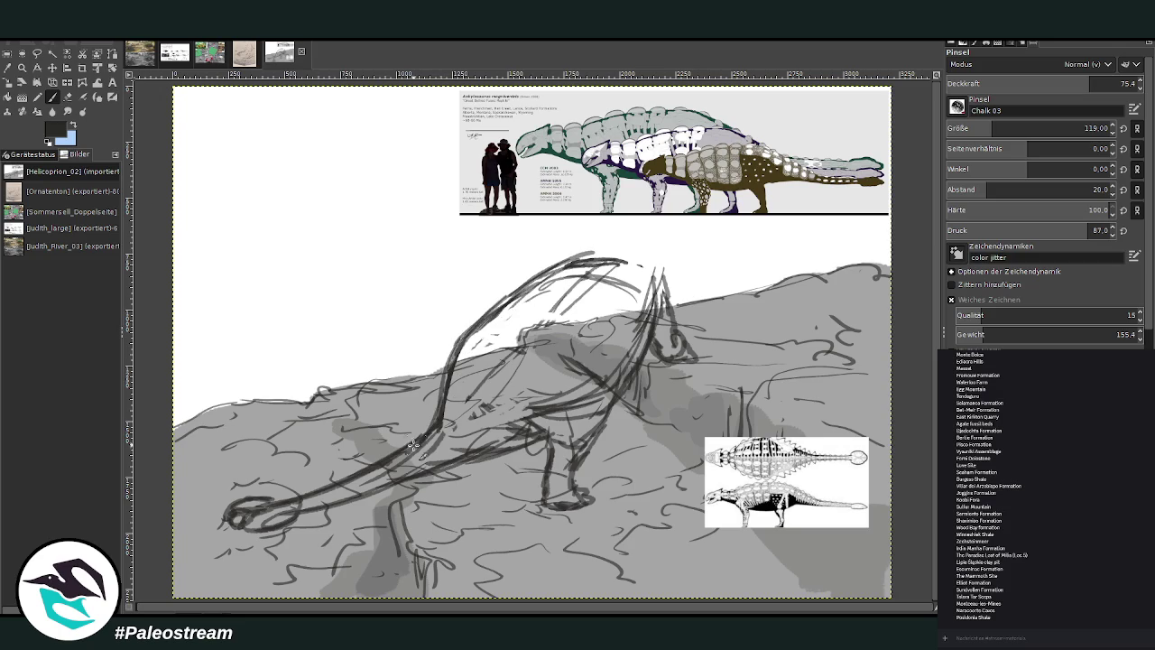
pyautogui.moveTo(458, 370)
pyautogui.mouseDown()
pyautogui.moveTo(428, 430)
pyautogui.moveTo(541, 415)
pyautogui.moveTo(447, 440)
pyautogui.mouseUp()
pyautogui.moveTo(465, 397)
pyautogui.mouseDown()
pyautogui.moveTo(510, 343)
pyautogui.moveTo(578, 388)
pyautogui.moveTo(582, 423)
pyautogui.moveTo(555, 450)
pyautogui.moveTo(553, 484)
pyautogui.mouseUp()
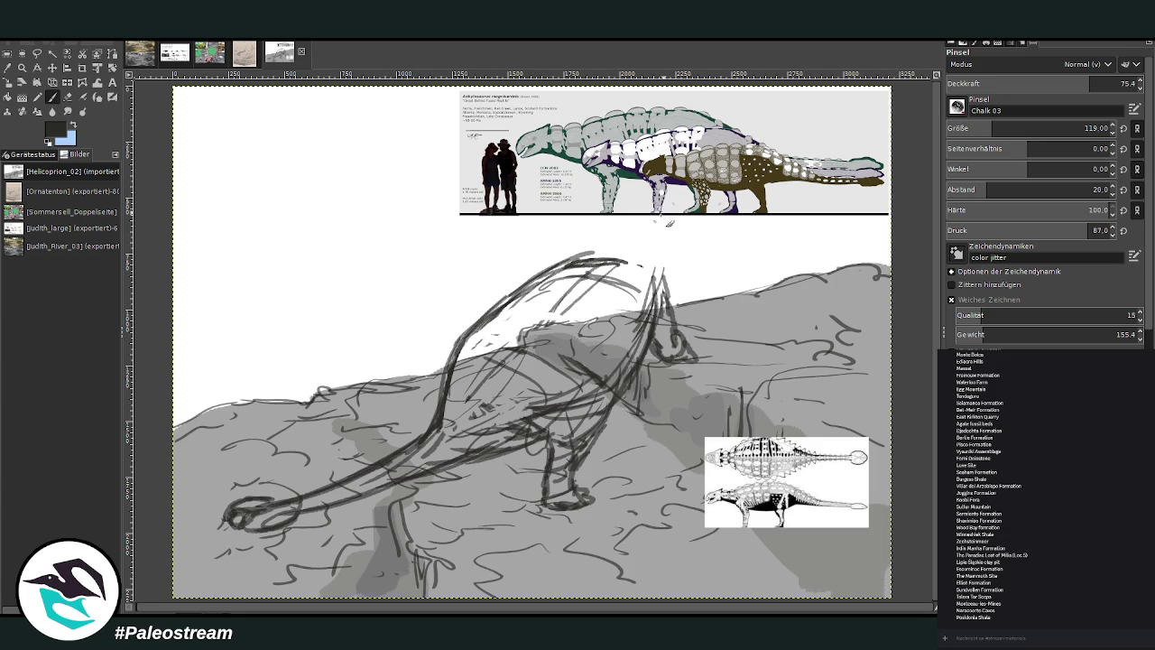
# - Reduce the chalk brush size and reshape the back arch and head with new strokes
pyautogui.moveTo(582, 260)
pyautogui.mouseDown()
pyautogui.moveTo(638, 233)
pyautogui.moveTo(674, 273)
pyautogui.moveTo(650, 329)
pyautogui.mouseUp()
pyautogui.moveTo(670, 269)
pyautogui.mouseDown()
pyautogui.moveTo(666, 316)
pyautogui.moveTo(647, 336)
pyautogui.mouseUp()
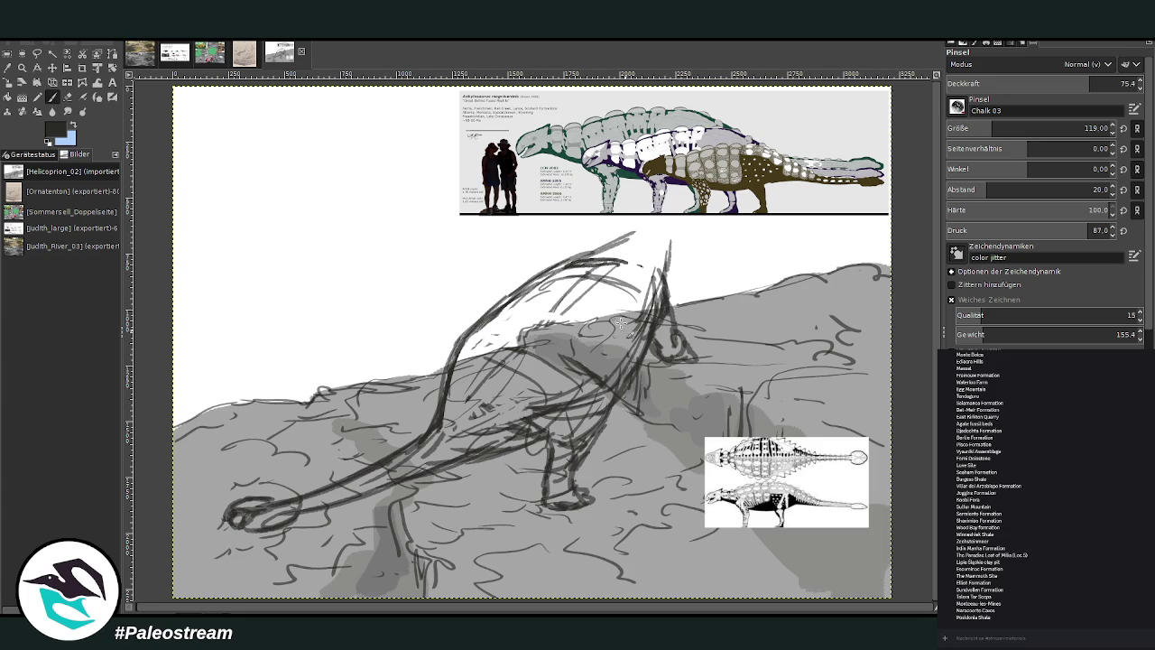
pyautogui.write('18')
pyautogui.moveTo(676, 359); pyautogui.dragTo(708, 366)
pyautogui.moveTo(611, 244)
pyautogui.mouseDown()
pyautogui.moveTo(634, 219)
pyautogui.moveTo(582, 255)
pyautogui.mouseUp()
pyautogui.moveTo(670, 233)
pyautogui.mouseDown()
pyautogui.moveTo(676, 289)
pyautogui.moveTo(640, 217)
pyautogui.mouseUp()
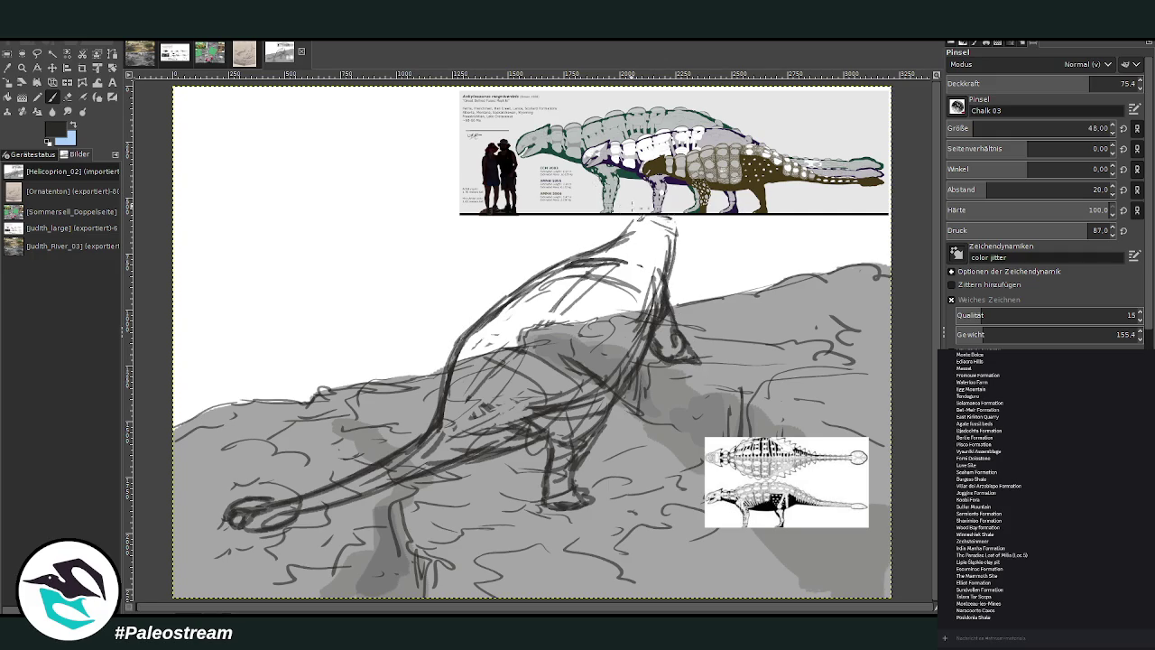
# - Move the size-chart reference layer over to the right side of the canvas
pyautogui.click(53, 68)
pyautogui.moveTo(573, 156)
pyautogui.mouseDown()
pyautogui.moveTo(672, 122)
pyautogui.moveTo(746, 291)
pyautogui.mouseUp()
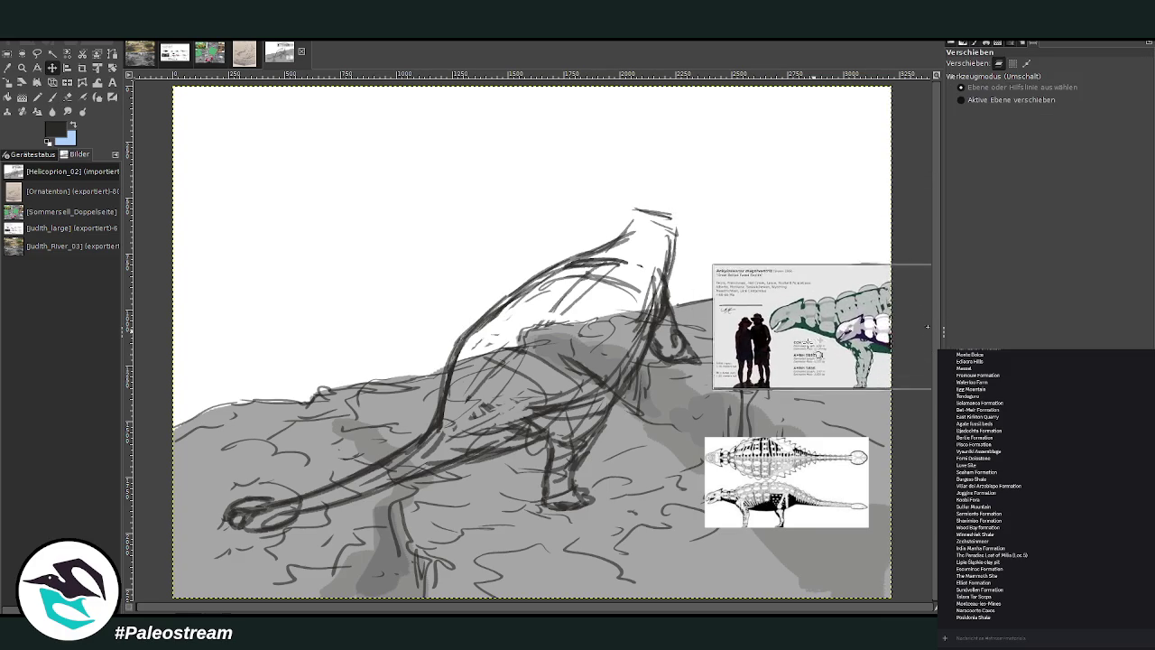
pyautogui.click(52, 96)
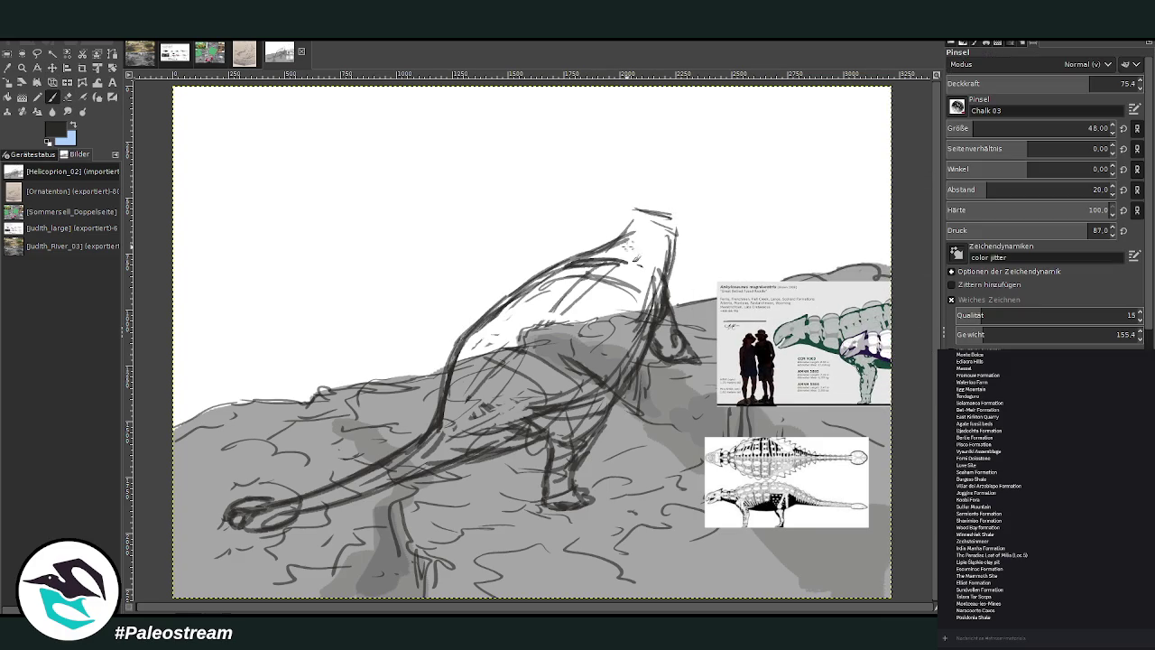
# - Sketch the dinosaur's head on top of the raised neck with chalk strokes
pyautogui.moveTo(543, 302)
pyautogui.mouseDown()
pyautogui.moveTo(514, 411)
pyautogui.moveTo(600, 413)
pyautogui.mouseUp()
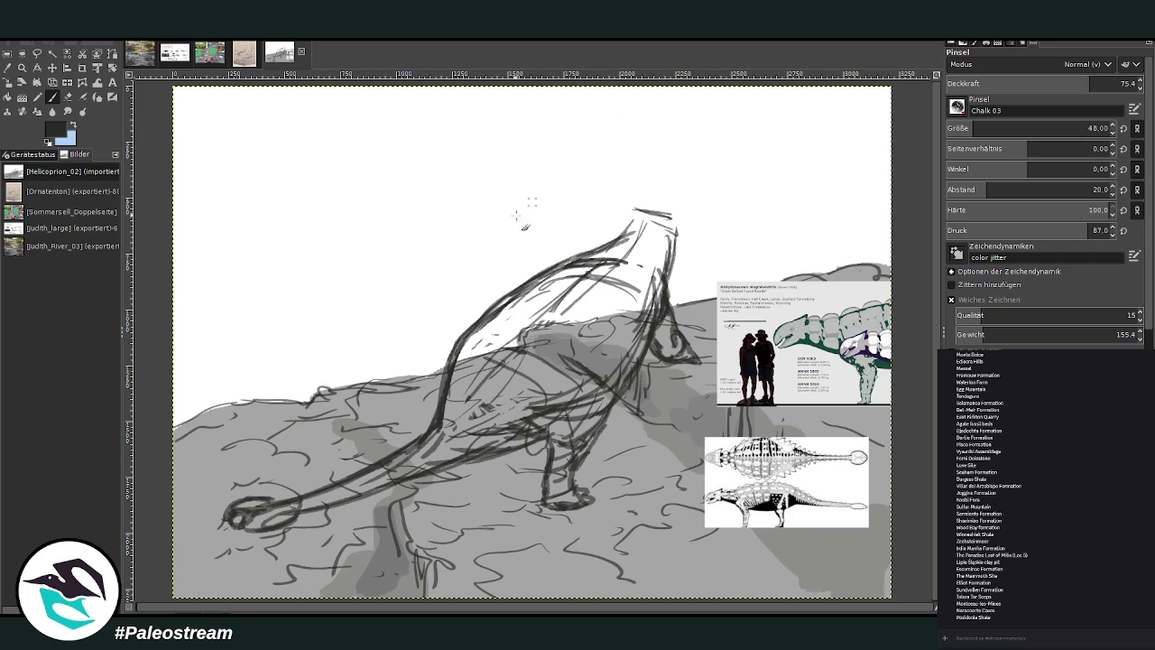
pyautogui.moveTo(659, 213); pyautogui.dragTo(692, 210)
pyautogui.moveTo(668, 264)
pyautogui.mouseDown()
pyautogui.moveTo(632, 244)
pyautogui.moveTo(596, 267)
pyautogui.moveTo(594, 253)
pyautogui.mouseUp()
pyautogui.moveTo(659, 222)
pyautogui.mouseDown()
pyautogui.moveTo(624, 235)
pyautogui.moveTo(676, 231)
pyautogui.moveTo(677, 210)
pyautogui.moveTo(685, 237)
pyautogui.mouseUp()
pyautogui.moveTo(636, 206)
pyautogui.mouseDown()
pyautogui.moveTo(686, 186)
pyautogui.moveTo(700, 196)
pyautogui.moveTo(683, 211)
pyautogui.mouseUp()
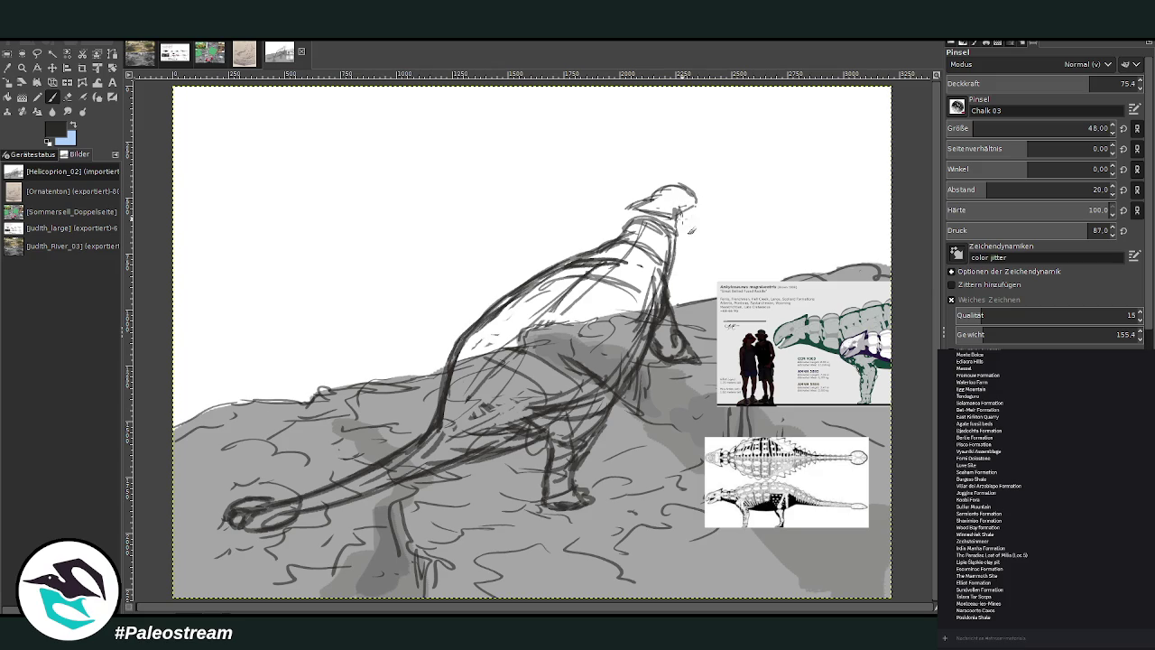
pyautogui.moveTo(650, 219)
pyautogui.mouseDown()
pyautogui.moveTo(628, 209)
pyautogui.moveTo(640, 219)
pyautogui.mouseUp()
pyautogui.moveTo(645, 193)
pyautogui.mouseDown()
pyautogui.moveTo(693, 193)
pyautogui.moveTo(706, 206)
pyautogui.mouseUp()
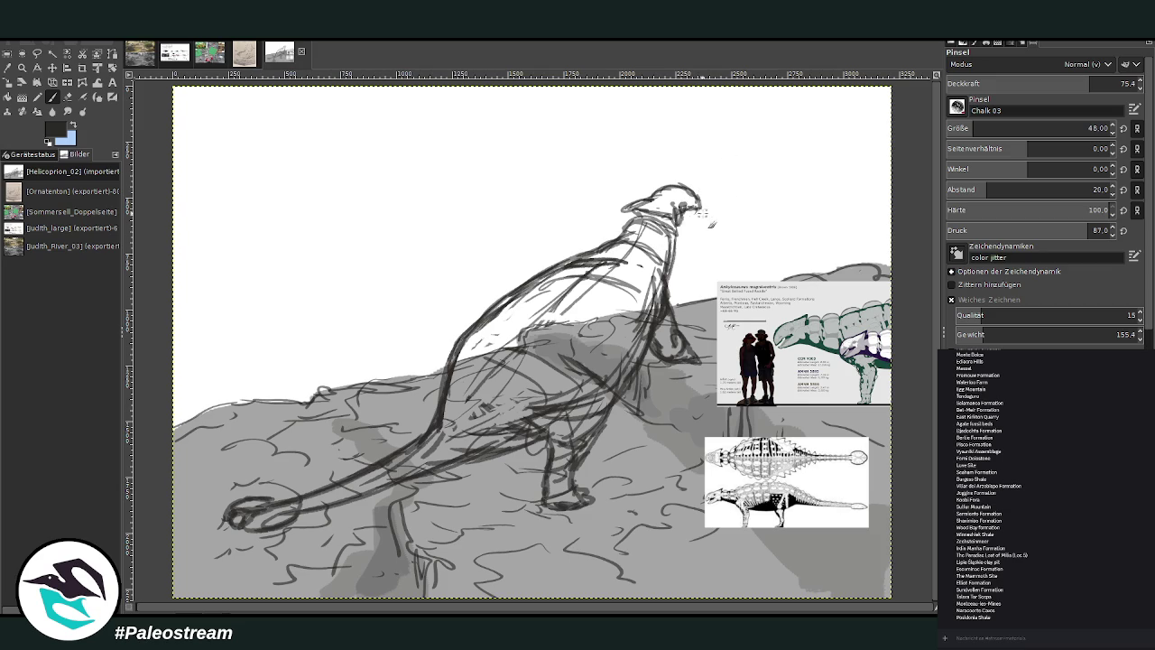
pyautogui.moveTo(698, 214); pyautogui.dragTo(675, 245)
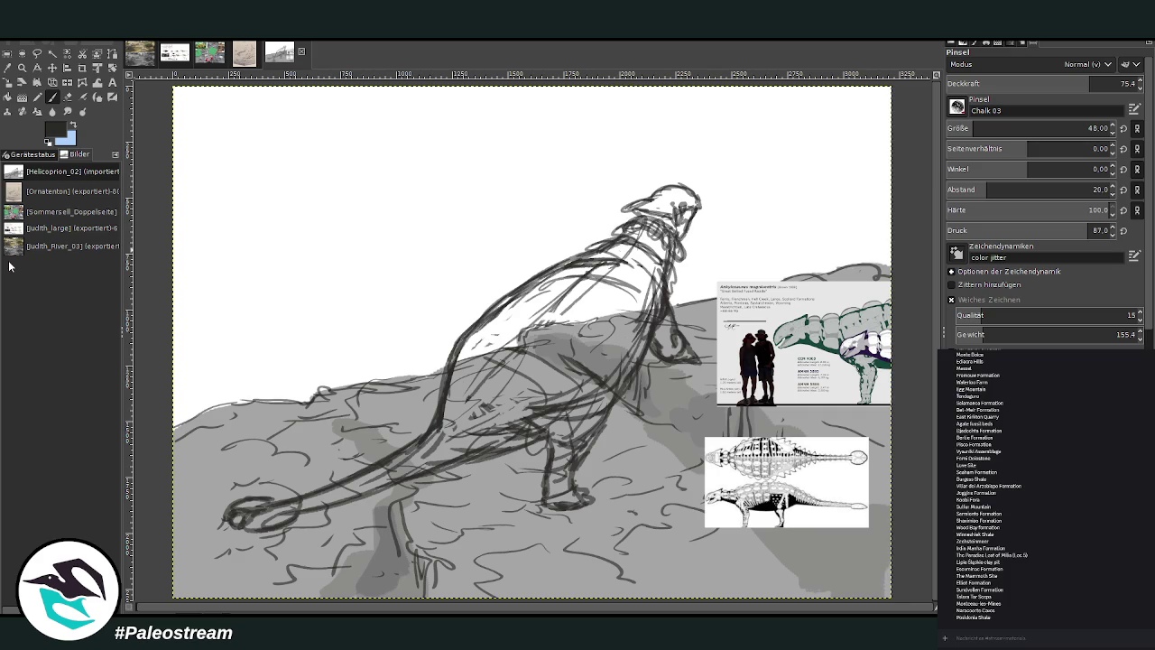
# - Hatch dark chalk contours across the belly, back and flank of the torso
pyautogui.moveTo(599, 382)
pyautogui.mouseDown()
pyautogui.moveTo(529, 322)
pyautogui.moveTo(488, 327)
pyautogui.moveTo(521, 299)
pyautogui.mouseUp()
pyautogui.moveTo(617, 311); pyautogui.dragTo(589, 281)
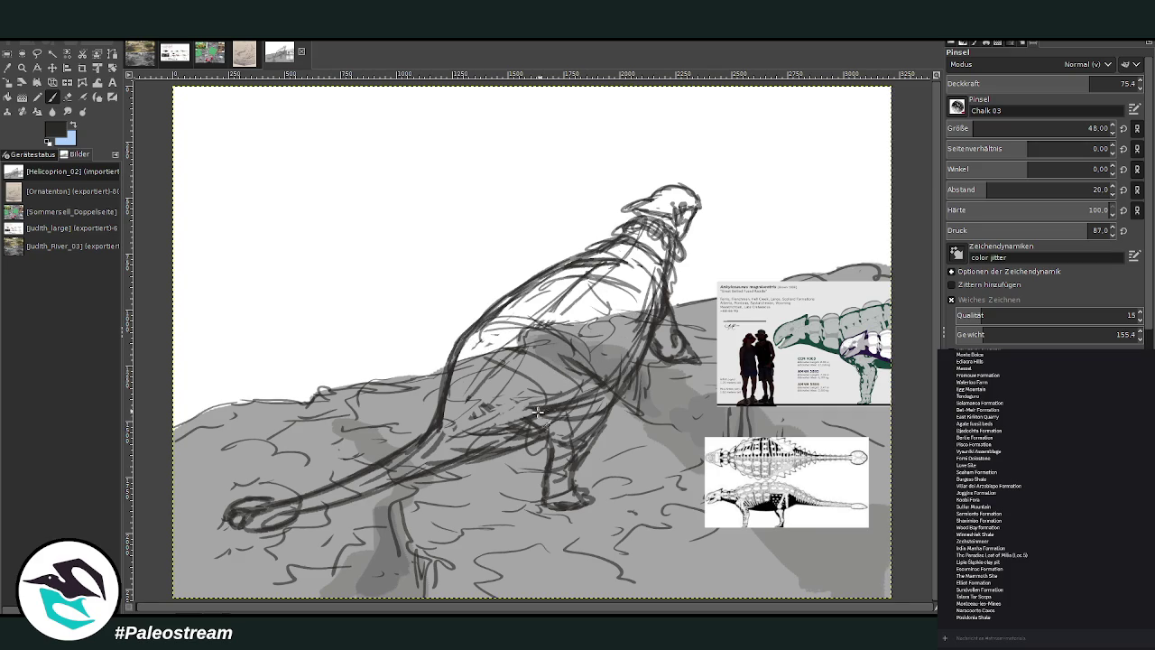
pyautogui.moveTo(519, 411)
pyautogui.mouseDown()
pyautogui.moveTo(601, 368)
pyautogui.moveTo(594, 342)
pyautogui.mouseUp()
pyautogui.moveTo(609, 397)
pyautogui.mouseDown()
pyautogui.moveTo(493, 315)
pyautogui.moveTo(456, 351)
pyautogui.mouseUp()
pyautogui.moveTo(487, 305); pyautogui.dragTo(457, 356)
pyautogui.moveTo(507, 326)
pyautogui.mouseDown()
pyautogui.moveTo(606, 335)
pyautogui.moveTo(624, 388)
pyautogui.mouseUp()
pyautogui.moveTo(609, 347)
pyautogui.mouseDown()
pyautogui.moveTo(614, 404)
pyautogui.moveTo(506, 311)
pyautogui.mouseUp()
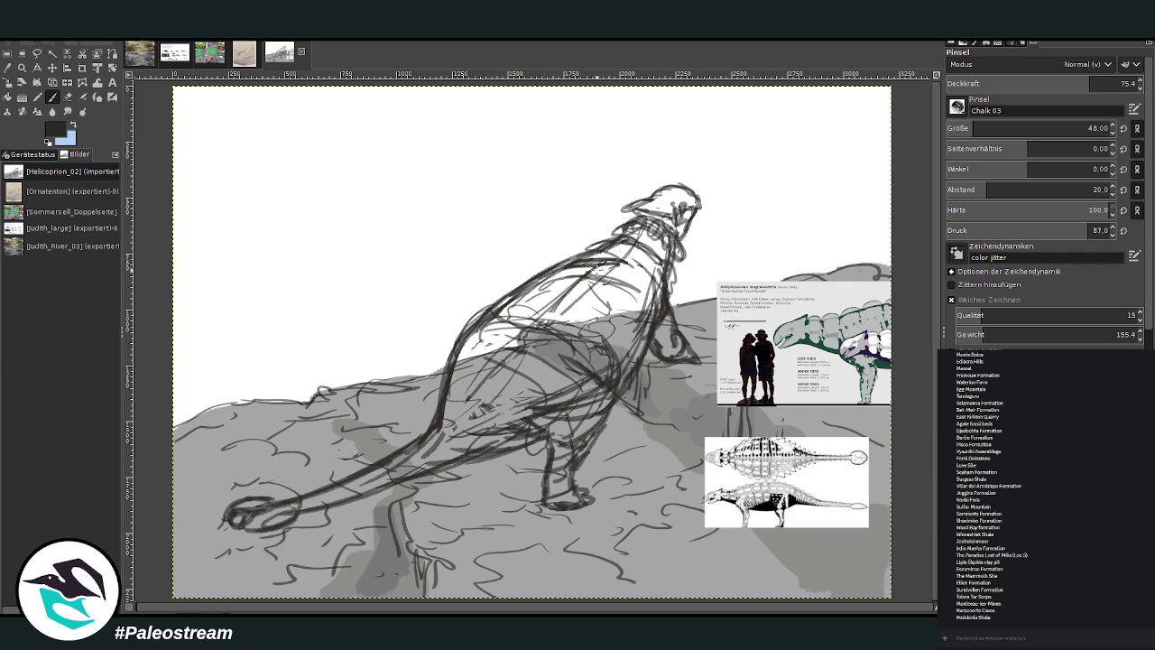
pyautogui.moveTo(592, 269)
pyautogui.mouseDown()
pyautogui.moveTo(643, 310)
pyautogui.moveTo(654, 265)
pyautogui.moveTo(588, 269)
pyautogui.mouseUp()
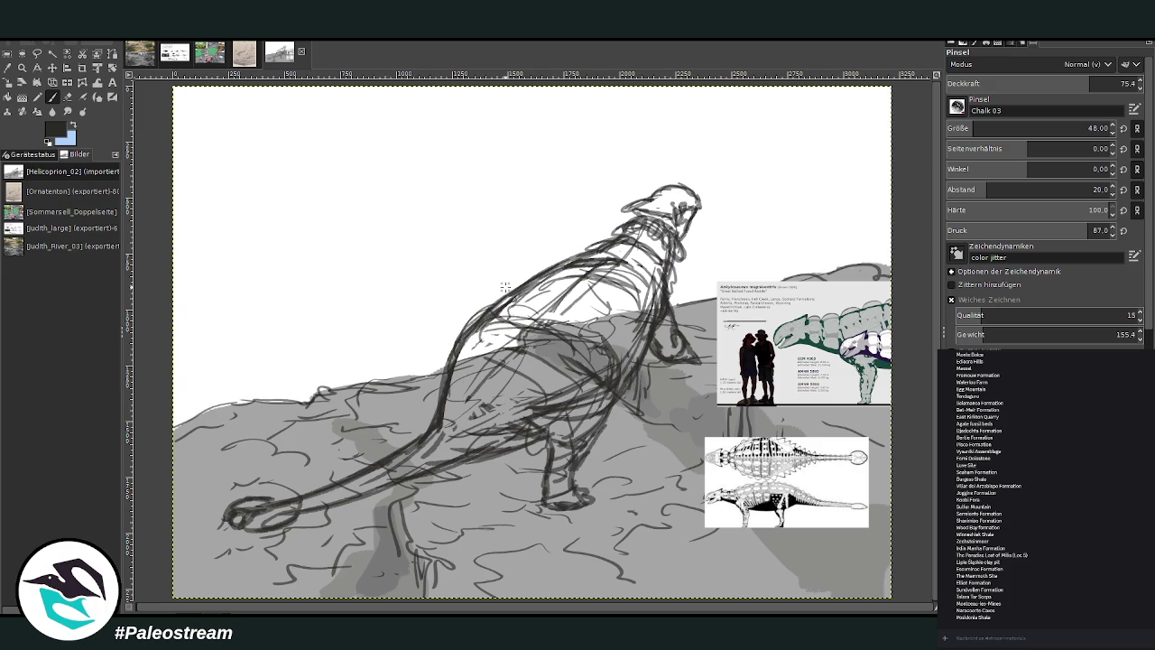
pyautogui.click(67, 96)
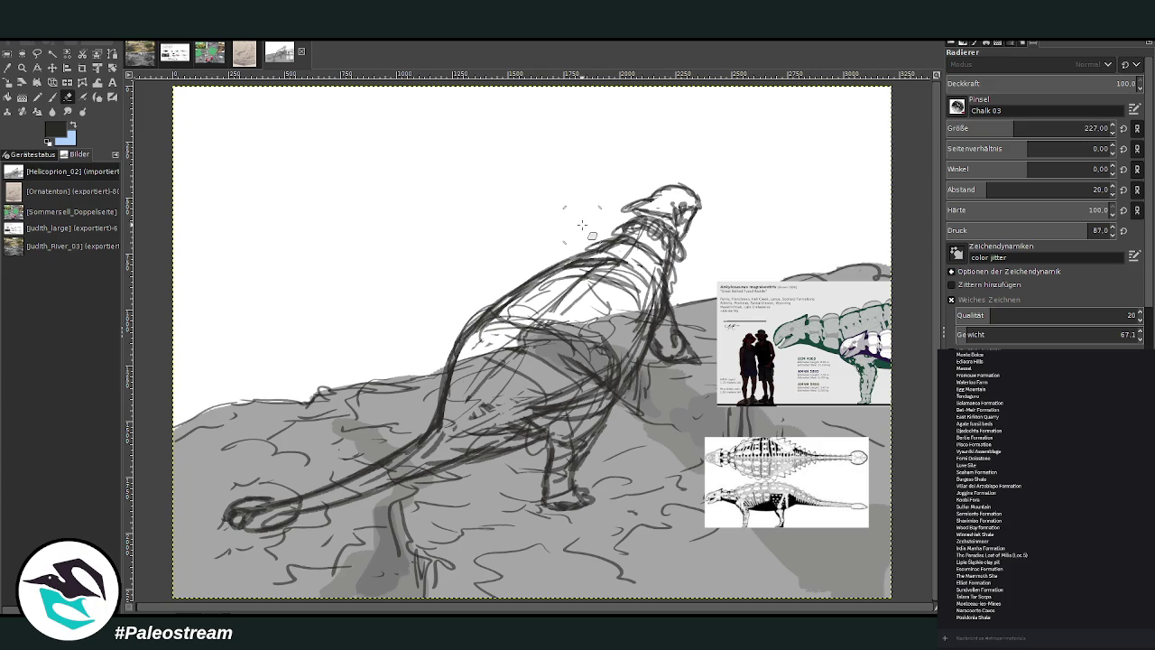
# - Erase the old neck area and redraw an upward-pointing head and neck outline
pyautogui.moveTo(612, 223)
pyautogui.mouseDown()
pyautogui.moveTo(664, 263)
pyautogui.moveTo(696, 258)
pyautogui.moveTo(658, 186)
pyautogui.moveTo(666, 260)
pyautogui.mouseUp()
pyautogui.press('p')
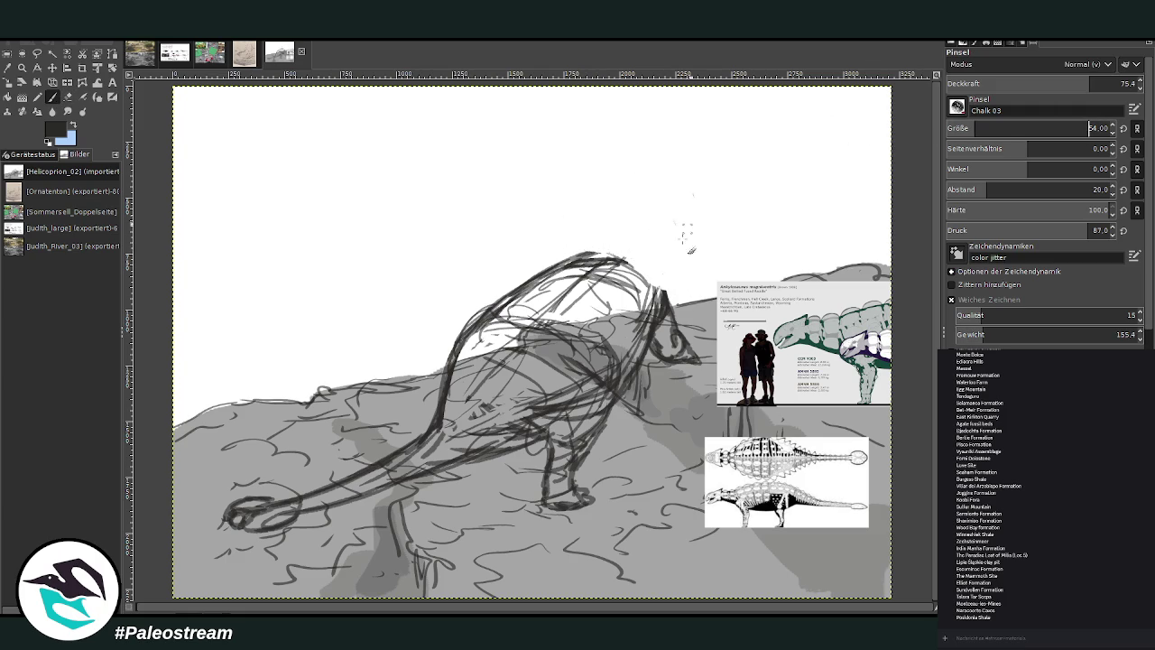
pyautogui.moveTo(664, 303)
pyautogui.mouseDown()
pyautogui.moveTo(657, 248)
pyautogui.moveTo(635, 258)
pyautogui.moveTo(597, 231)
pyautogui.moveTo(634, 237)
pyautogui.moveTo(636, 195)
pyautogui.moveTo(661, 227)
pyautogui.moveTo(672, 289)
pyautogui.mouseUp()
pyautogui.moveTo(616, 245)
pyautogui.mouseDown()
pyautogui.moveTo(599, 211)
pyautogui.moveTo(567, 261)
pyautogui.mouseUp()
pyautogui.moveTo(663, 224)
pyautogui.mouseDown()
pyautogui.moveTo(625, 206)
pyautogui.moveTo(623, 184)
pyautogui.moveTo(642, 171)
pyautogui.moveTo(670, 237)
pyautogui.moveTo(643, 206)
pyautogui.mouseUp()
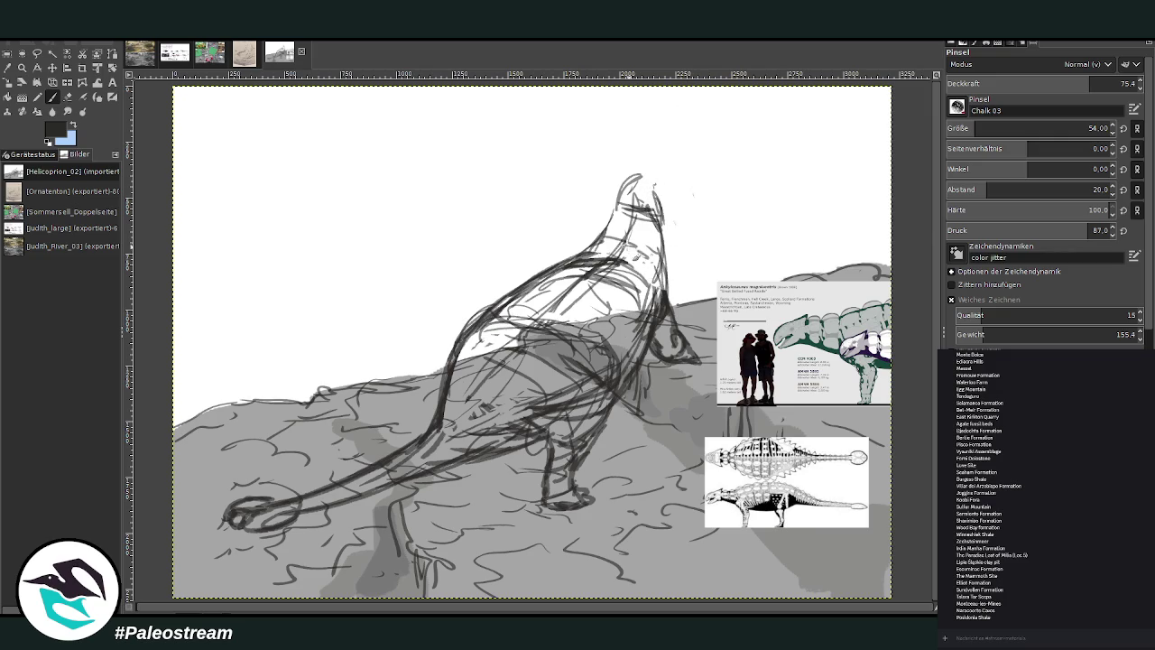
pyautogui.moveTo(624, 234)
pyautogui.mouseDown()
pyautogui.moveTo(651, 249)
pyautogui.moveTo(614, 208)
pyautogui.moveTo(670, 233)
pyautogui.mouseUp()
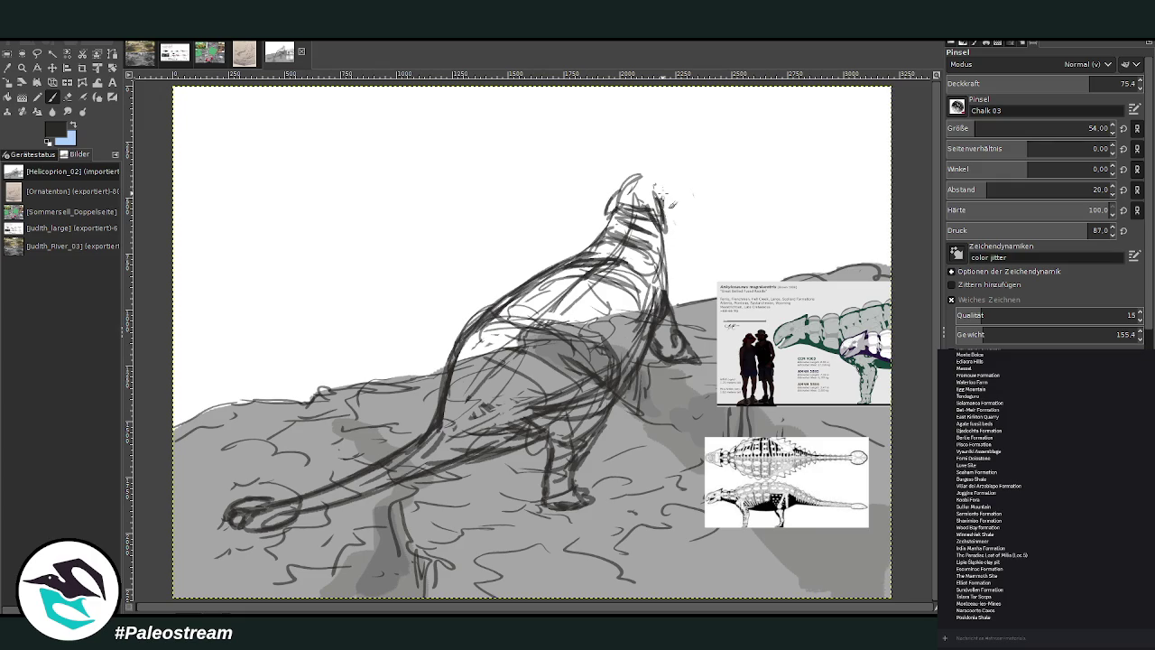
pyautogui.moveTo(643, 185)
pyautogui.mouseDown()
pyautogui.moveTo(623, 171)
pyautogui.moveTo(636, 161)
pyautogui.moveTo(664, 181)
pyautogui.moveTo(620, 191)
pyautogui.moveTo(622, 207)
pyautogui.mouseUp()
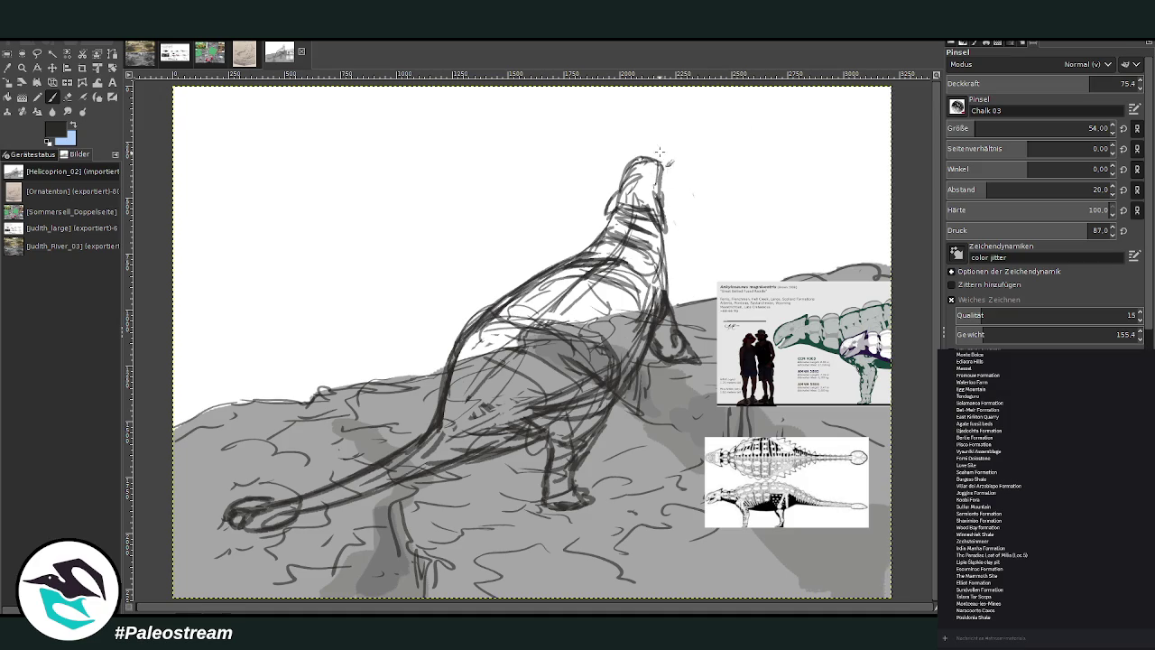
# - Raise brush opacity to 89.9, mark the muzzle, and lighten lines across the neck
pyautogui.click(1122, 83)
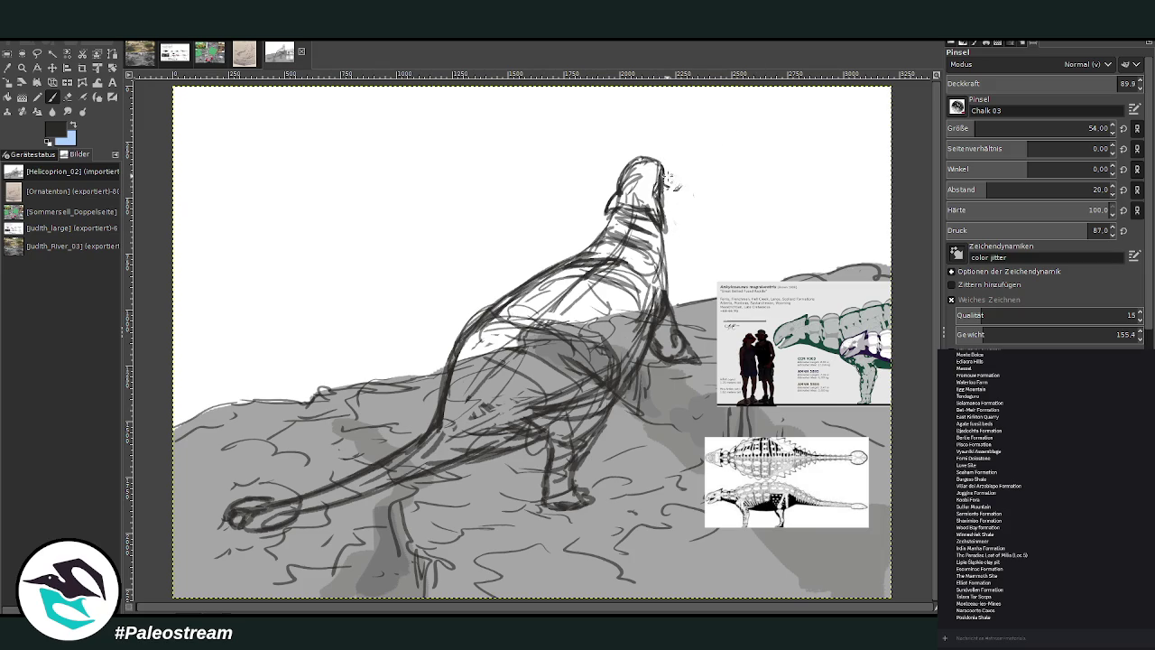
pyautogui.moveTo(666, 180)
pyautogui.mouseDown()
pyautogui.moveTo(679, 190)
pyautogui.moveTo(672, 213)
pyautogui.moveTo(665, 181)
pyautogui.moveTo(691, 191)
pyautogui.moveTo(659, 233)
pyautogui.mouseUp()
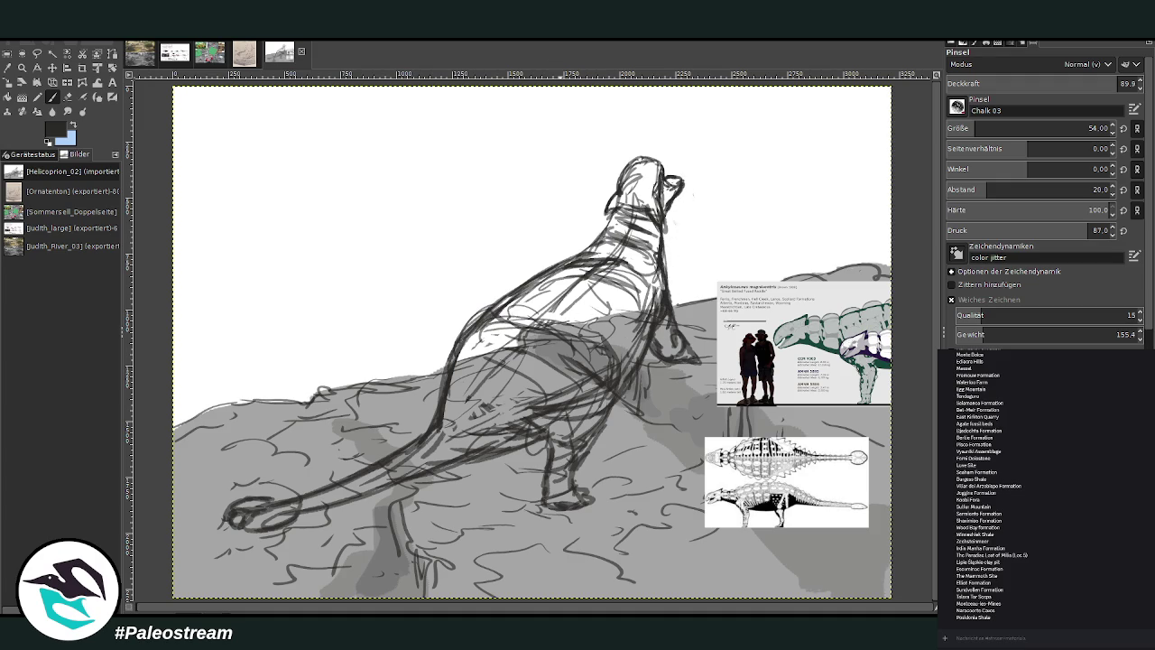
pyautogui.click(68, 97)
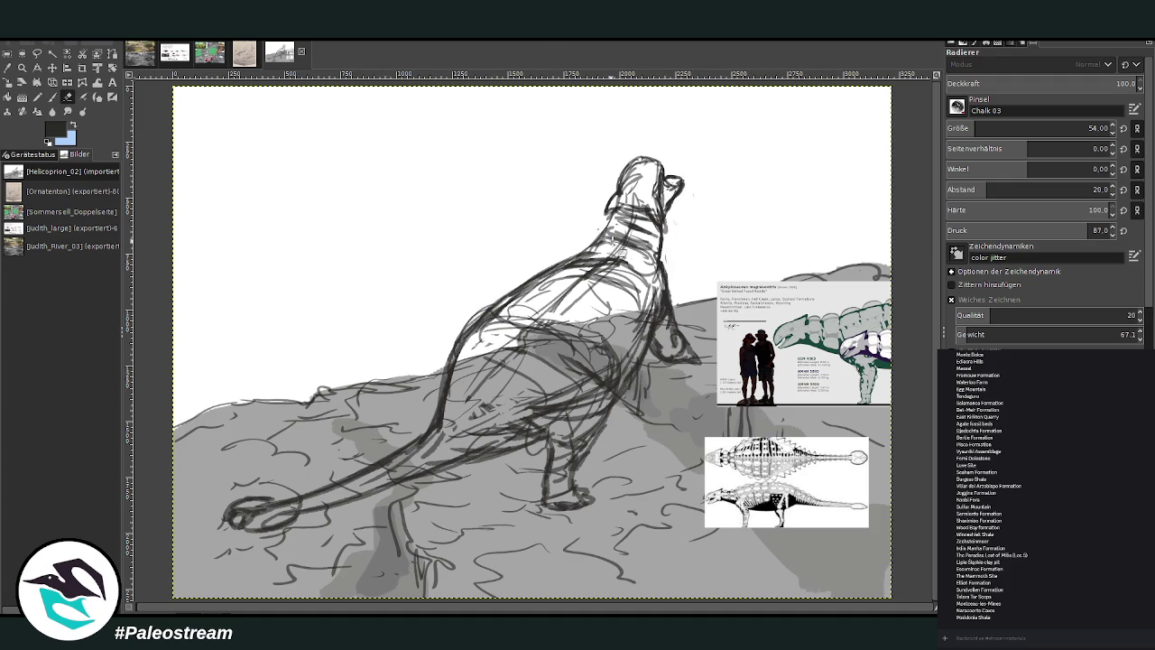
pyautogui.moveTo(637, 254)
pyautogui.mouseDown()
pyautogui.moveTo(610, 242)
pyautogui.moveTo(613, 227)
pyautogui.mouseUp()
pyautogui.click(52, 96)
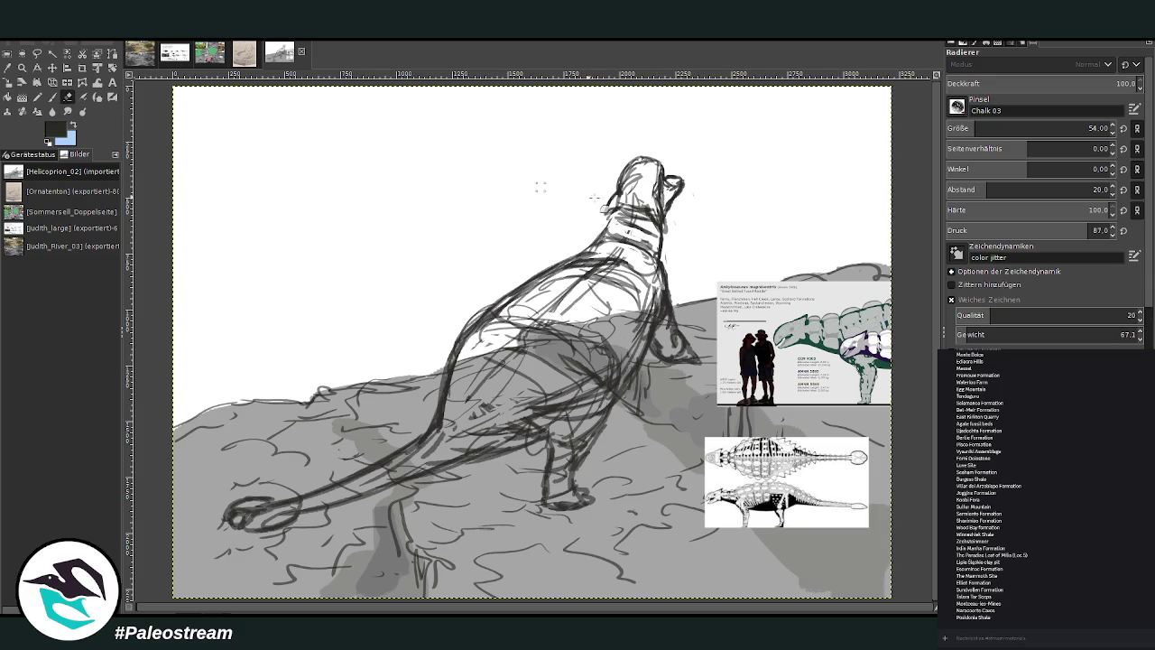
# - Lighten the strokes under the chin and redraw them with fresh chalk
pyautogui.click(68, 96)
pyautogui.moveTo(673, 287)
pyautogui.mouseDown()
pyautogui.moveTo(682, 348)
pyautogui.moveTo(670, 316)
pyautogui.moveTo(677, 330)
pyautogui.mouseUp()
pyautogui.click(52, 97)
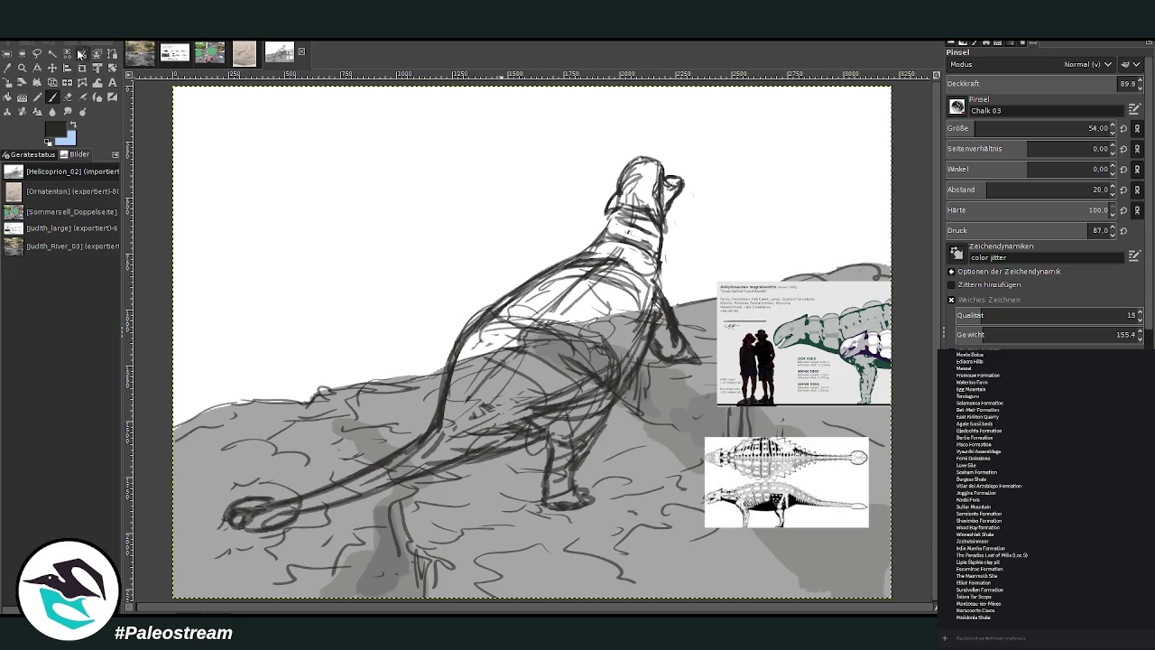
pyautogui.click(68, 96)
pyautogui.moveTo(669, 300)
pyautogui.mouseDown()
pyautogui.moveTo(676, 338)
pyautogui.moveTo(665, 350)
pyautogui.moveTo(670, 314)
pyautogui.moveTo(696, 346)
pyautogui.mouseUp()
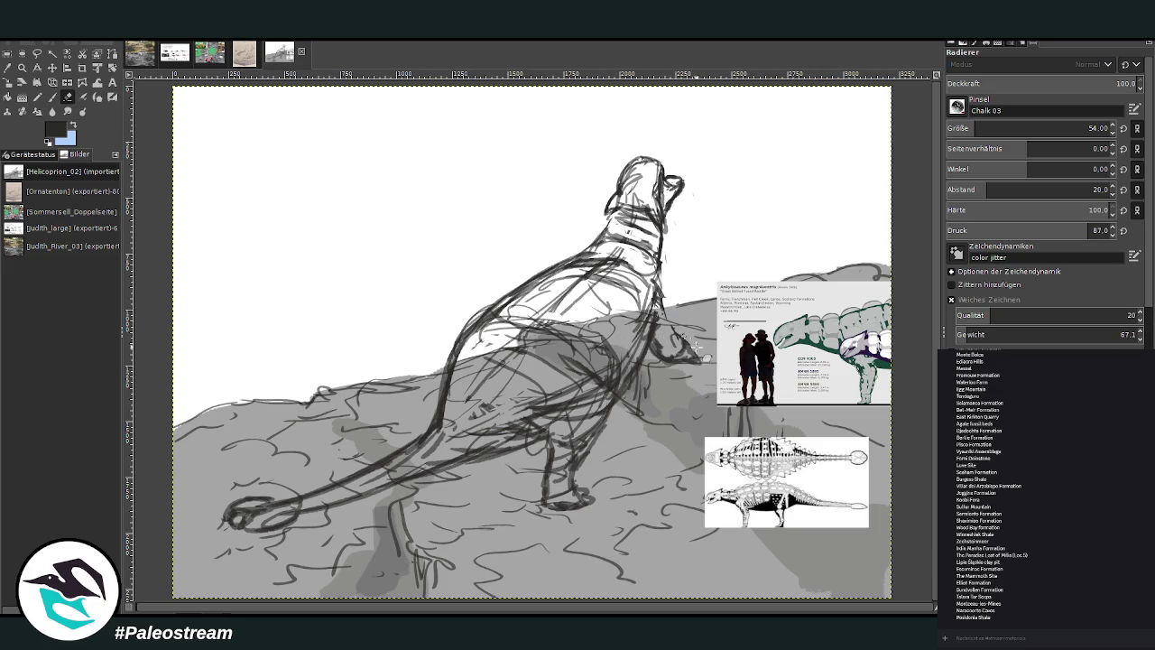
pyautogui.click(51, 96)
pyautogui.moveTo(670, 304)
pyautogui.mouseDown()
pyautogui.moveTo(655, 334)
pyautogui.moveTo(668, 318)
pyautogui.moveTo(666, 351)
pyautogui.moveTo(662, 336)
pyautogui.mouseUp()
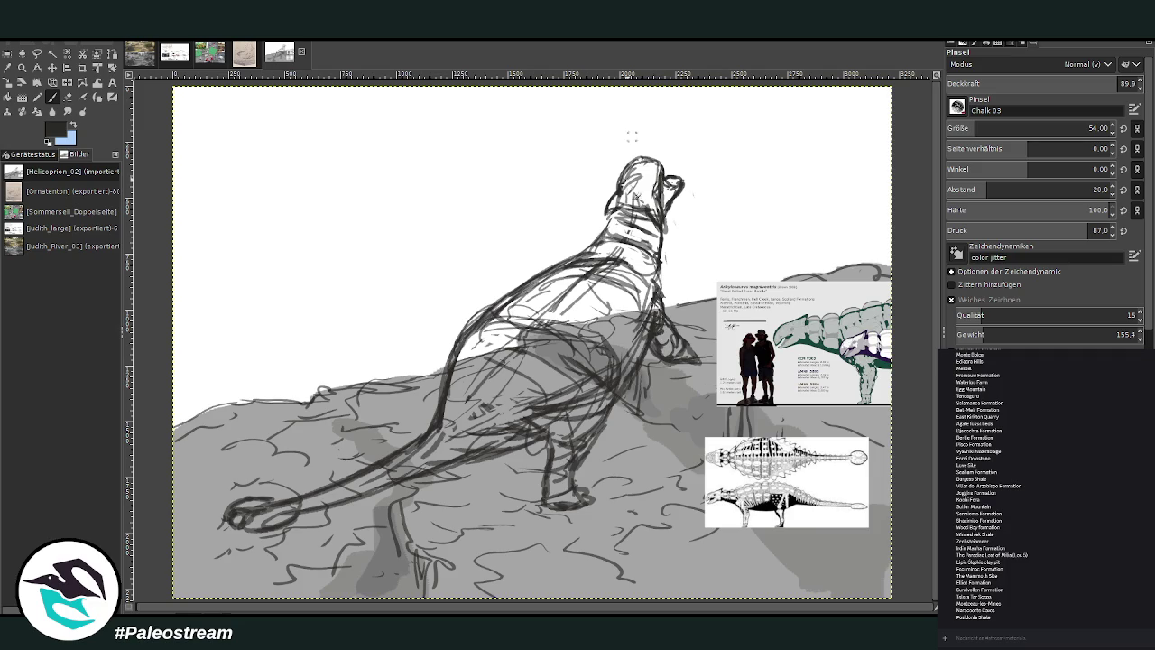
# - Add chalk marks and scribbles along the back and right side of the neck
pyautogui.moveTo(657, 294); pyautogui.dragTo(665, 269)
pyautogui.moveTo(670, 285); pyautogui.dragTo(660, 242)
pyautogui.moveTo(677, 244)
pyautogui.mouseDown()
pyautogui.moveTo(650, 276)
pyautogui.moveTo(617, 262)
pyautogui.moveTo(655, 244)
pyautogui.moveTo(662, 253)
pyautogui.mouseUp()
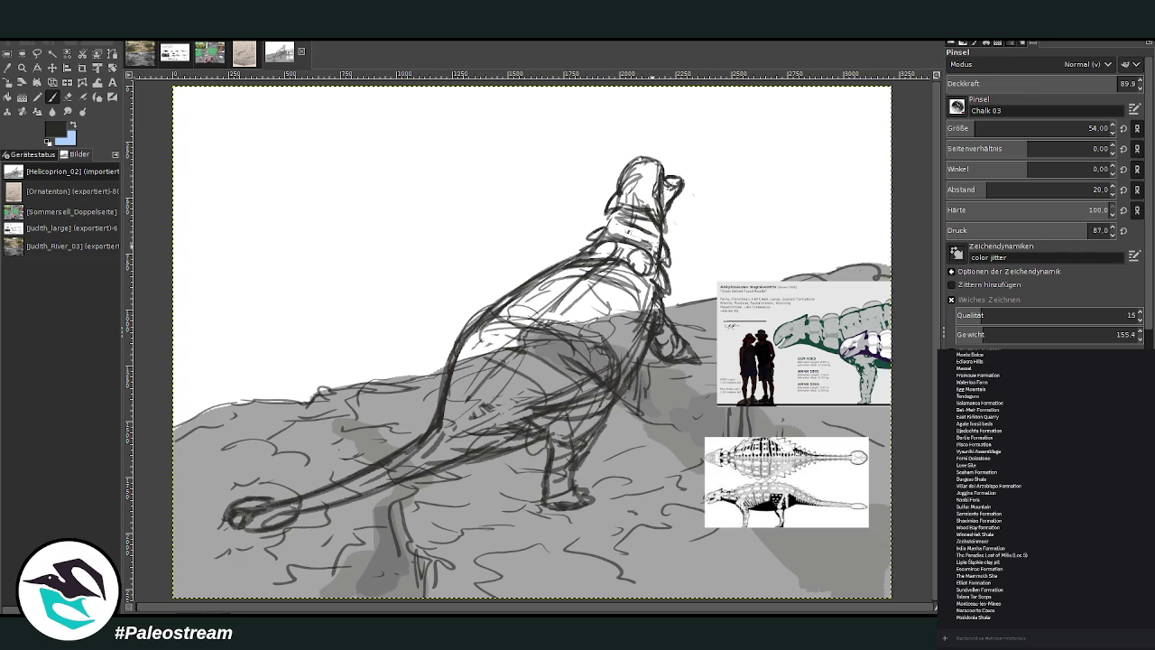
pyautogui.moveTo(656, 231)
pyautogui.mouseDown()
pyautogui.moveTo(650, 249)
pyautogui.moveTo(637, 237)
pyautogui.moveTo(639, 258)
pyautogui.moveTo(631, 243)
pyautogui.moveTo(646, 276)
pyautogui.moveTo(599, 242)
pyautogui.moveTo(609, 255)
pyautogui.moveTo(625, 233)
pyautogui.moveTo(605, 229)
pyautogui.mouseUp()
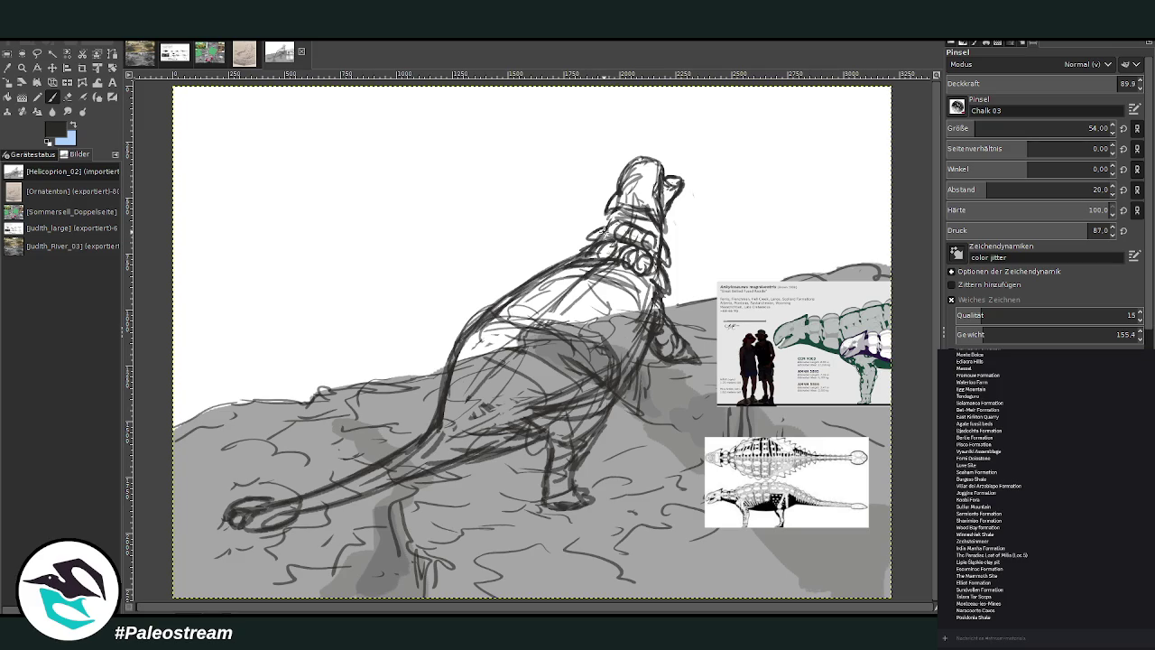
# - Draw the body's left edge and belly strokes, erasing and redrawing parts of the belly
pyautogui.moveTo(658, 194)
pyautogui.mouseDown()
pyautogui.moveTo(647, 204)
pyautogui.moveTo(636, 176)
pyautogui.moveTo(659, 158)
pyautogui.moveTo(686, 198)
pyautogui.moveTo(655, 256)
pyautogui.mouseUp()
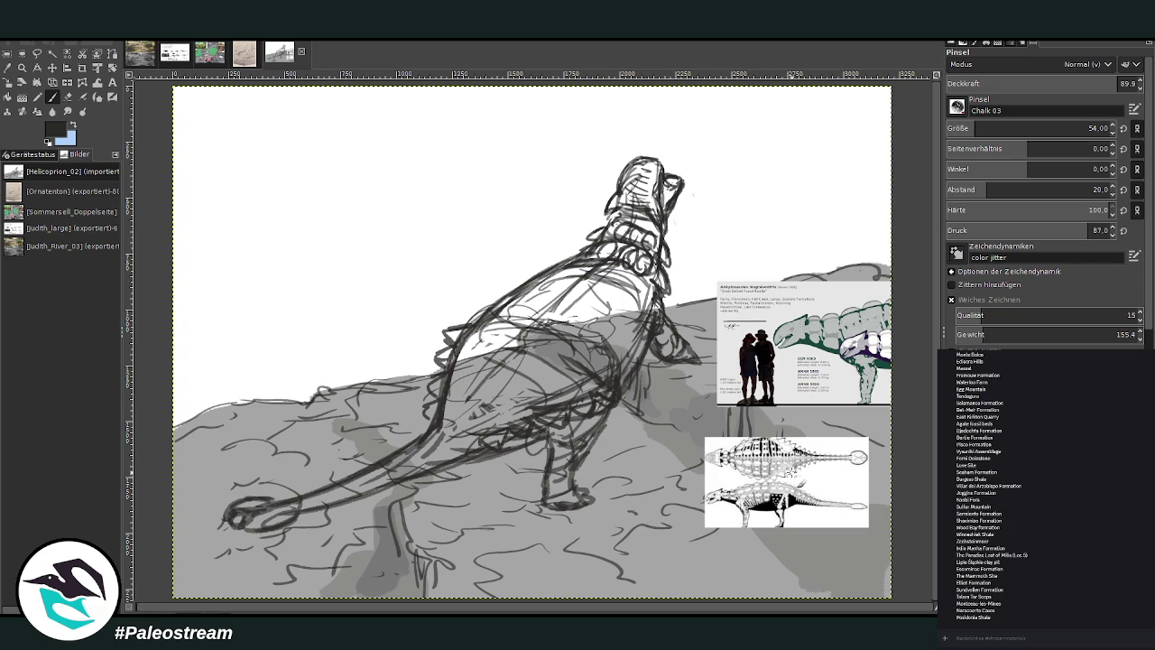
pyautogui.moveTo(456, 331); pyautogui.dragTo(430, 406)
pyautogui.moveTo(508, 427); pyautogui.dragTo(602, 394)
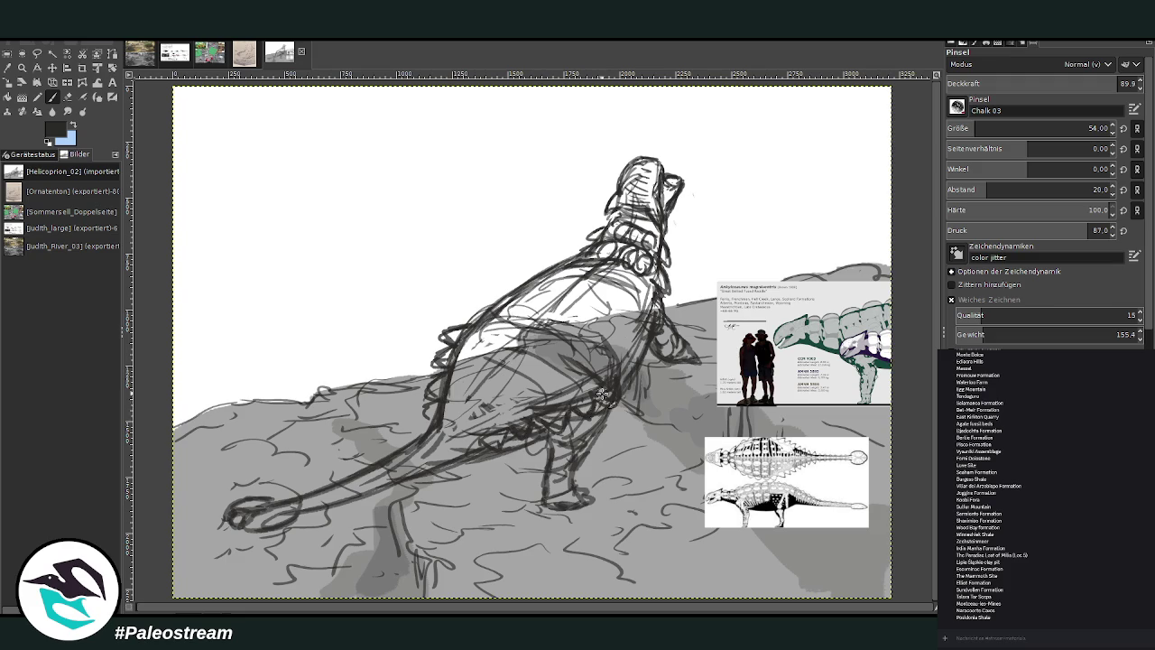
pyautogui.hotkey('shift', 'e')
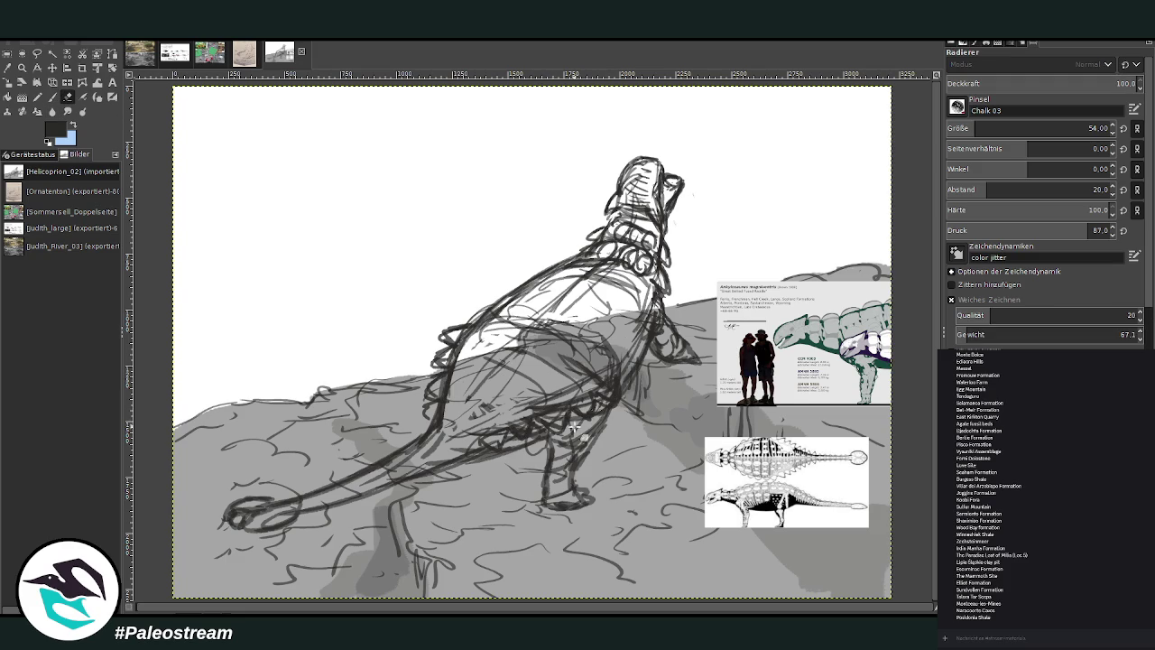
pyautogui.moveTo(582, 433)
pyautogui.mouseDown()
pyautogui.moveTo(559, 426)
pyautogui.moveTo(594, 438)
pyautogui.mouseUp()
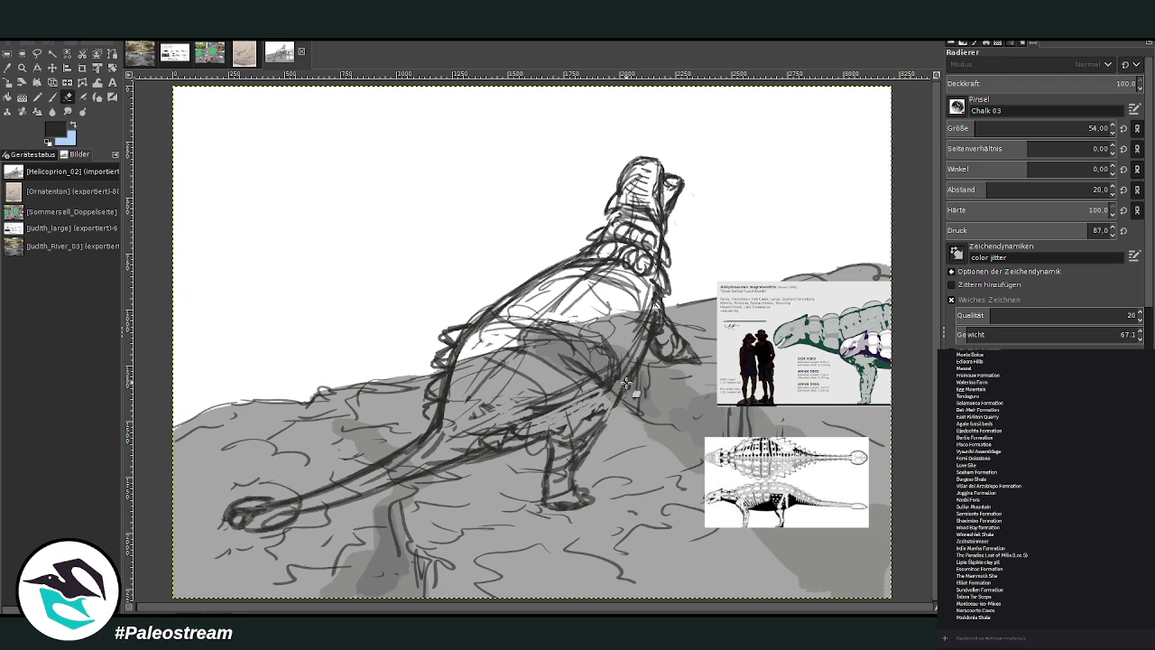
pyautogui.click(51, 97)
pyautogui.moveTo(606, 379)
pyautogui.mouseDown()
pyautogui.moveTo(621, 431)
pyautogui.moveTo(582, 404)
pyautogui.moveTo(587, 393)
pyautogui.mouseUp()
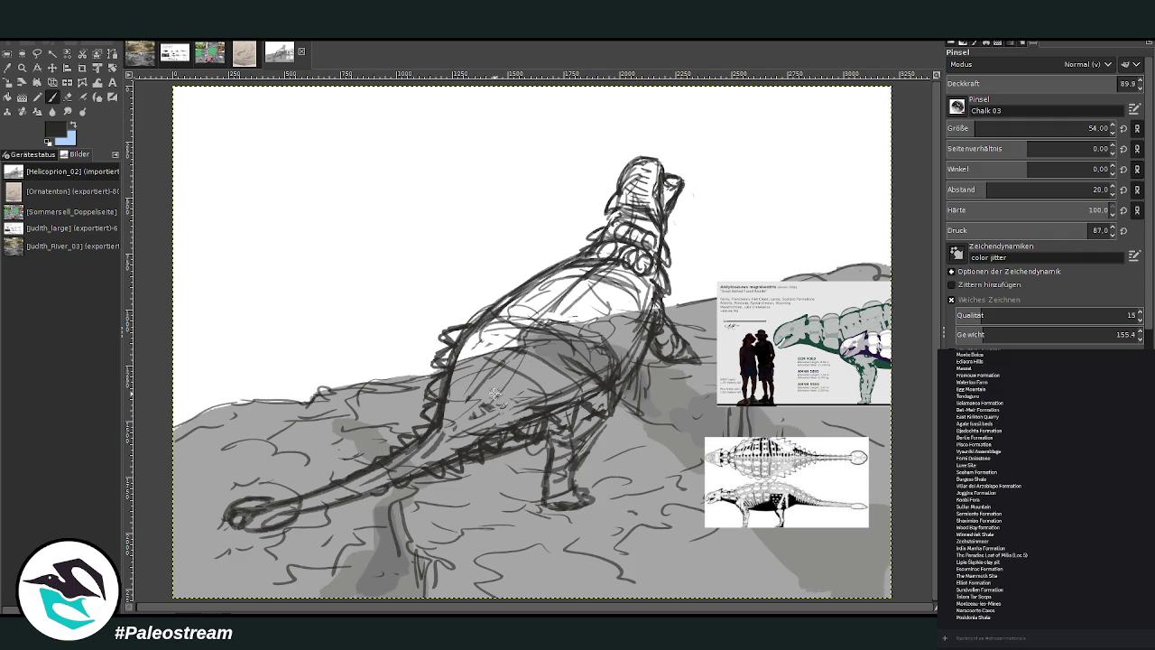
# - Sketch rows of armor circles and ovals along the neck, back and flank
pyautogui.moveTo(587, 347); pyautogui.dragTo(483, 317)
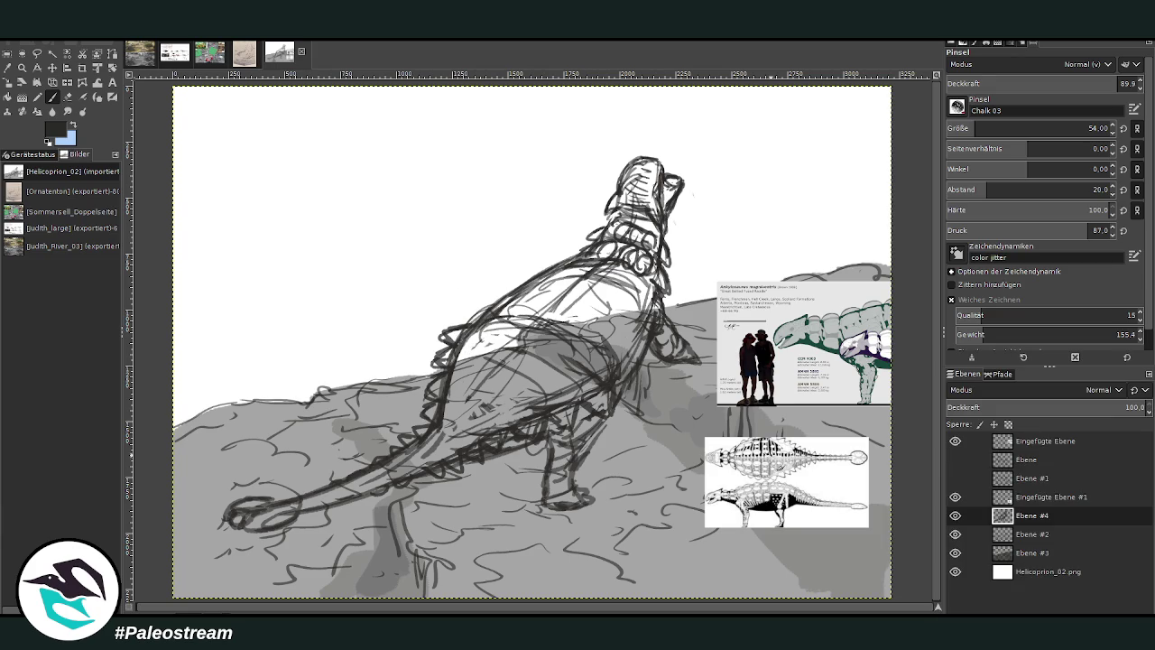
pyautogui.moveTo(621, 271)
pyautogui.mouseDown()
pyautogui.moveTo(617, 304)
pyautogui.moveTo(580, 327)
pyautogui.moveTo(613, 280)
pyautogui.moveTo(582, 262)
pyautogui.moveTo(567, 287)
pyautogui.moveTo(542, 289)
pyautogui.moveTo(551, 298)
pyautogui.moveTo(523, 311)
pyautogui.moveTo(533, 325)
pyautogui.moveTo(586, 316)
pyautogui.moveTo(614, 278)
pyautogui.mouseUp()
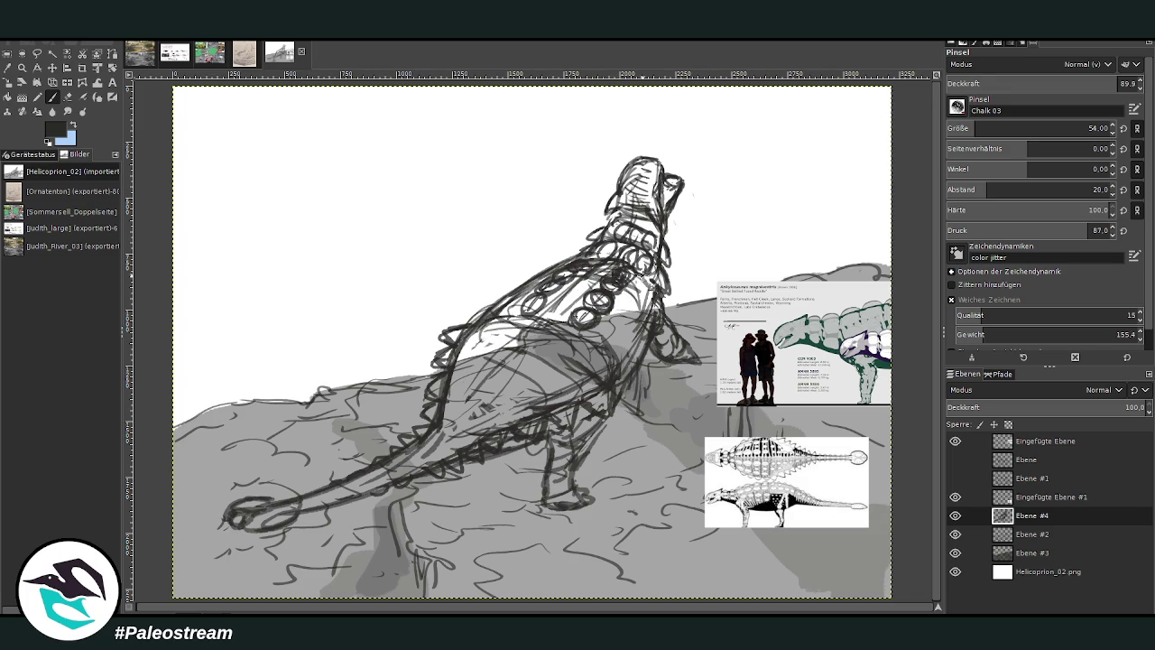
pyautogui.moveTo(635, 300)
pyautogui.mouseDown()
pyautogui.moveTo(632, 329)
pyautogui.moveTo(603, 363)
pyautogui.mouseUp()
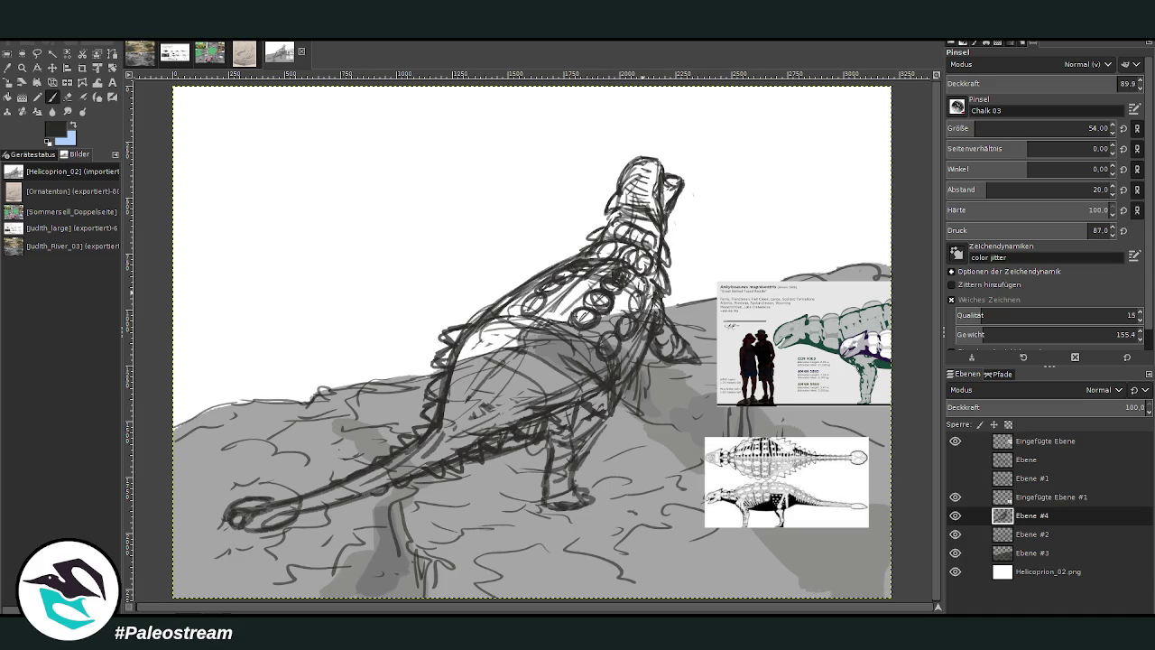
pyautogui.moveTo(499, 306)
pyautogui.mouseDown()
pyautogui.moveTo(541, 271)
pyautogui.moveTo(580, 260)
pyautogui.mouseUp()
pyautogui.moveTo(550, 338); pyautogui.dragTo(497, 397)
pyautogui.moveTo(577, 363); pyautogui.dragTo(513, 407)
pyautogui.moveTo(503, 335)
pyautogui.mouseDown()
pyautogui.moveTo(482, 395)
pyautogui.moveTo(497, 399)
pyautogui.mouseUp()
pyautogui.moveTo(488, 325); pyautogui.dragTo(452, 409)
pyautogui.moveTo(517, 318)
pyautogui.mouseDown()
pyautogui.moveTo(568, 304)
pyautogui.moveTo(582, 276)
pyautogui.mouseUp()
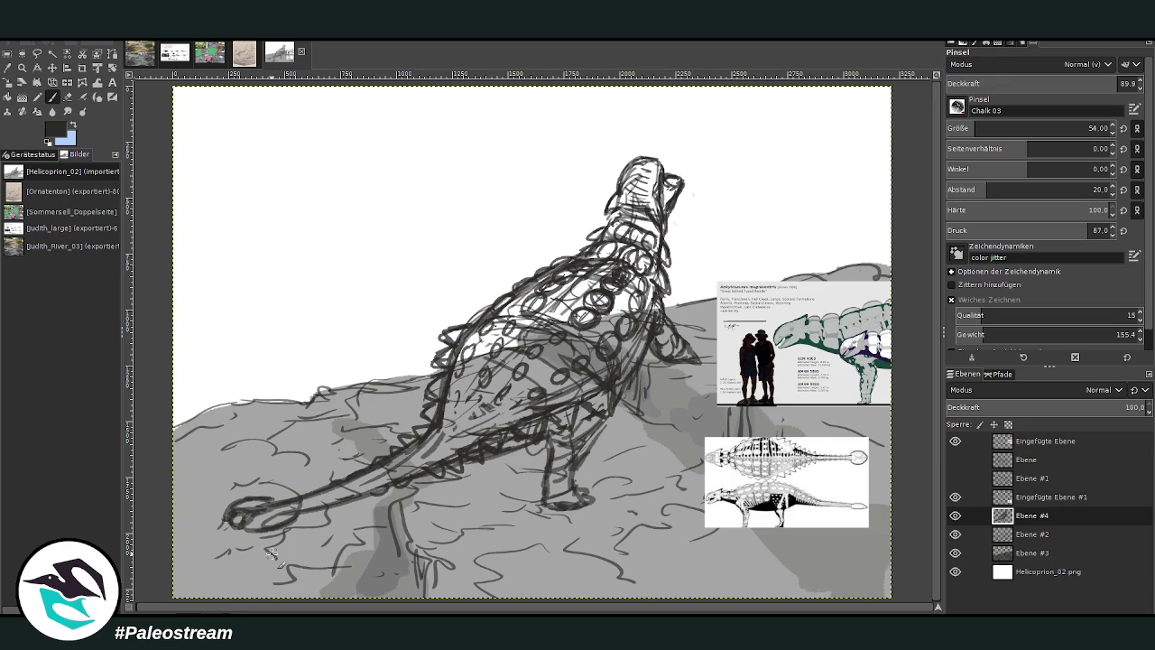
# - On layer Ebene #3, pick a grey from the drawing and set brush size 346
pyautogui.click(1030, 534)
pyautogui.click(1027, 553)
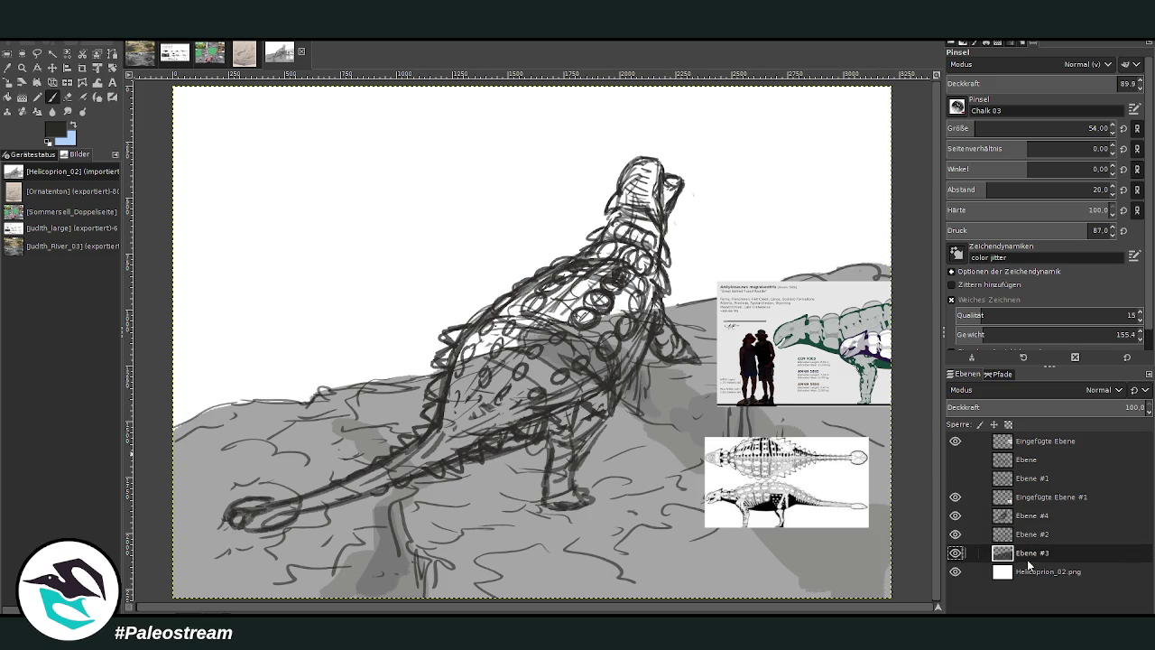
pyautogui.press('o')
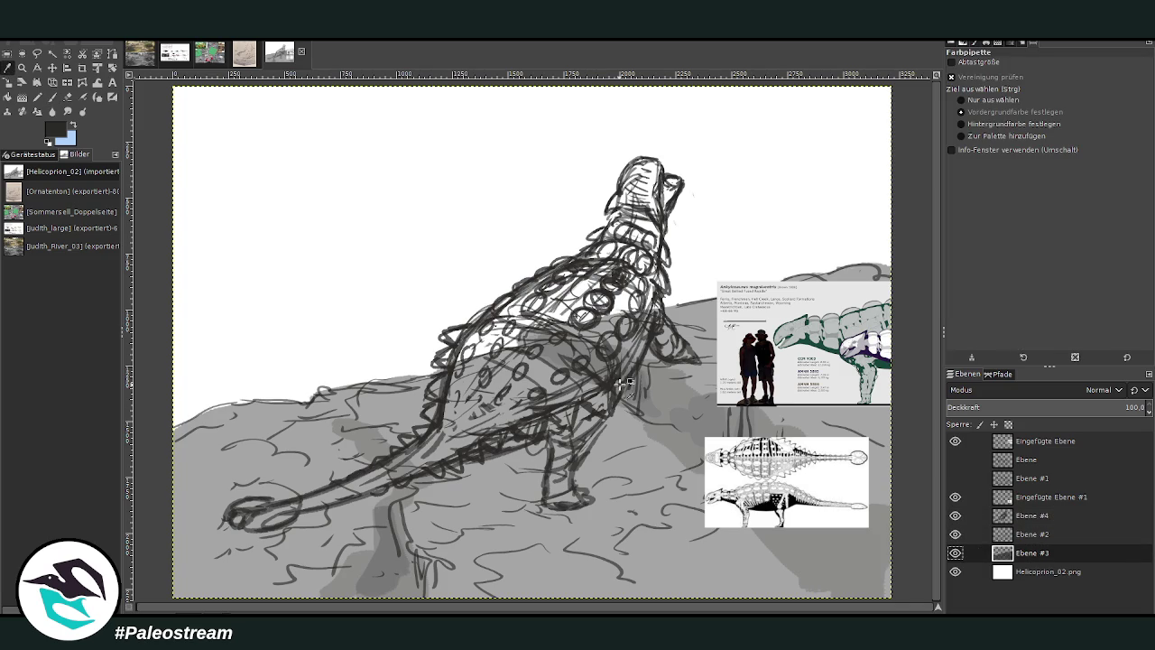
pyautogui.click(499, 461)
pyautogui.press('p')
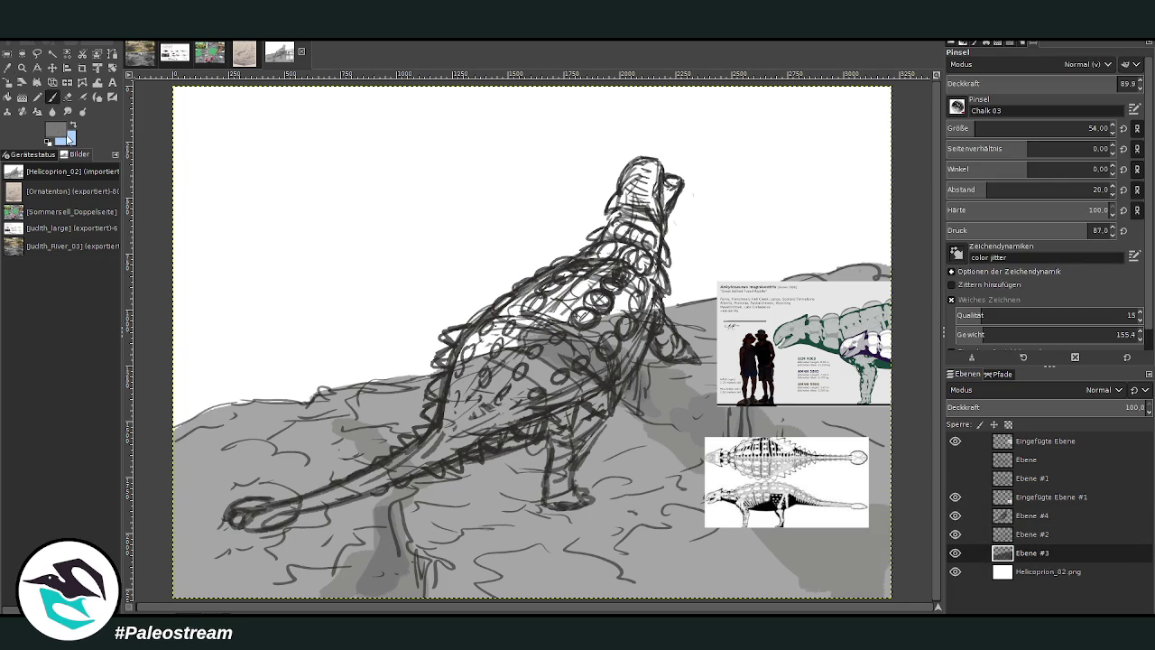
pyautogui.click(1034, 128)
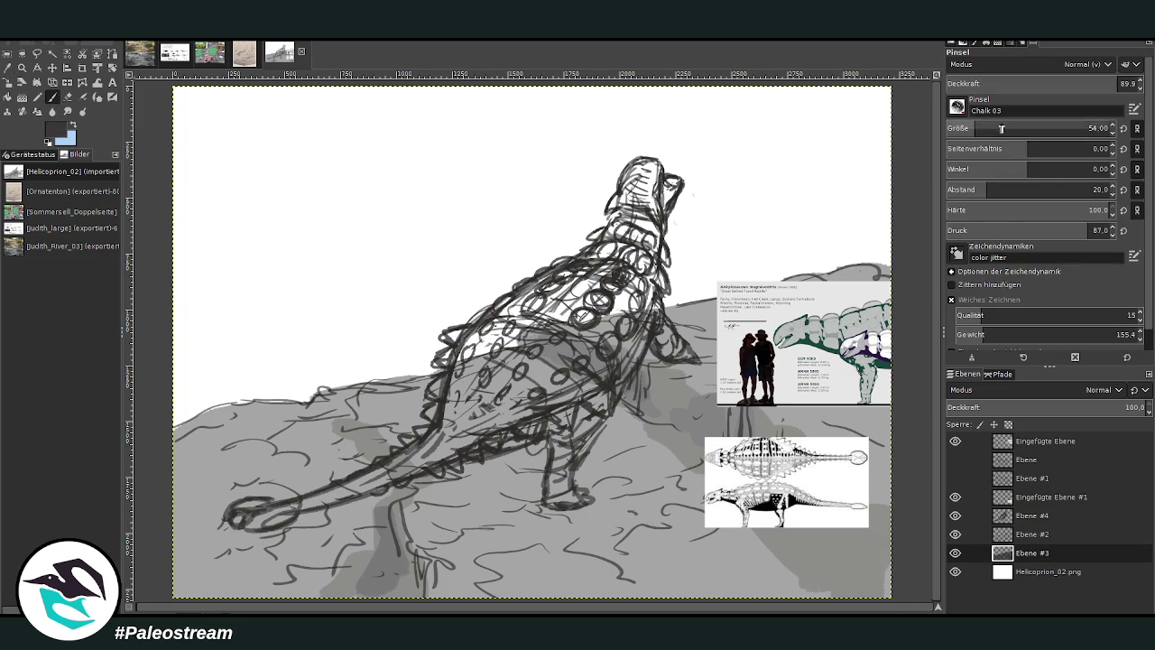
# - Shade body, tail tip, back and hind leg dark grey at size 178, undoing the neck stroke
pyautogui.moveTo(497, 407); pyautogui.dragTo(531, 334)
pyautogui.moveTo(465, 407)
pyautogui.mouseDown()
pyautogui.moveTo(506, 316)
pyautogui.moveTo(460, 406)
pyautogui.moveTo(578, 298)
pyautogui.moveTo(608, 322)
pyautogui.moveTo(623, 216)
pyautogui.moveTo(614, 316)
pyautogui.moveTo(668, 343)
pyautogui.moveTo(643, 273)
pyautogui.moveTo(657, 262)
pyautogui.moveTo(619, 318)
pyautogui.moveTo(515, 353)
pyautogui.moveTo(461, 336)
pyautogui.moveTo(449, 408)
pyautogui.moveTo(401, 465)
pyautogui.moveTo(432, 462)
pyautogui.moveTo(416, 456)
pyautogui.mouseUp()
pyautogui.moveTo(1021, 131); pyautogui.dragTo(1005, 131)
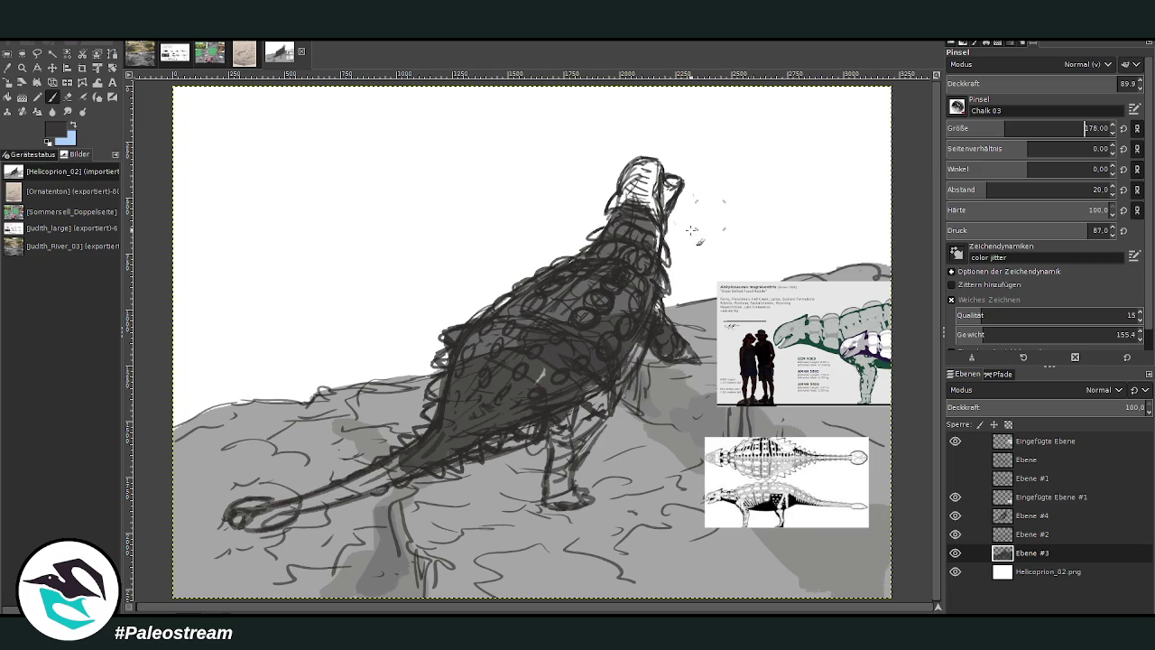
pyautogui.moveTo(270, 516)
pyautogui.mouseDown()
pyautogui.moveTo(244, 517)
pyautogui.moveTo(379, 474)
pyautogui.moveTo(258, 524)
pyautogui.moveTo(425, 465)
pyautogui.moveTo(447, 404)
pyautogui.moveTo(442, 417)
pyautogui.moveTo(438, 379)
pyautogui.moveTo(460, 349)
pyautogui.moveTo(420, 468)
pyautogui.mouseUp()
pyautogui.moveTo(558, 424)
pyautogui.mouseDown()
pyautogui.moveTo(551, 492)
pyautogui.moveTo(570, 497)
pyautogui.moveTo(570, 424)
pyautogui.moveTo(596, 386)
pyautogui.moveTo(615, 384)
pyautogui.moveTo(646, 309)
pyautogui.moveTo(492, 447)
pyautogui.moveTo(425, 461)
pyautogui.moveTo(437, 469)
pyautogui.moveTo(390, 442)
pyautogui.mouseUp()
pyautogui.moveTo(620, 279)
pyautogui.mouseDown()
pyautogui.moveTo(641, 200)
pyautogui.moveTo(630, 168)
pyautogui.mouseUp()
pyautogui.hotkey('ctrl', 'z')
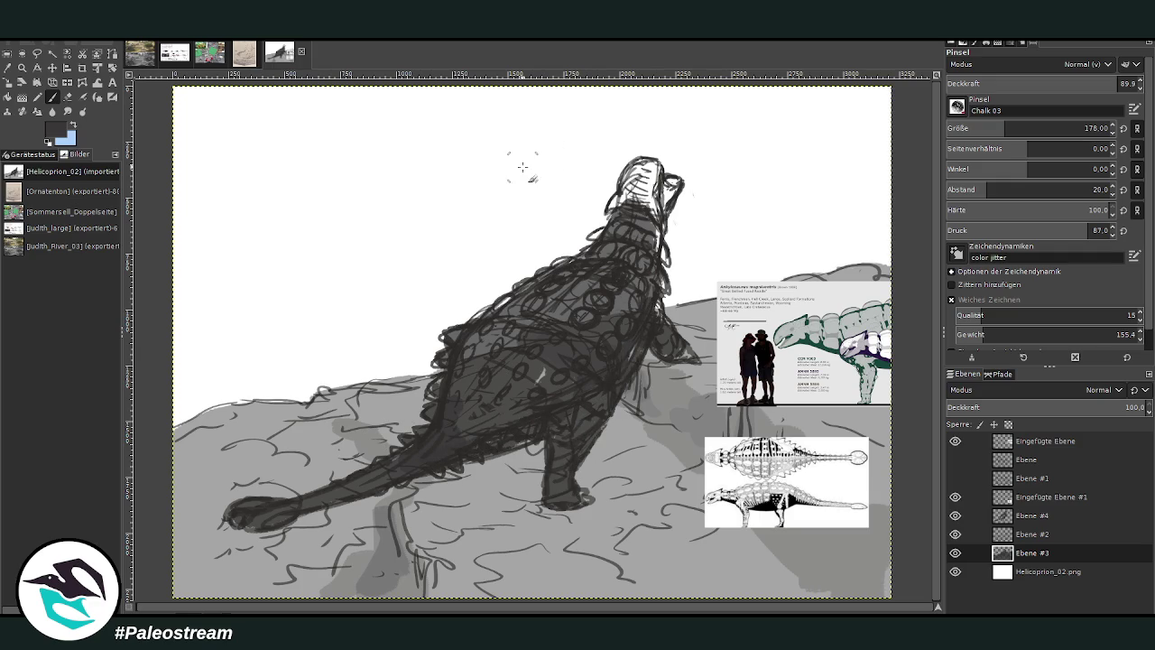
# - Switch to a lighter grey and shade the back, neck, underside and shoulder
pyautogui.keyDown('ctrl'); pyautogui.click(893, 356); pyautogui.keyUp('ctrl')
pyautogui.moveTo(528, 366)
pyautogui.mouseDown()
pyautogui.moveTo(361, 487)
pyautogui.moveTo(535, 395)
pyautogui.moveTo(614, 334)
pyautogui.moveTo(690, 354)
pyautogui.moveTo(646, 323)
pyautogui.moveTo(590, 422)
pyautogui.mouseUp()
pyautogui.moveTo(650, 316)
pyautogui.mouseDown()
pyautogui.moveTo(651, 259)
pyautogui.moveTo(663, 262)
pyautogui.moveTo(644, 211)
pyautogui.moveTo(600, 236)
pyautogui.moveTo(637, 181)
pyautogui.moveTo(668, 221)
pyautogui.moveTo(664, 233)
pyautogui.moveTo(684, 189)
pyautogui.moveTo(659, 181)
pyautogui.mouseUp()
pyautogui.moveTo(586, 340)
pyautogui.mouseDown()
pyautogui.moveTo(524, 341)
pyautogui.moveTo(565, 424)
pyautogui.moveTo(557, 485)
pyautogui.moveTo(568, 498)
pyautogui.moveTo(578, 488)
pyautogui.mouseUp()
pyautogui.moveTo(520, 290)
pyautogui.mouseDown()
pyautogui.moveTo(486, 318)
pyautogui.moveTo(600, 246)
pyautogui.mouseUp()
pyautogui.moveTo(546, 303); pyautogui.dragTo(505, 301)
pyautogui.click(67, 96)
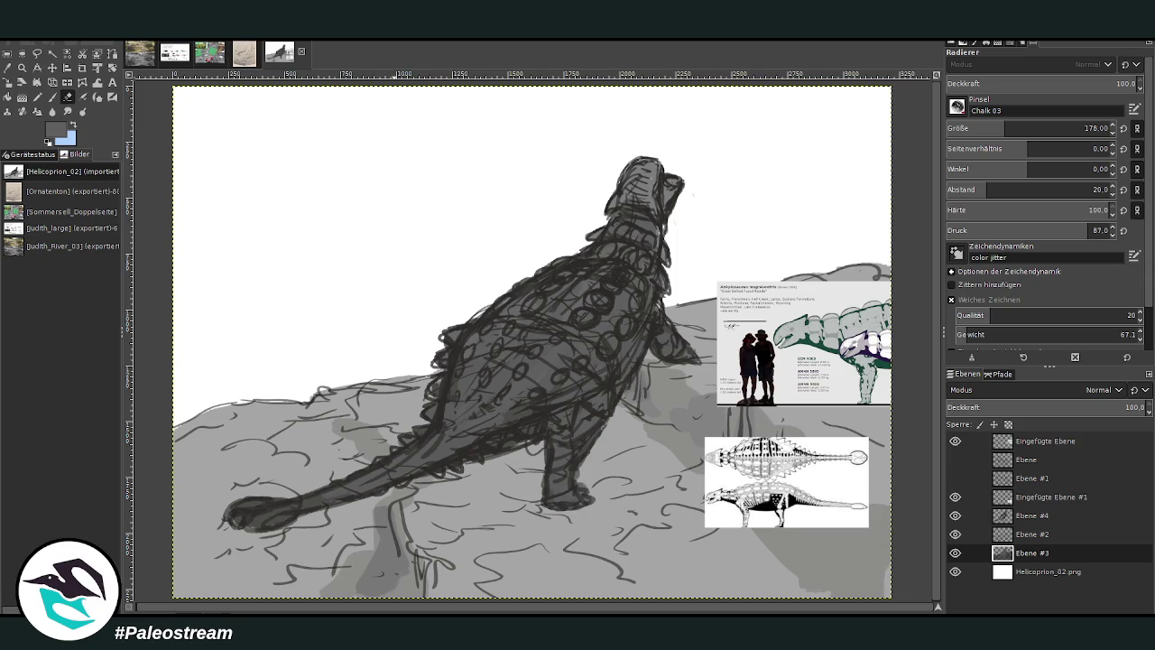
# - Lower opacity and brush faint grey shadows onto the rocks under the belly and tail
pyautogui.click(52, 97)
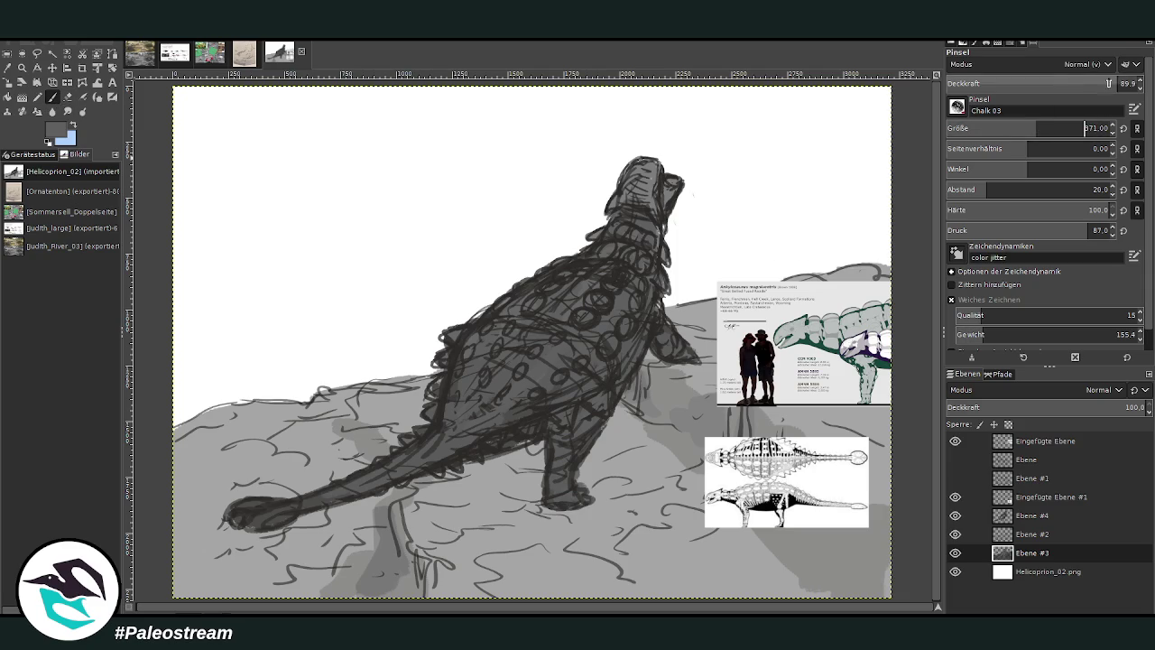
pyautogui.moveTo(1108, 83); pyautogui.dragTo(997, 83)
pyautogui.moveTo(541, 456)
pyautogui.mouseDown()
pyautogui.moveTo(496, 492)
pyautogui.moveTo(452, 487)
pyautogui.moveTo(514, 489)
pyautogui.moveTo(425, 497)
pyautogui.moveTo(528, 455)
pyautogui.moveTo(483, 492)
pyautogui.moveTo(379, 519)
pyautogui.moveTo(479, 510)
pyautogui.mouseUp()
pyautogui.moveTo(415, 560); pyautogui.dragTo(399, 582)
pyautogui.moveTo(404, 522)
pyautogui.mouseDown()
pyautogui.moveTo(374, 560)
pyautogui.moveTo(339, 506)
pyautogui.mouseUp()
pyautogui.moveTo(390, 461)
pyautogui.mouseDown()
pyautogui.moveTo(293, 417)
pyautogui.moveTo(253, 435)
pyautogui.mouseUp()
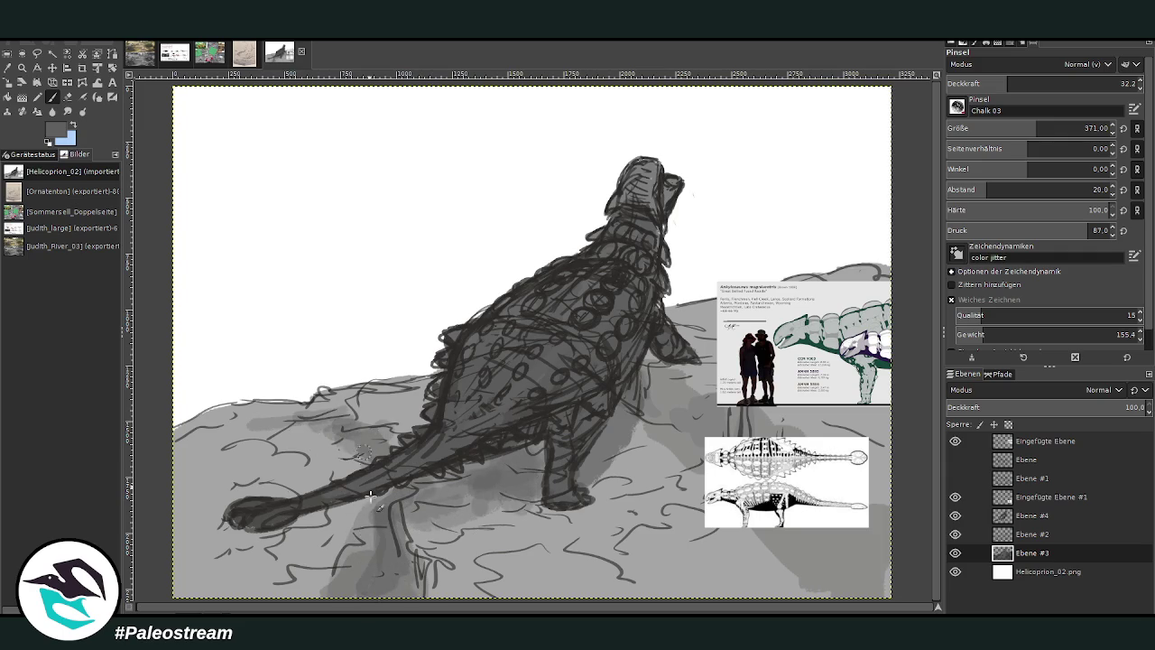
pyautogui.moveTo(370, 496); pyautogui.dragTo(325, 561)
pyautogui.moveTo(343, 516); pyautogui.dragTo(266, 583)
pyautogui.moveTo(289, 477); pyautogui.dragTo(253, 497)
pyautogui.moveTo(329, 417)
pyautogui.mouseDown()
pyautogui.moveTo(271, 447)
pyautogui.moveTo(239, 425)
pyautogui.moveTo(197, 434)
pyautogui.mouseUp()
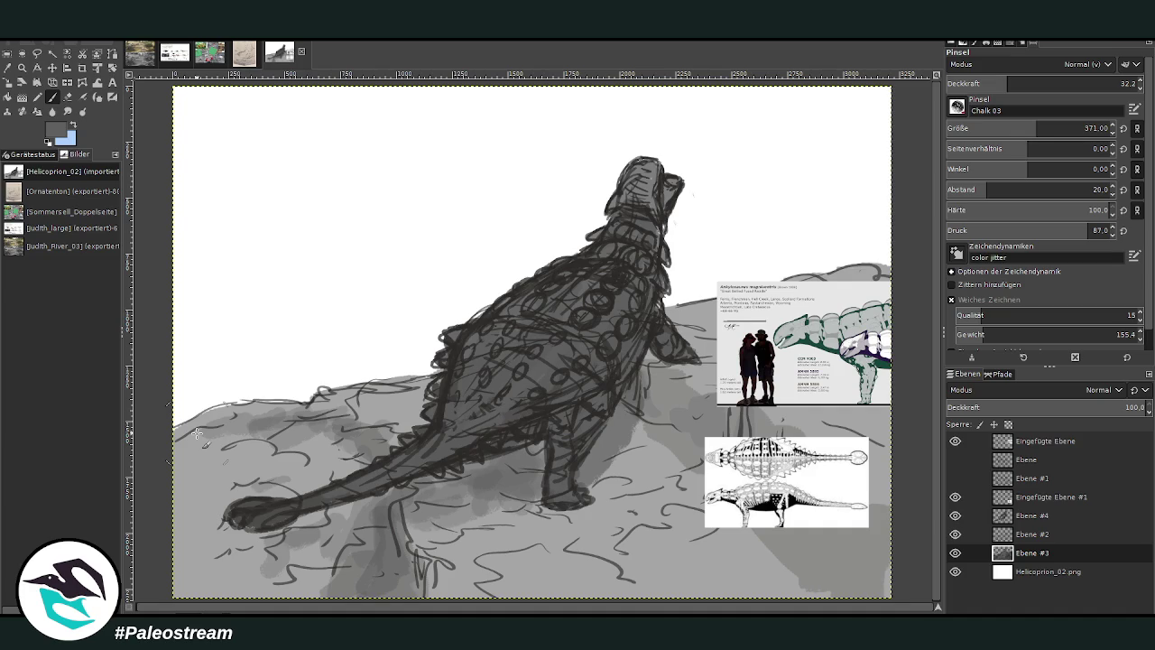
pyautogui.click(1035, 519)
pyautogui.hotkey('shift', 'e')
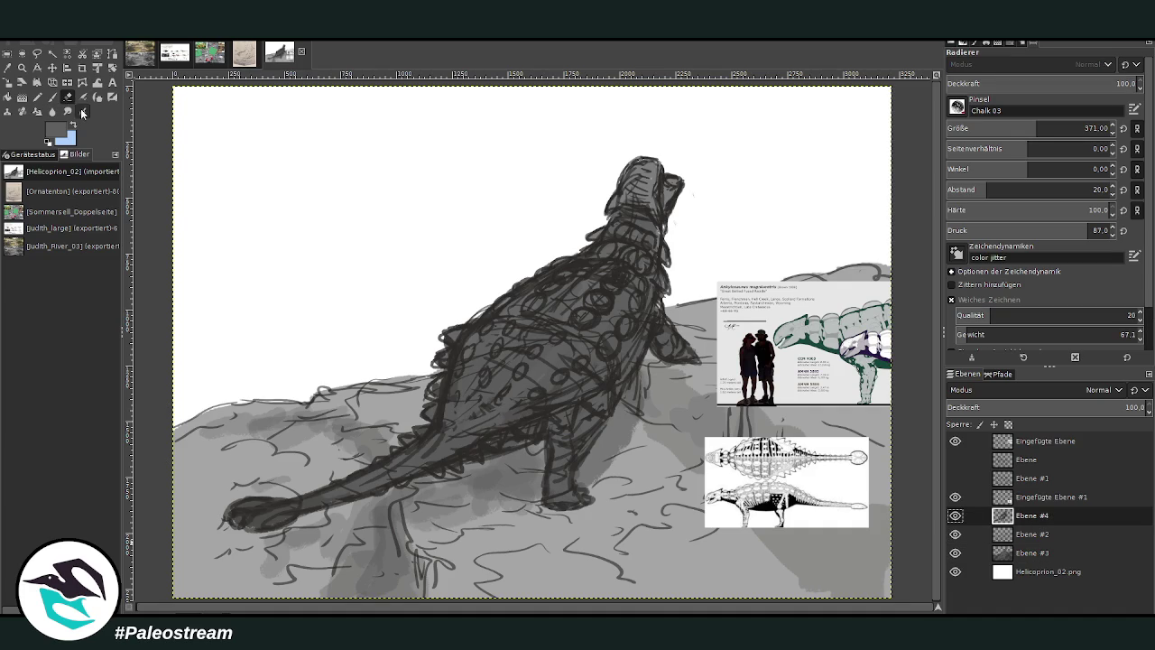
# - Erase rear-foot and tail-tip lines and sample the outline's dark grey
pyautogui.moveTo(574, 424)
pyautogui.mouseDown()
pyautogui.moveTo(563, 484)
pyautogui.moveTo(557, 449)
pyautogui.mouseUp()
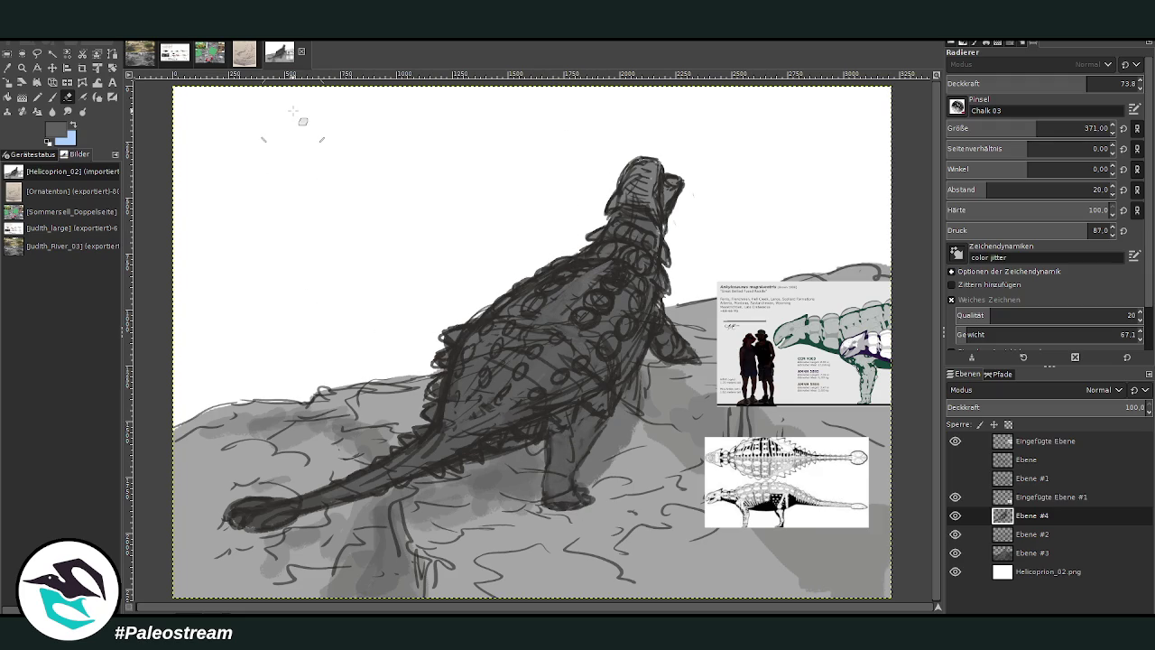
pyautogui.press('o')
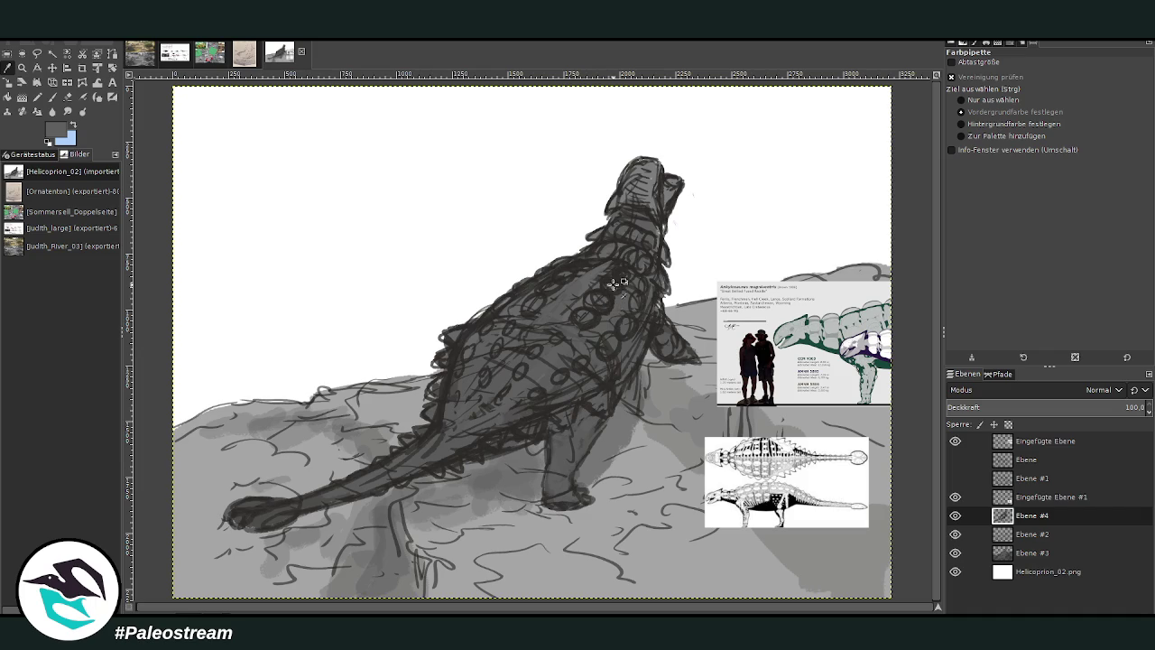
pyautogui.click(597, 259)
pyautogui.click(52, 97)
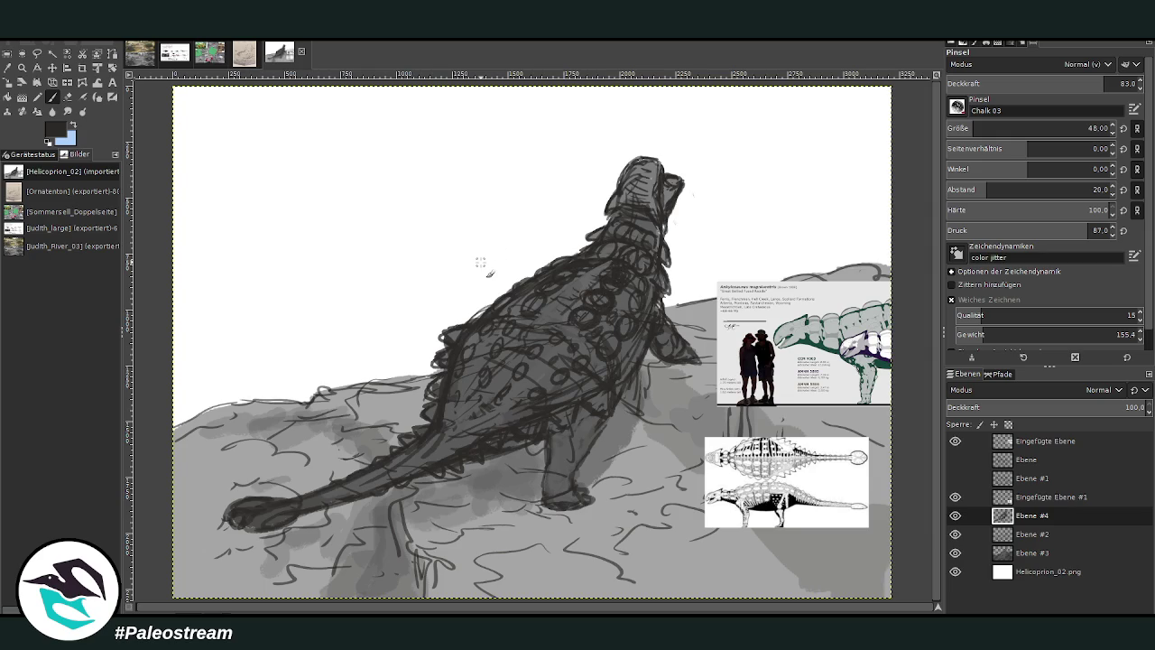
pyautogui.click(68, 97)
pyautogui.moveTo(257, 513)
pyautogui.mouseDown()
pyautogui.moveTo(226, 507)
pyautogui.moveTo(258, 524)
pyautogui.moveTo(238, 508)
pyautogui.mouseUp()
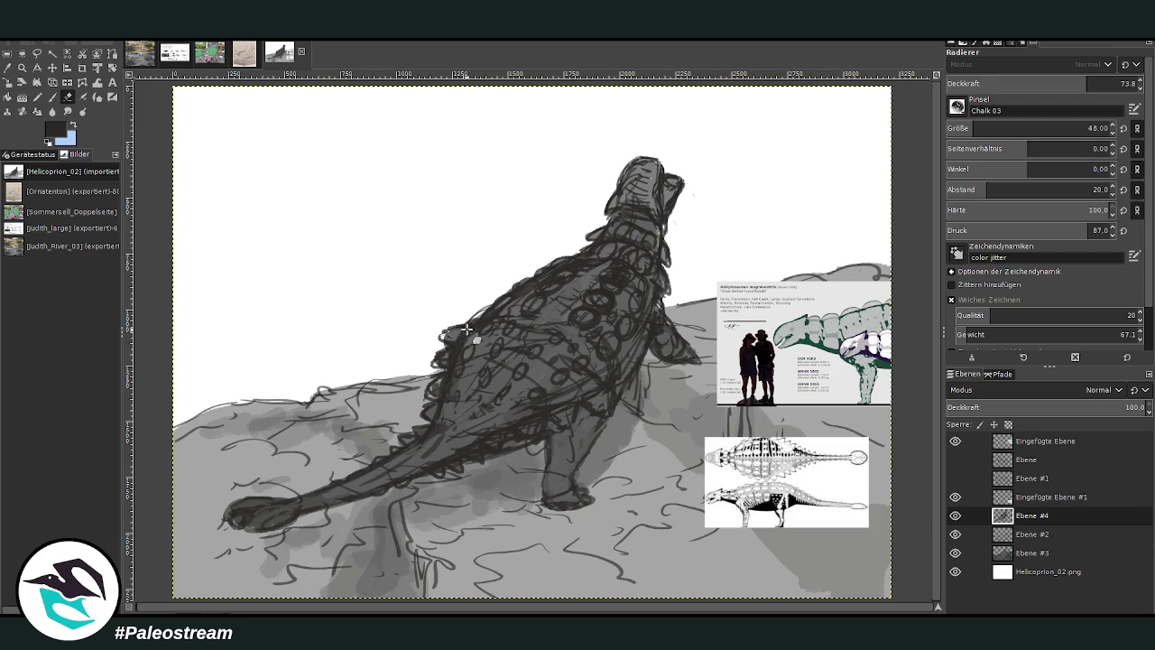
pyautogui.press('p')
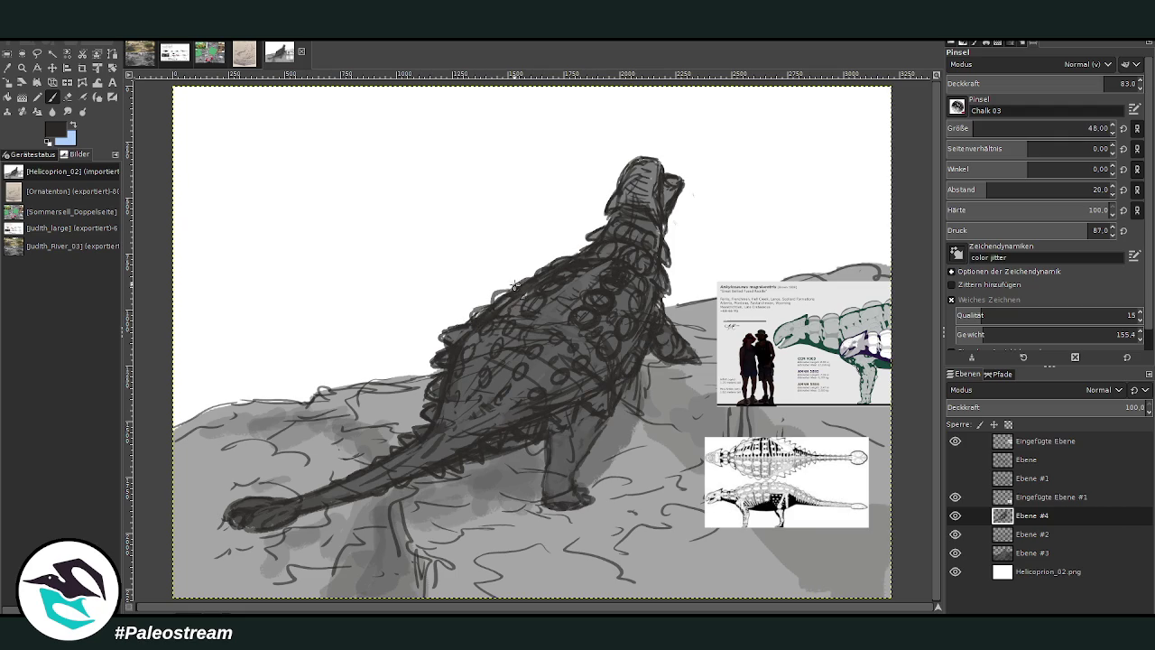
# - Add dark strokes along the back edge, set brush size 89 and opacity 63.4, and select Ebene #3
pyautogui.moveTo(537, 286); pyautogui.dragTo(547, 268)
pyautogui.click(984, 126)
pyautogui.click(1068, 83)
pyautogui.click(1029, 550)
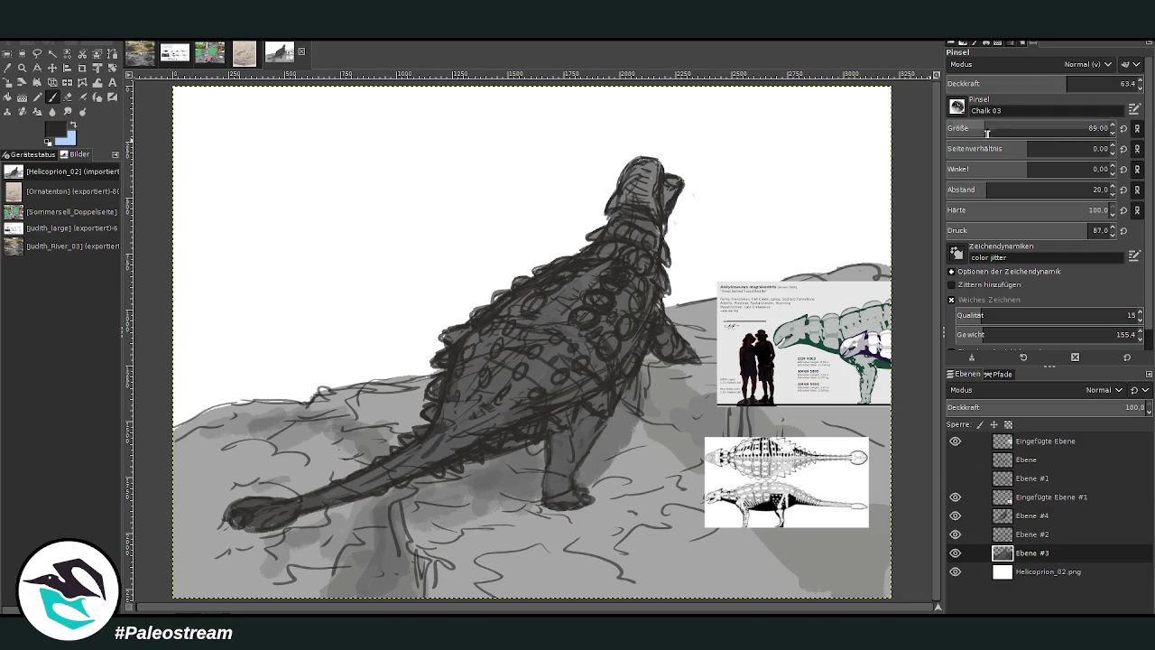
# - Delete the Ebene #4 and Ebene #2 sketch layers
pyautogui.moveTo(976, 129); pyautogui.dragTo(970, 129)
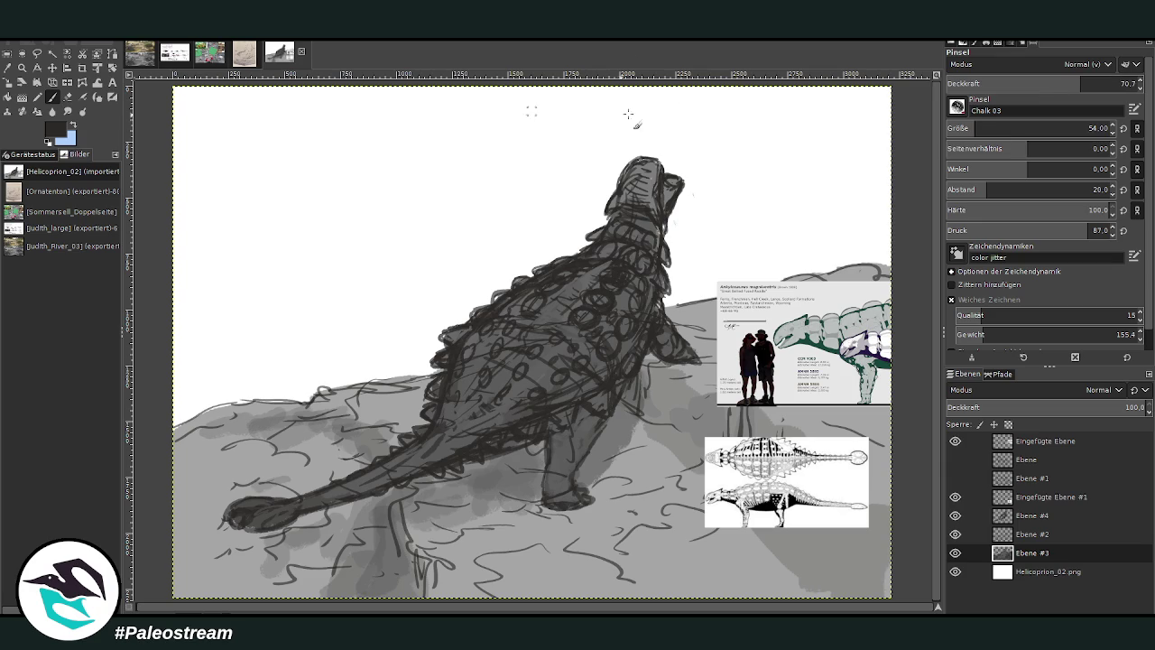
pyautogui.scroll(-2, 1039, 129)
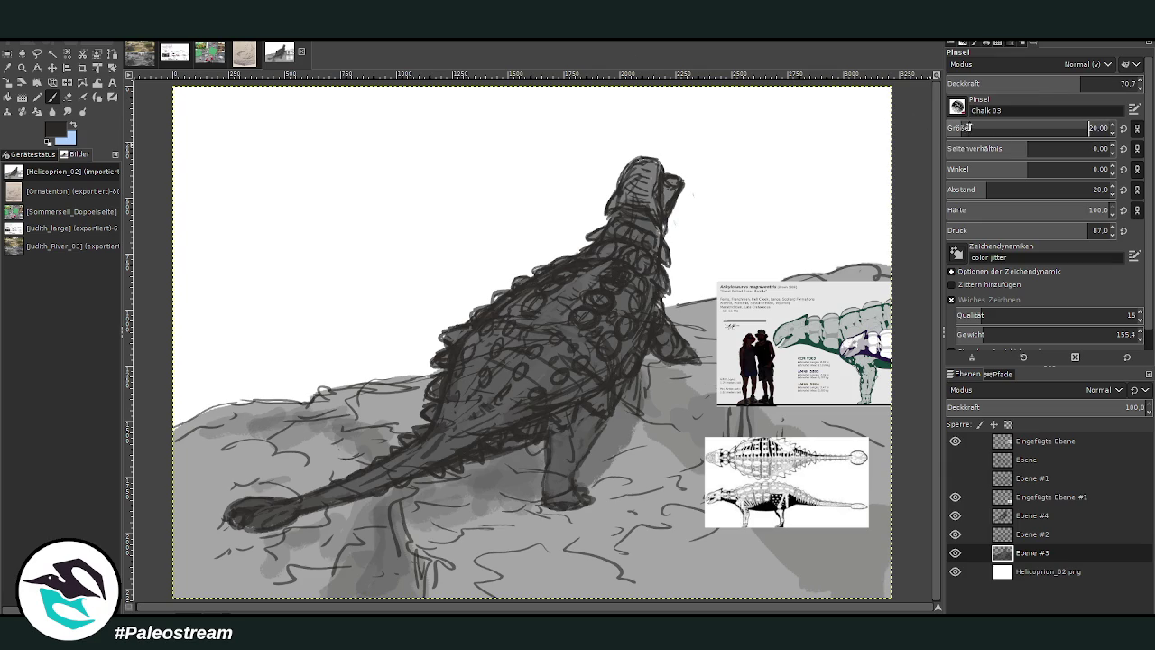
pyautogui.scroll(5, 1038, 128)
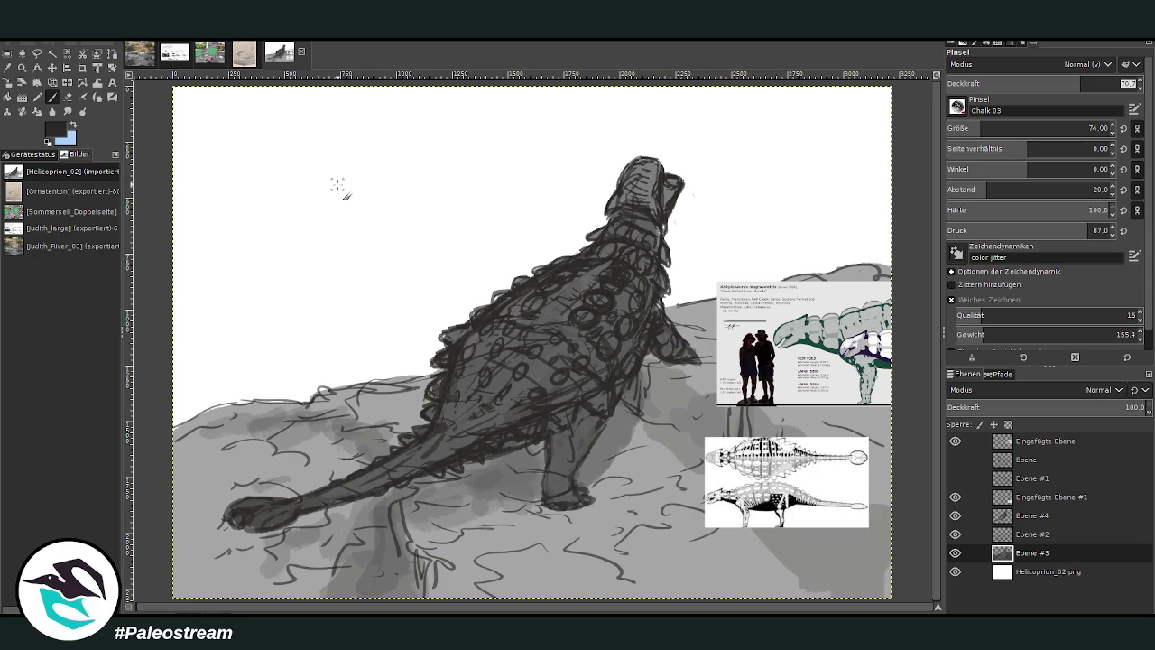
pyautogui.hotkey('shift', 's')
pyautogui.click(1030, 516)
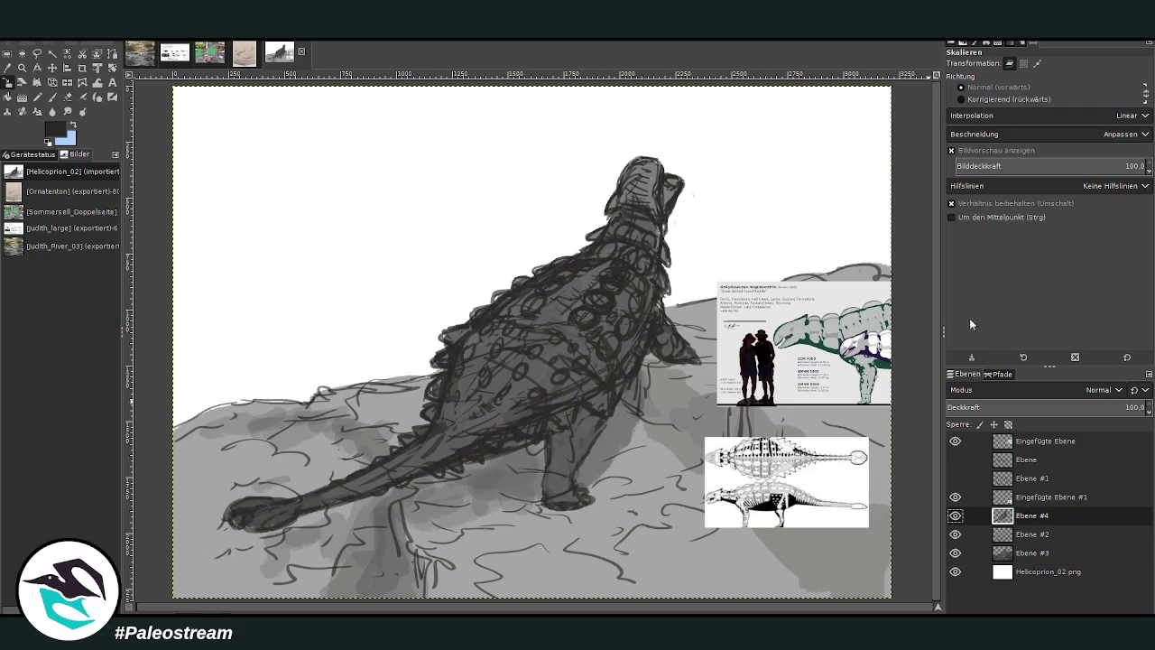
pyautogui.press('Delete')
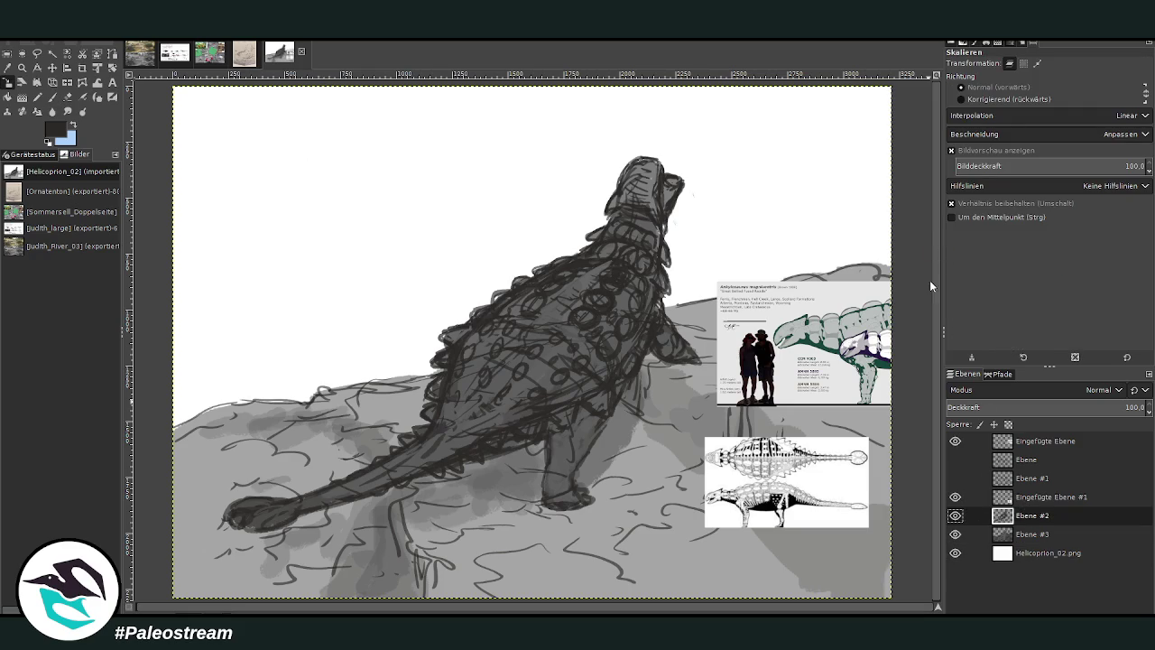
pyautogui.press('Delete')
# - Hide both reference layers and ready the brush at size 74 on Helicoprion_02.png
pyautogui.click(956, 498)
pyautogui.click(955, 440)
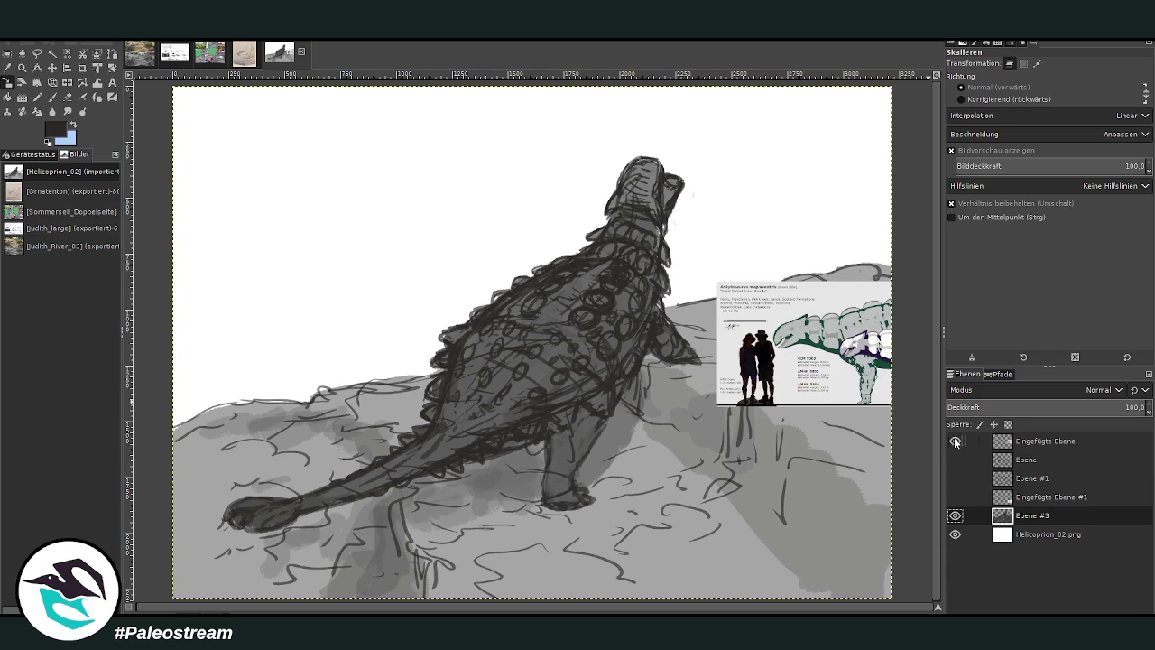
pyautogui.click(1043, 535)
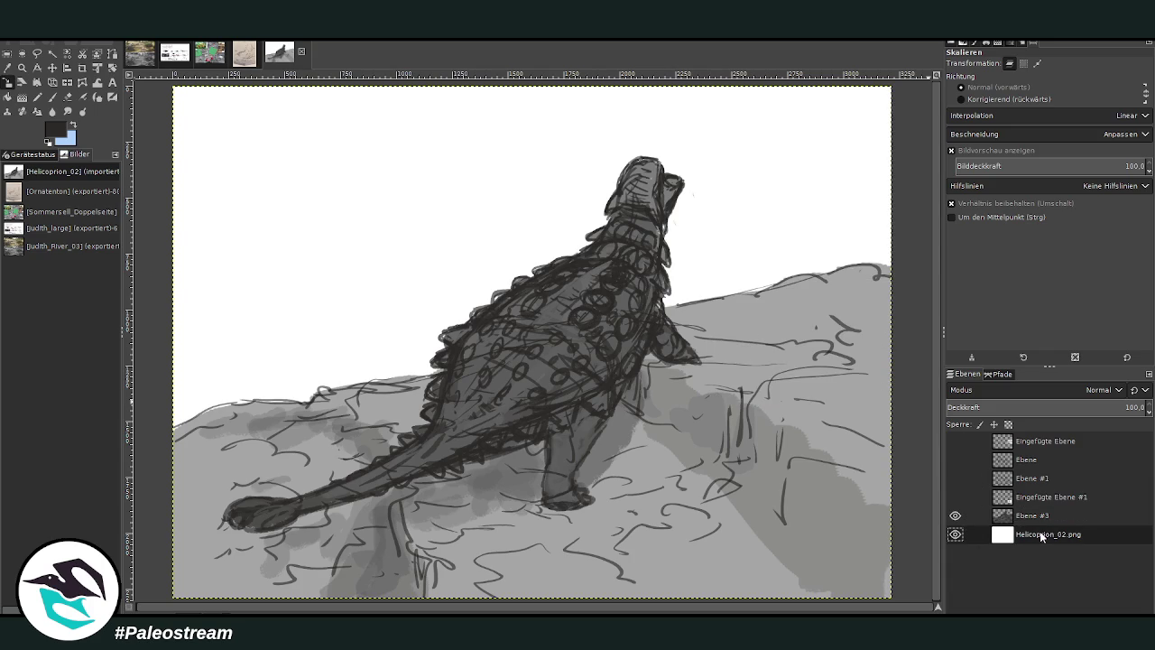
pyautogui.click(53, 98)
pyautogui.click(979, 128)
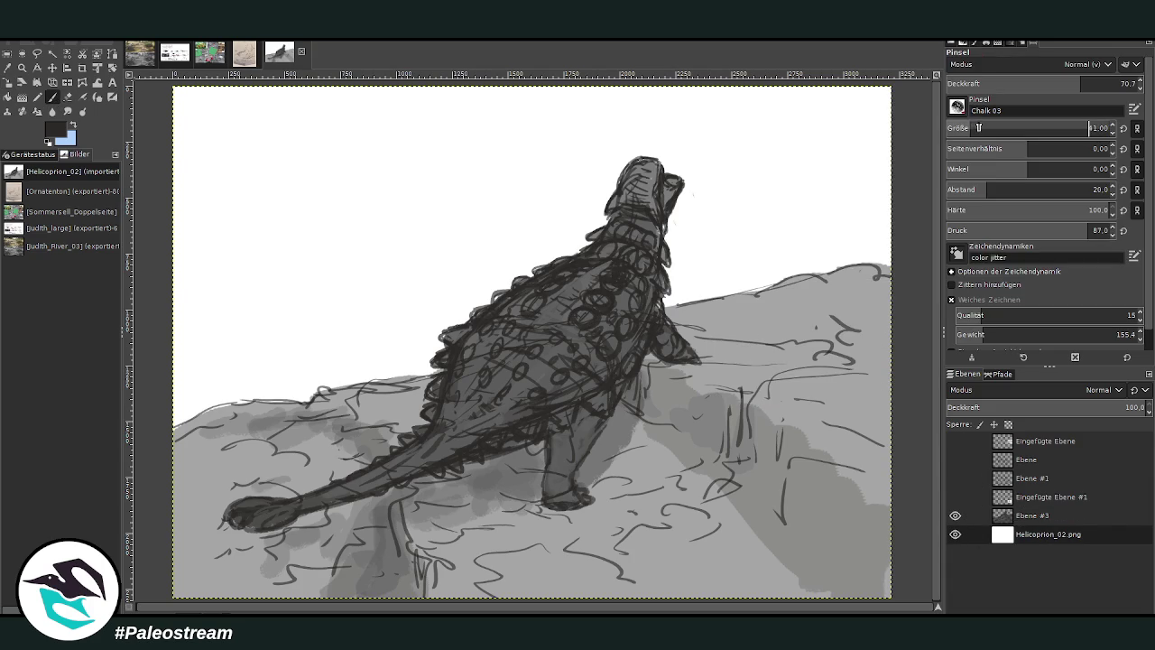
pyautogui.moveTo(976, 128); pyautogui.dragTo(943, 99)
pyautogui.write('74')
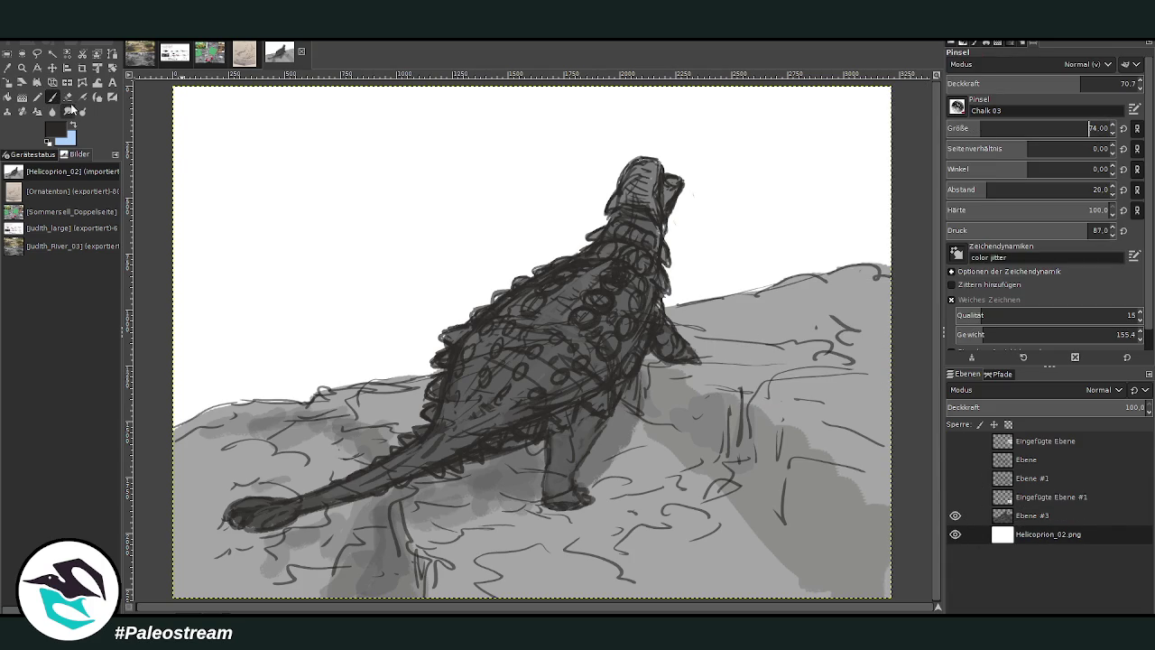
# - Set the brush to size 87 and opacity 55.2, swap colours, and sketch grey foliage along the top-left edge
pyautogui.write('87')
pyautogui.press('Return')
pyautogui.moveTo(247, 149); pyautogui.dragTo(247, 102)
pyautogui.click(1052, 83)
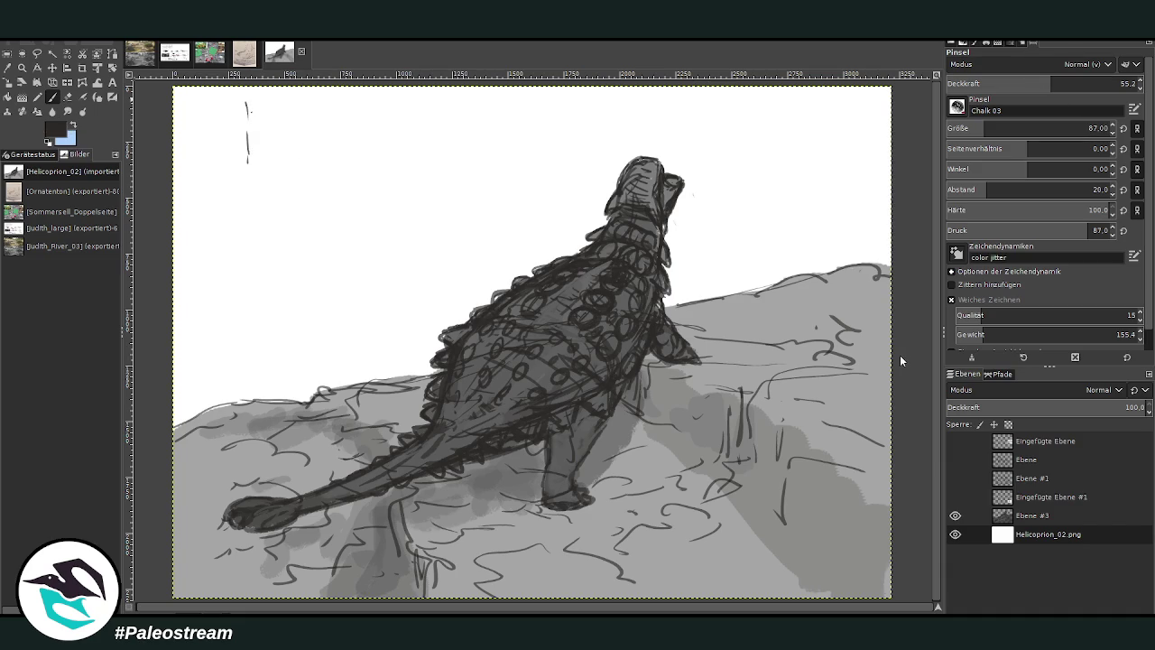
pyautogui.press('x')
pyautogui.moveTo(257, 129)
pyautogui.mouseDown()
pyautogui.moveTo(251, 149)
pyautogui.moveTo(230, 88)
pyautogui.moveTo(283, 83)
pyautogui.moveTo(312, 129)
pyautogui.moveTo(277, 132)
pyautogui.moveTo(314, 177)
pyautogui.mouseUp()
# - Scribble grey shrub shapes across the upper sky, on both sides of the dinosaur's head
pyautogui.moveTo(401, 178)
pyautogui.mouseDown()
pyautogui.moveTo(372, 162)
pyautogui.moveTo(397, 147)
pyautogui.moveTo(461, 168)
pyautogui.moveTo(408, 192)
pyautogui.moveTo(397, 215)
pyautogui.moveTo(462, 256)
pyautogui.moveTo(428, 265)
pyautogui.moveTo(468, 273)
pyautogui.moveTo(472, 215)
pyautogui.moveTo(518, 236)
pyautogui.moveTo(533, 257)
pyautogui.moveTo(523, 261)
pyautogui.mouseUp()
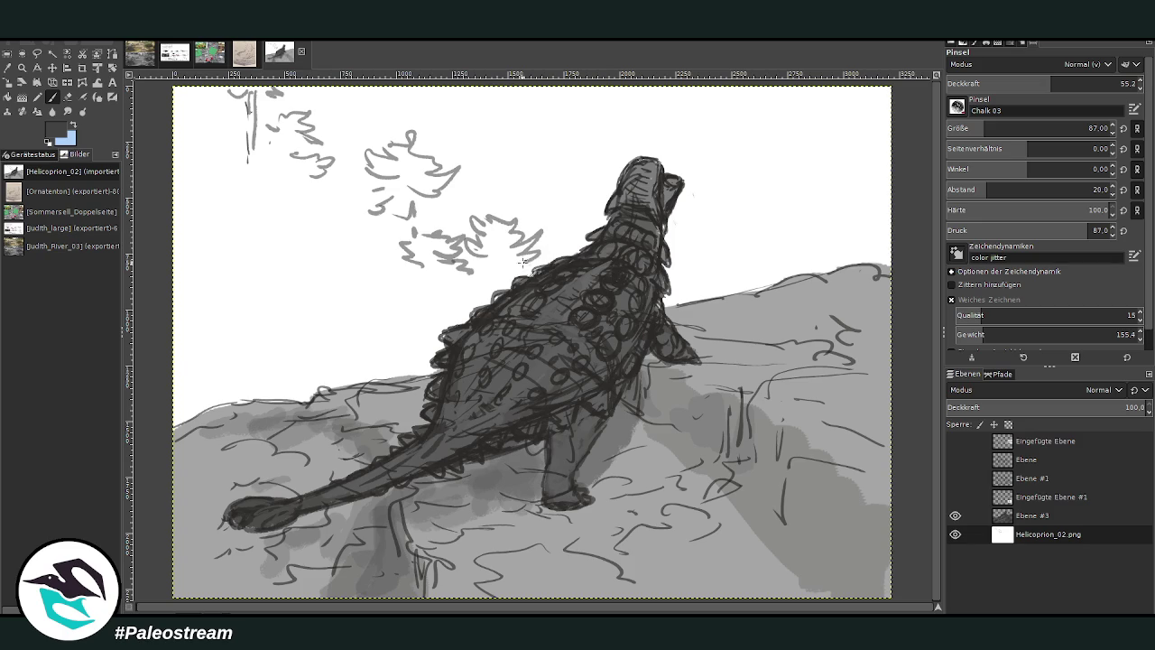
pyautogui.moveTo(331, 195); pyautogui.dragTo(349, 204)
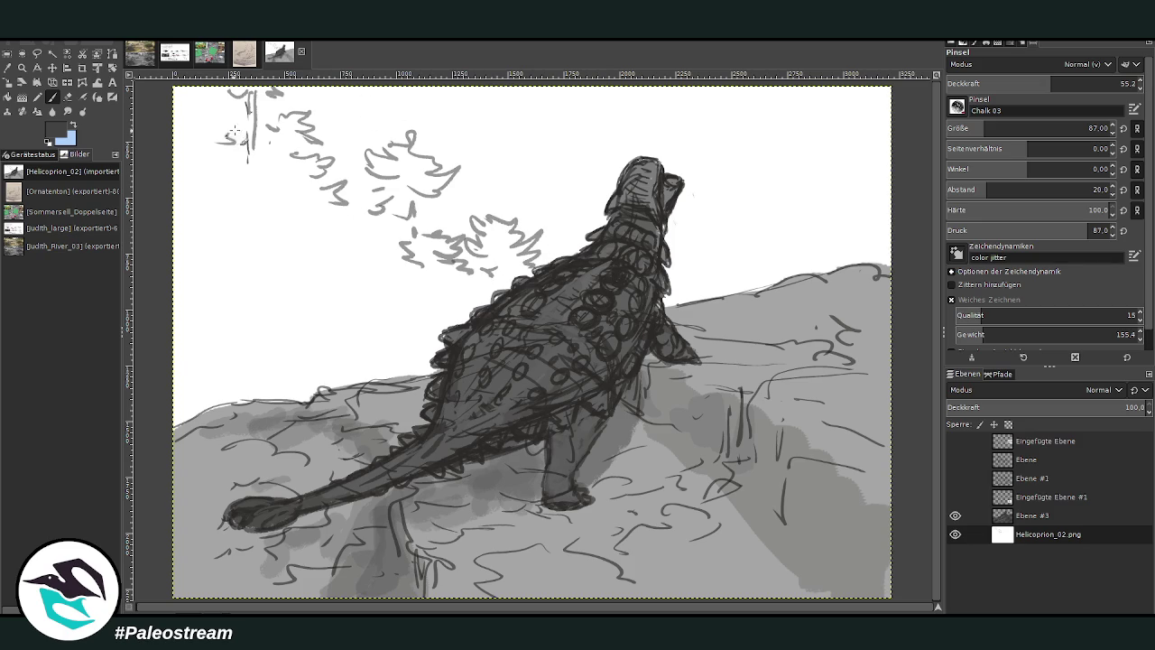
pyautogui.moveTo(233, 132)
pyautogui.mouseDown()
pyautogui.moveTo(193, 103)
pyautogui.moveTo(223, 142)
pyautogui.mouseUp()
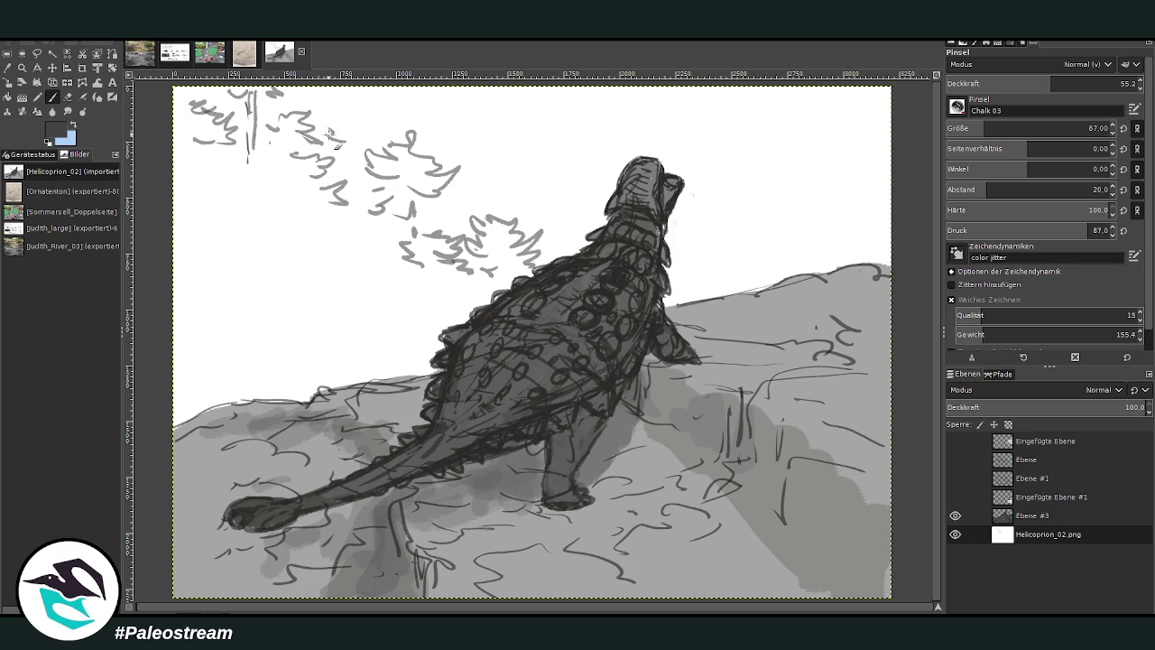
pyautogui.moveTo(330, 133)
pyautogui.mouseDown()
pyautogui.moveTo(348, 113)
pyautogui.moveTo(360, 145)
pyautogui.mouseUp()
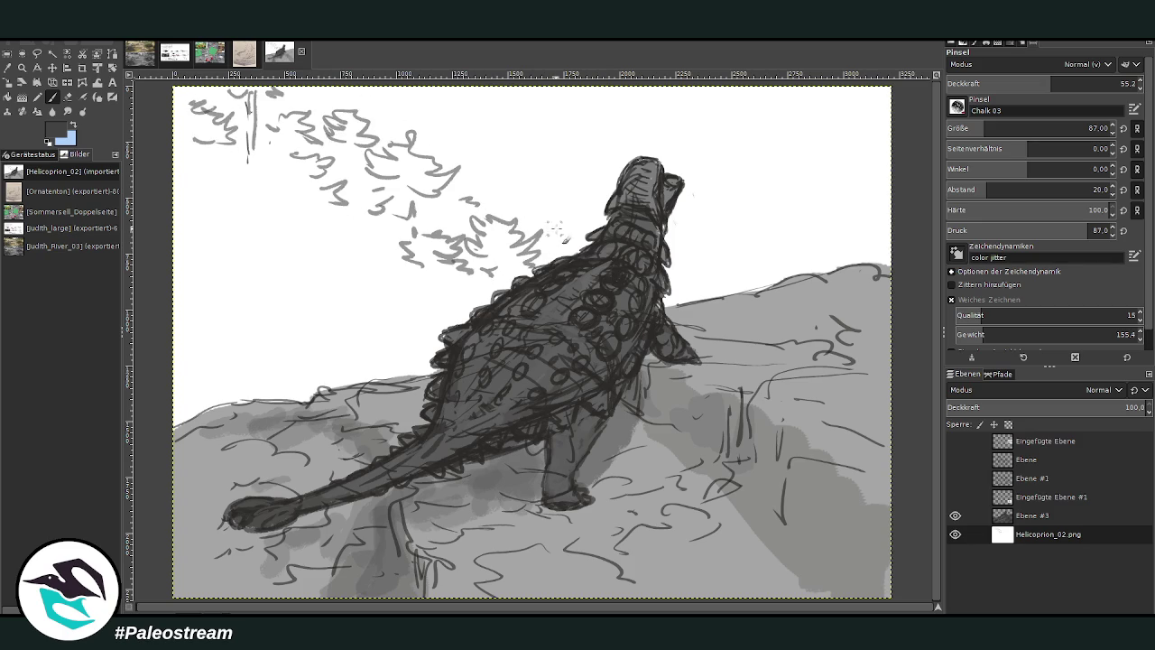
pyautogui.moveTo(564, 239)
pyautogui.mouseDown()
pyautogui.moveTo(551, 217)
pyautogui.moveTo(578, 207)
pyautogui.moveTo(591, 230)
pyautogui.mouseUp()
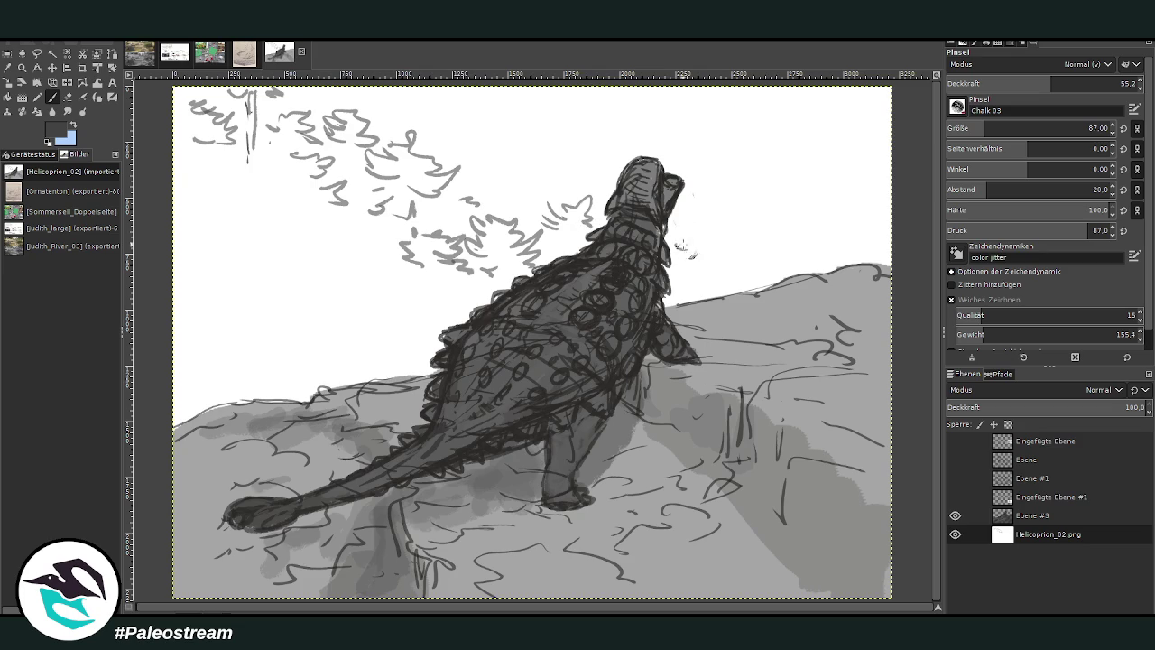
pyautogui.moveTo(683, 246)
pyautogui.mouseDown()
pyautogui.moveTo(713, 237)
pyautogui.moveTo(750, 264)
pyautogui.mouseUp()
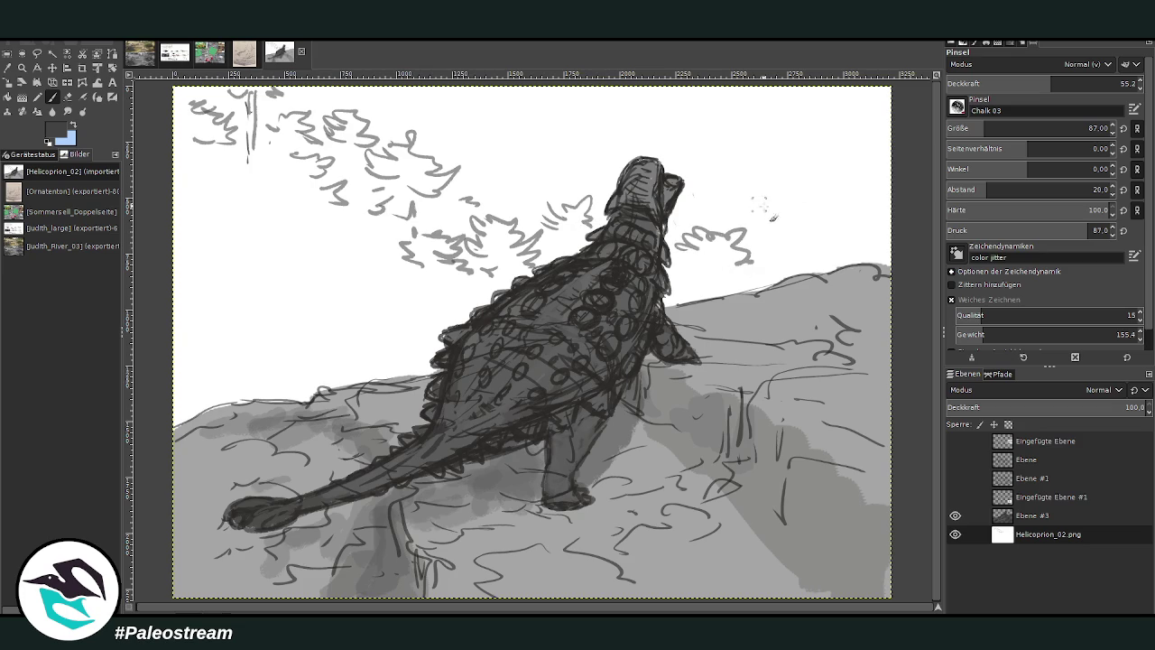
pyautogui.moveTo(842, 156)
pyautogui.mouseDown()
pyautogui.moveTo(803, 172)
pyautogui.moveTo(784, 202)
pyautogui.moveTo(849, 175)
pyautogui.moveTo(866, 116)
pyautogui.mouseUp()
pyautogui.moveTo(740, 209); pyautogui.dragTo(749, 231)
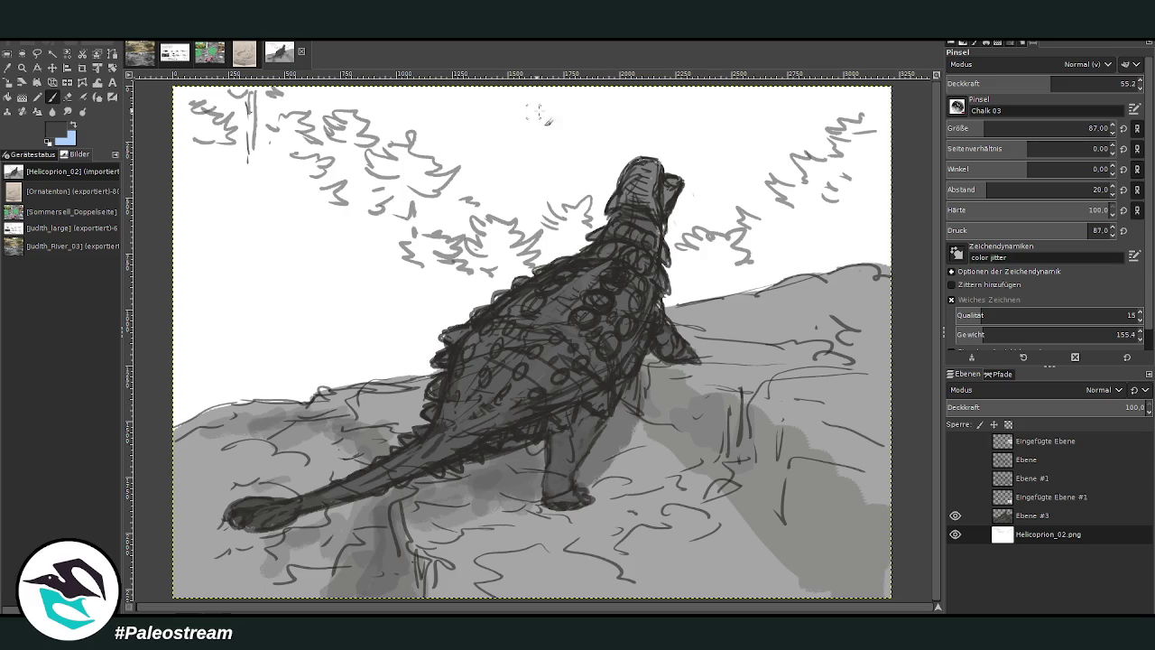
# - Shrink the brush, undo the squiggles above the head, and add a short stroke near the top
pyautogui.press('[')
pyautogui.press('less')
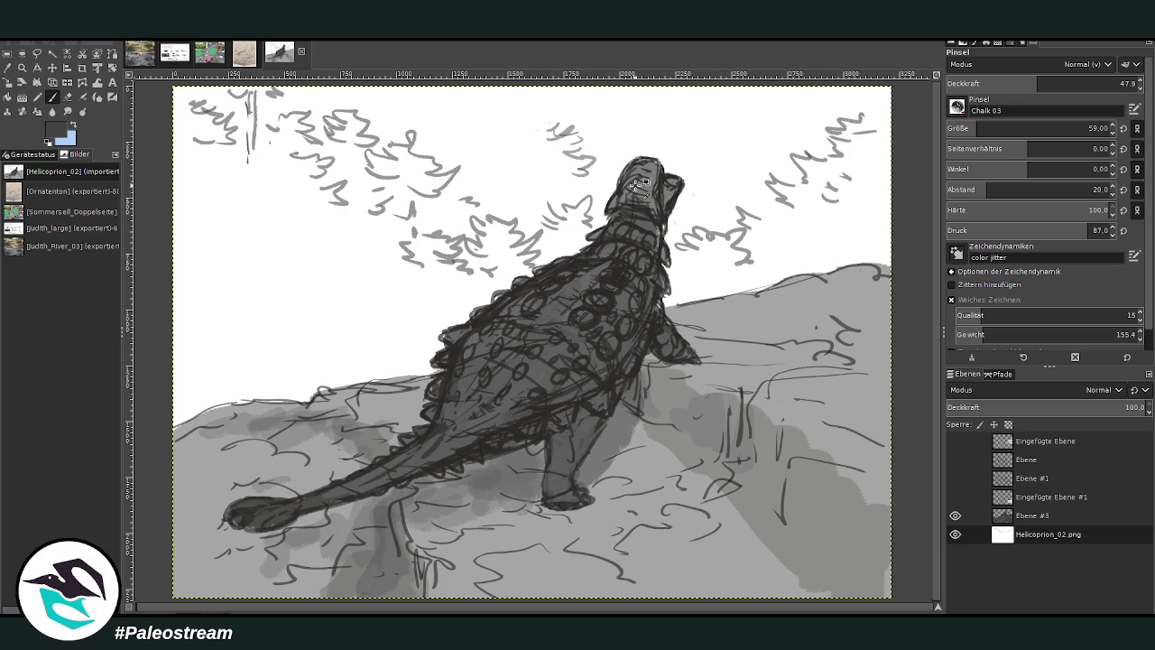
pyautogui.hotkey('ctrl', 'z')
pyautogui.hotkey('ctrl', 'z')
pyautogui.press('[')
pyautogui.press('[')
pyautogui.press('[')
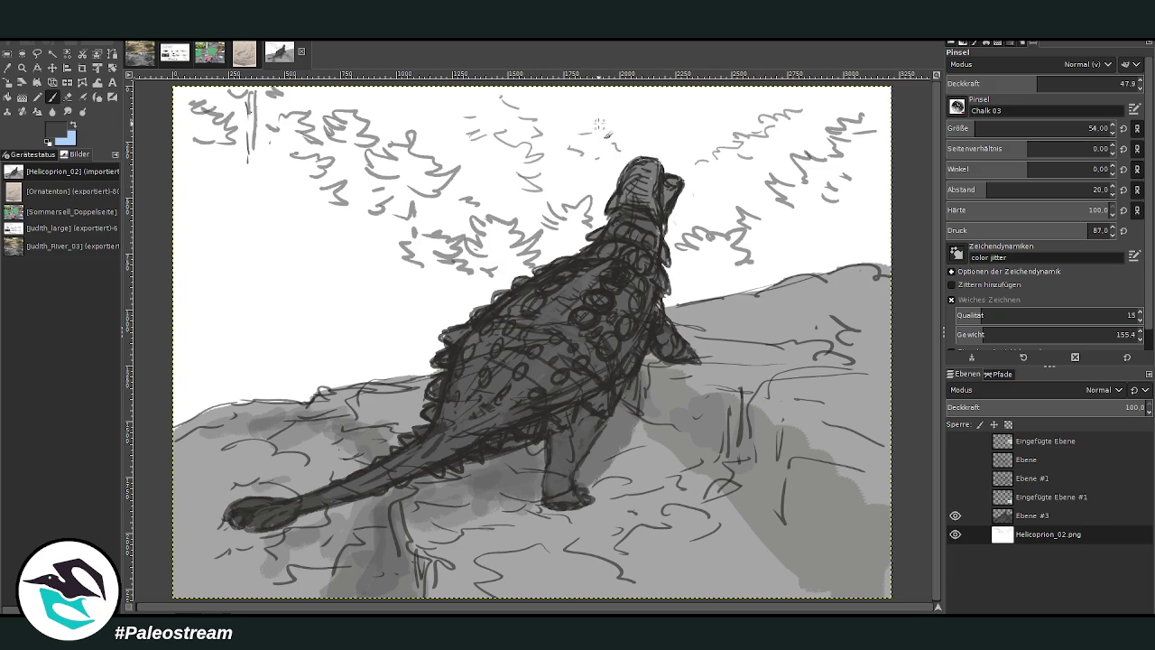
pyautogui.moveTo(630, 112); pyautogui.dragTo(575, 96)
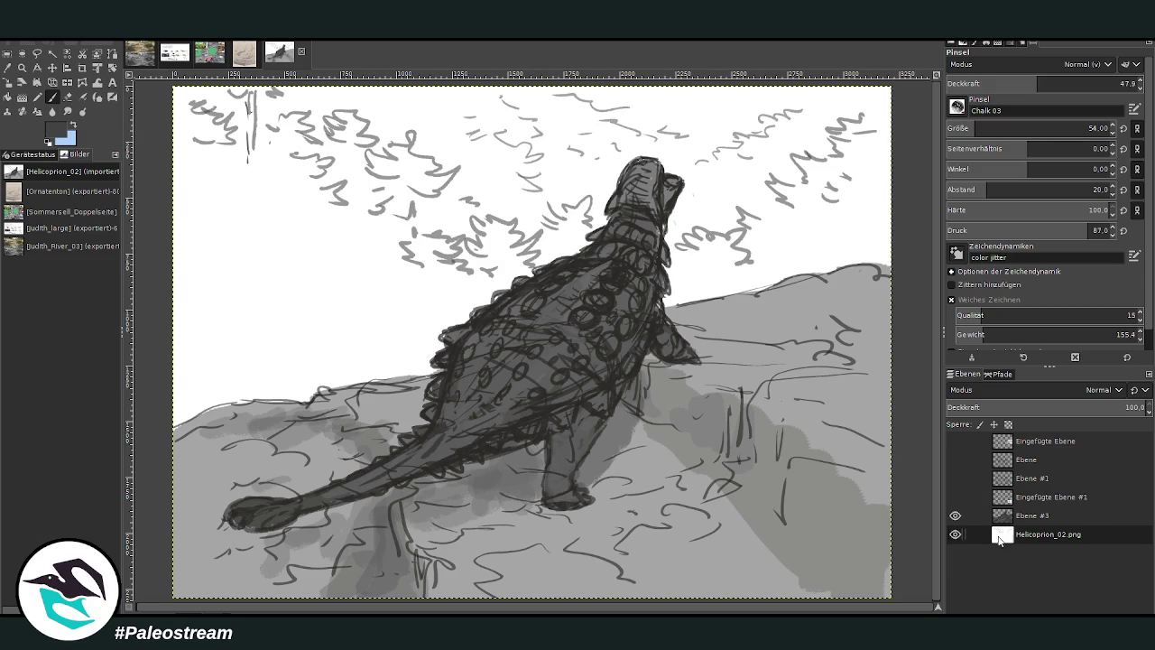
# - On the Ebene #3 layer, preview teal and green Colorize tints, toggling the layer to compare
pyautogui.click(1031, 516)
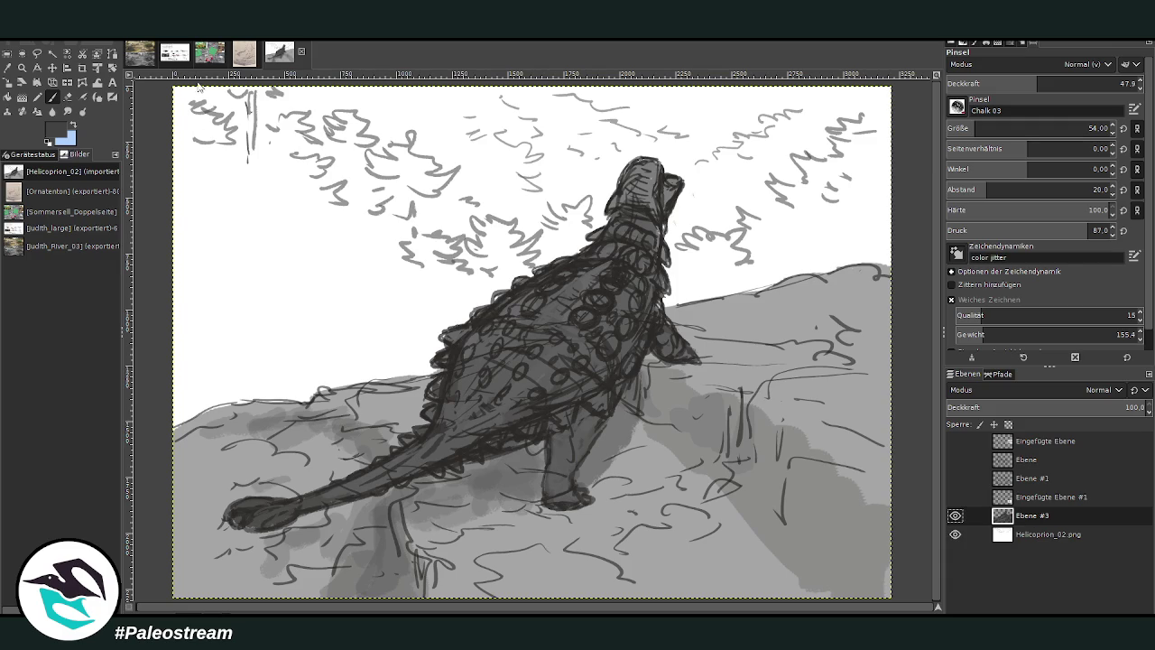
pyautogui.hotkey('ctrl', 'f')
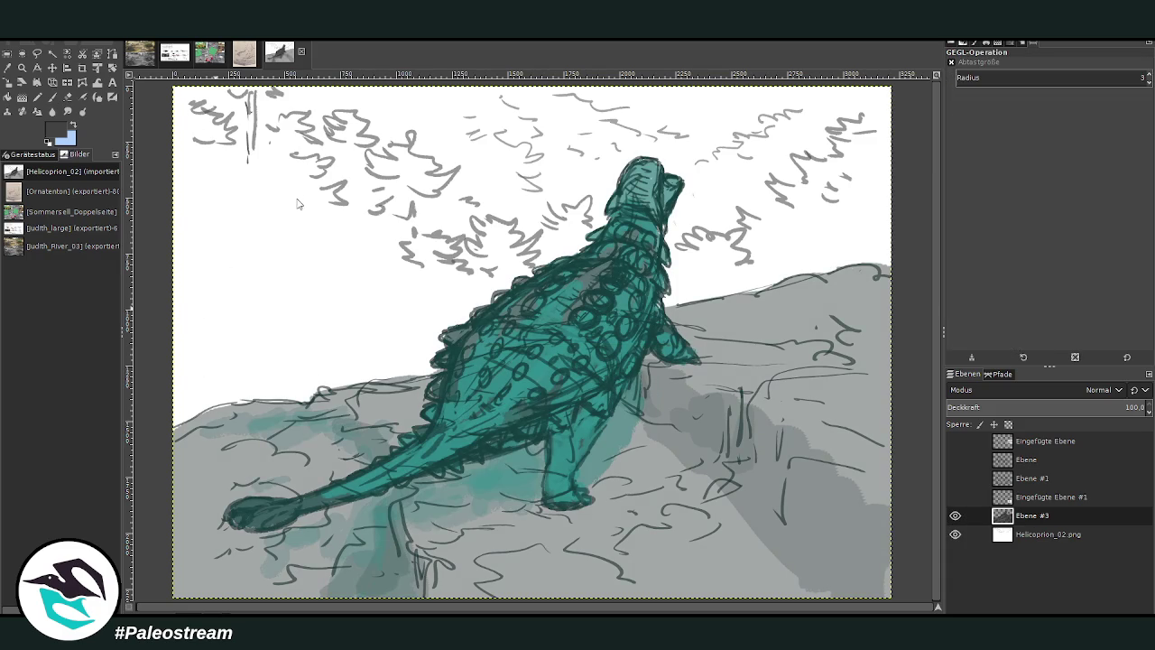
pyautogui.hotkey('ctrl', 'f')
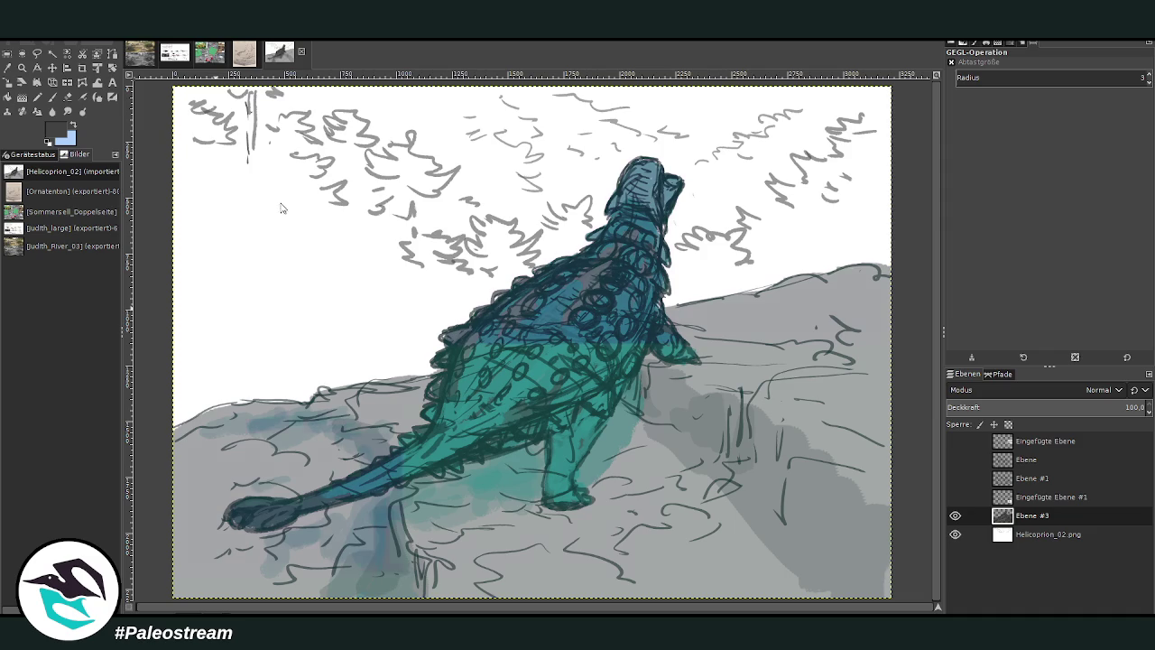
pyautogui.hotkey('ctrl', 'f')
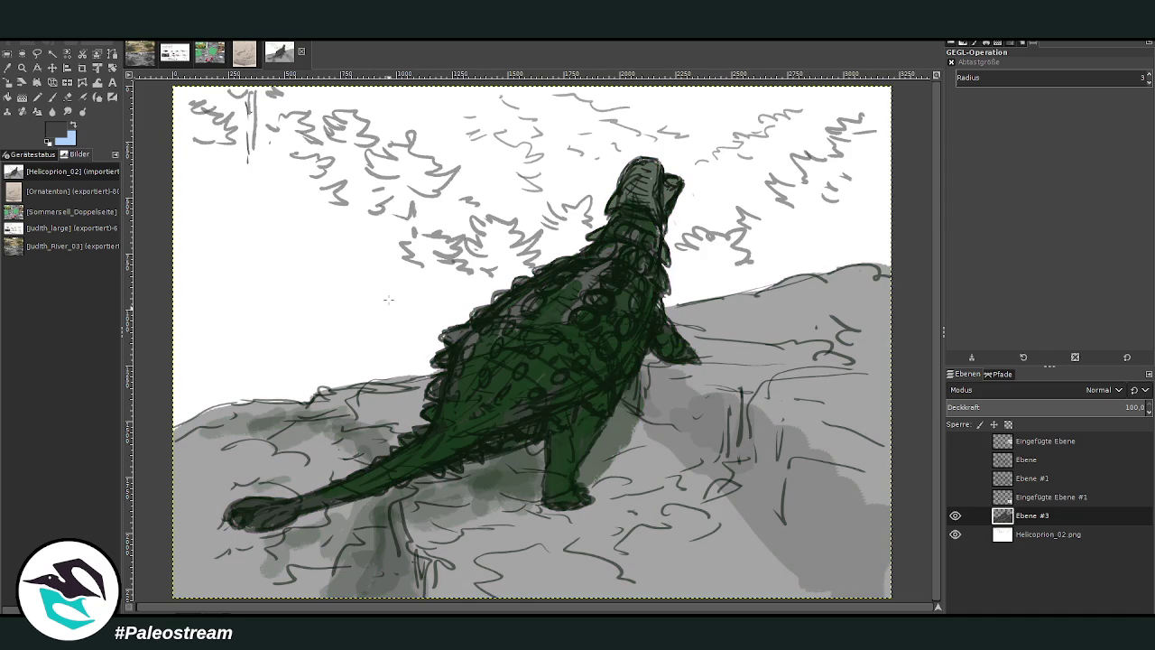
pyautogui.hotkey('ctrl', 'f')
pyautogui.hotkey('ctrl', 'f')
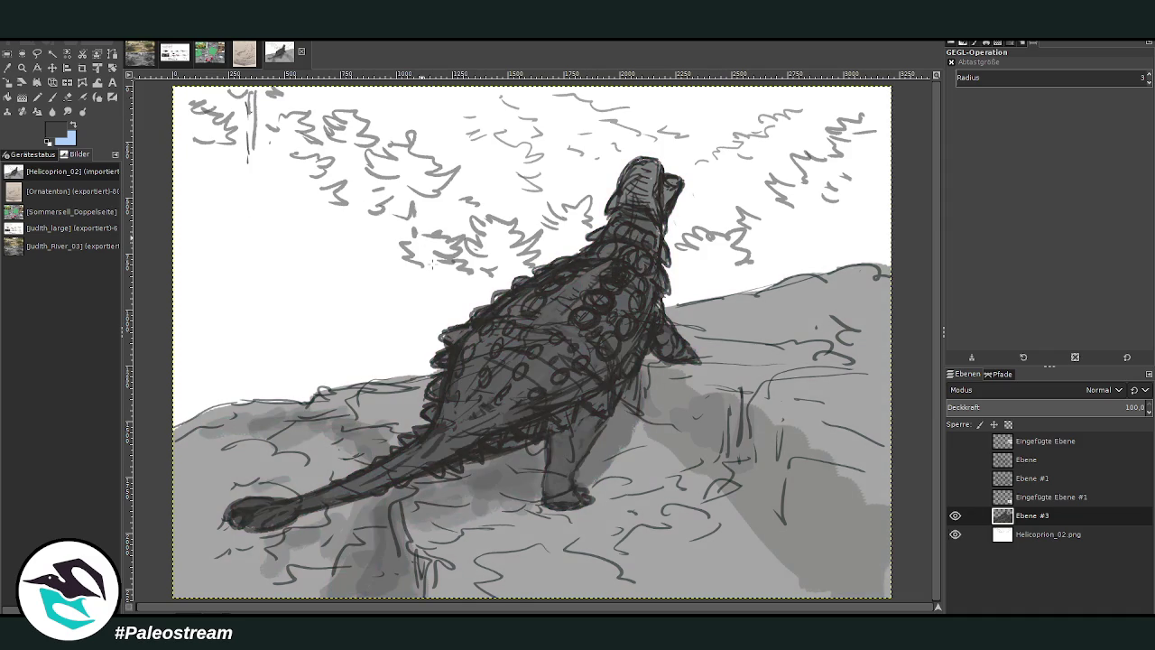
pyautogui.click(955, 516)
pyautogui.click(955, 517)
# - Merge the Ebene #3 drawing layer down into the Helicoprion_02.png background
pyautogui.hotkey('shift', 'ctrl', 'd')
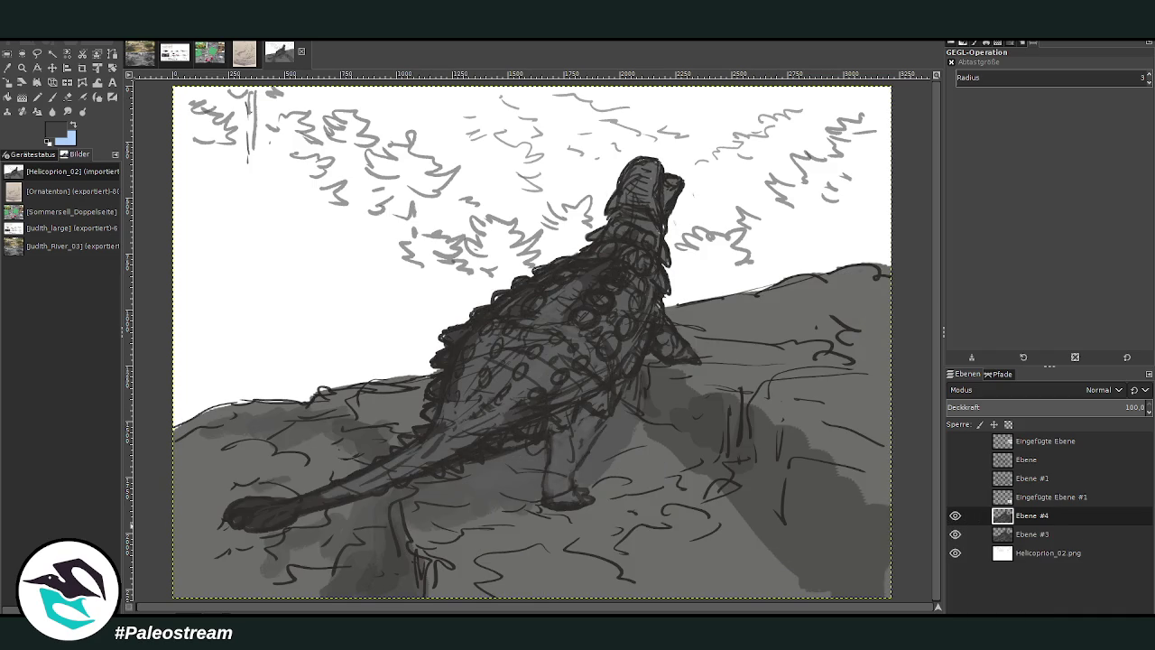
pyautogui.hotkey('ctrl', 'z')
pyautogui.click(52, 97)
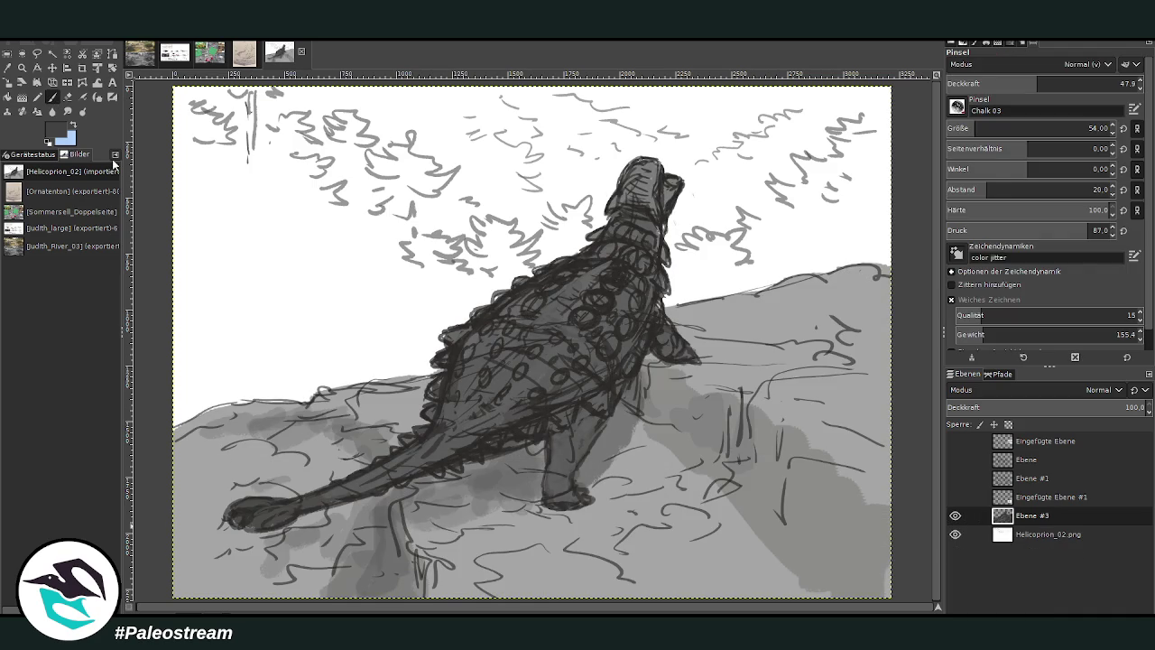
pyautogui.hotkey('shift', 's')
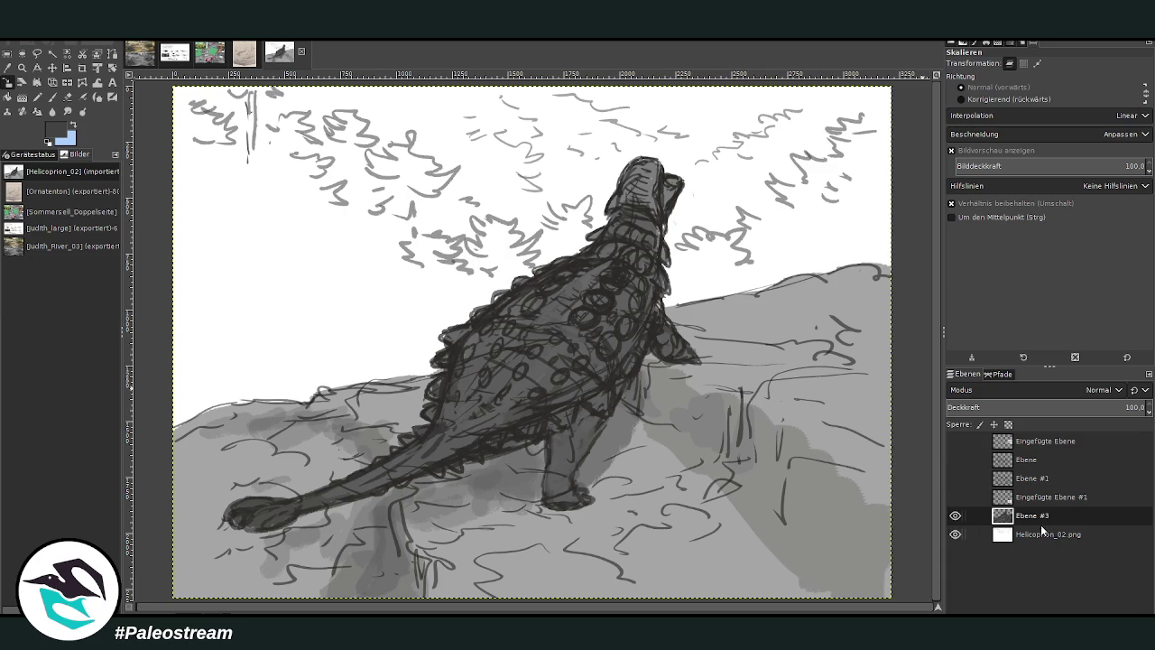
pyautogui.click(1041, 528)
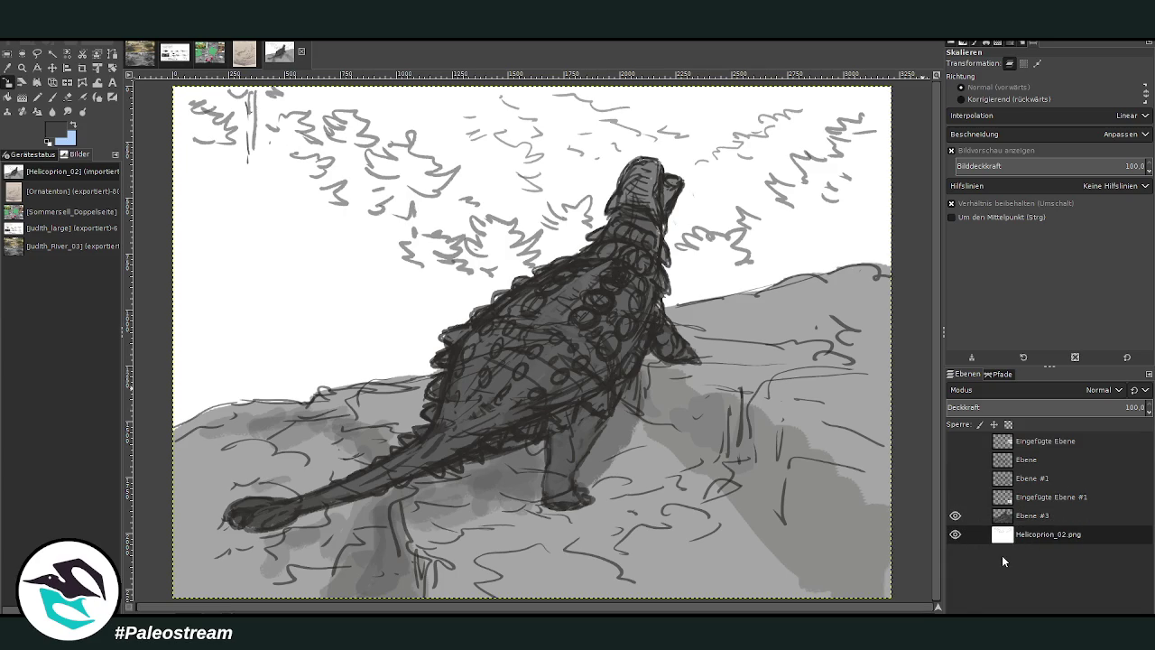
pyautogui.hotkey('ctrl', 'm')
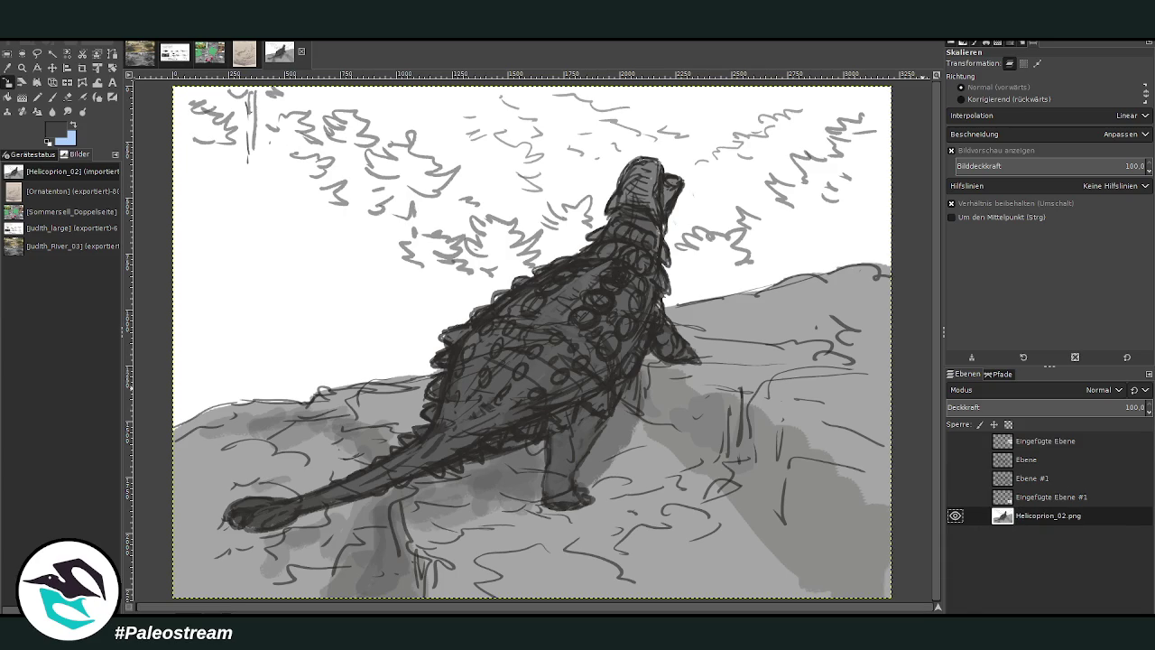
# - Reapply the teal tint to the merged image, undo it, and reopen the Colorize preview
pyautogui.press('p')
pyautogui.hotkey('ctrl', 'f')
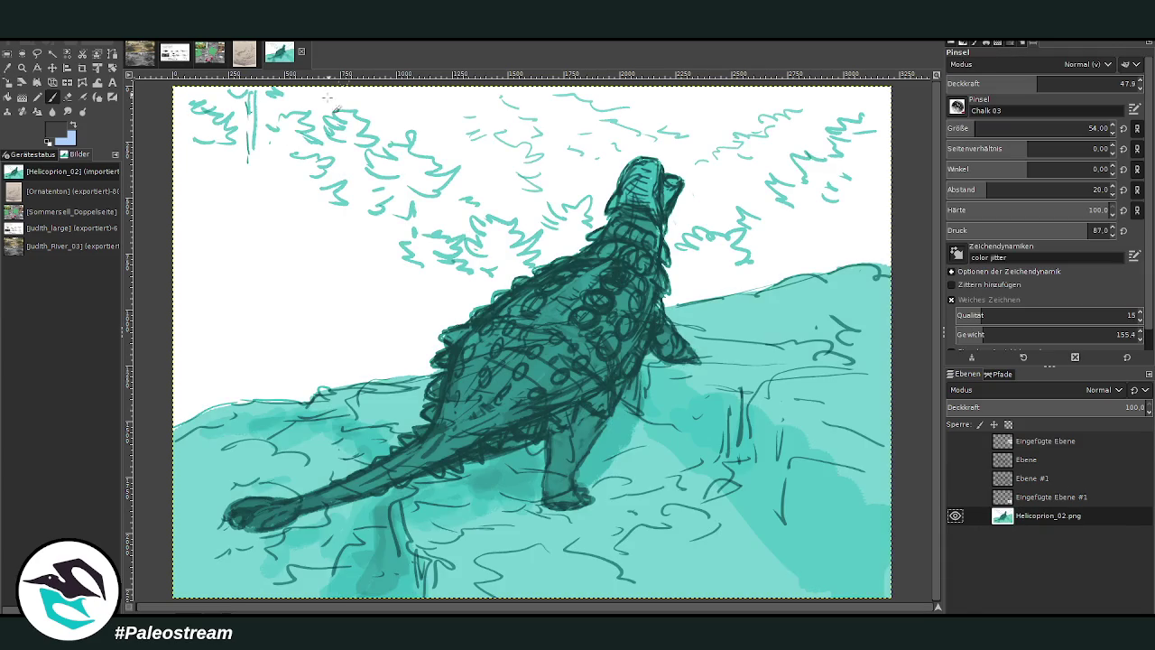
pyautogui.hotkey('ctrl', 'z')
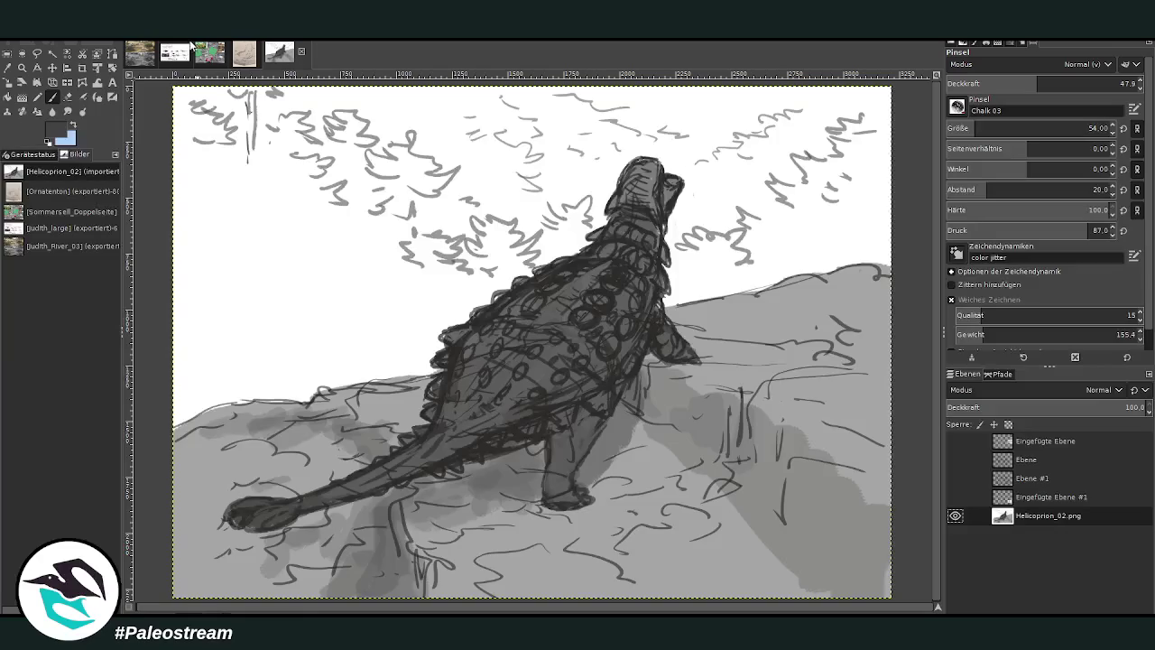
pyautogui.hotkey('ctrl', 'shift', 'f')
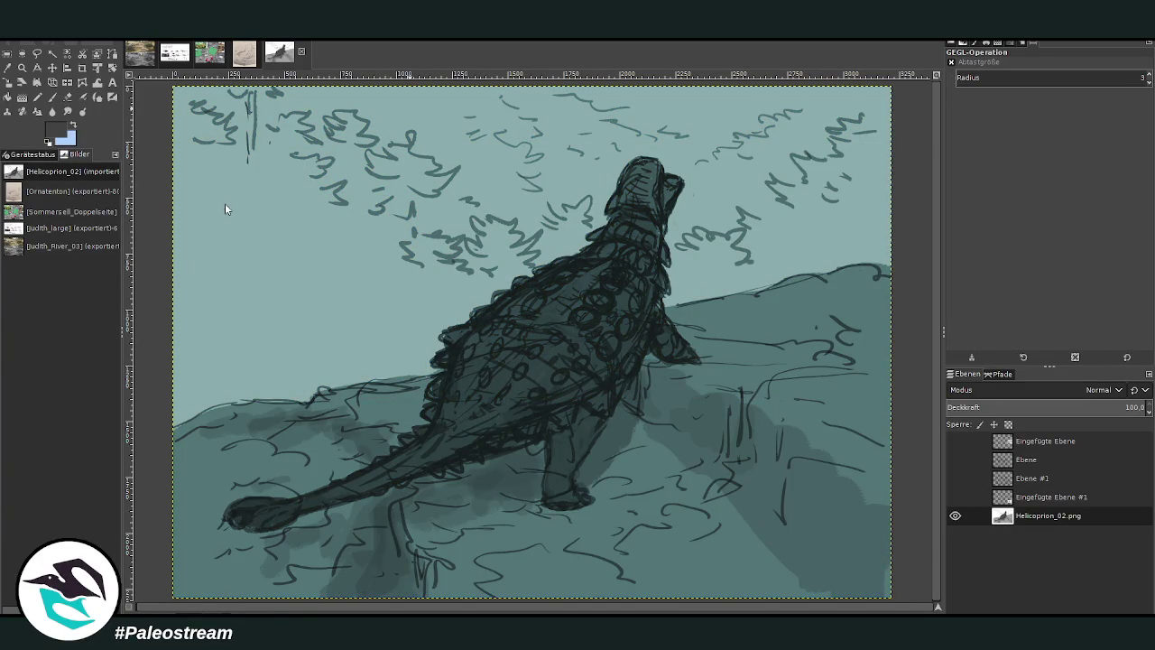
# - Apply the teal colourize, then set the Paintbrush to a charcoal brush at size 322
pyautogui.press('Return')
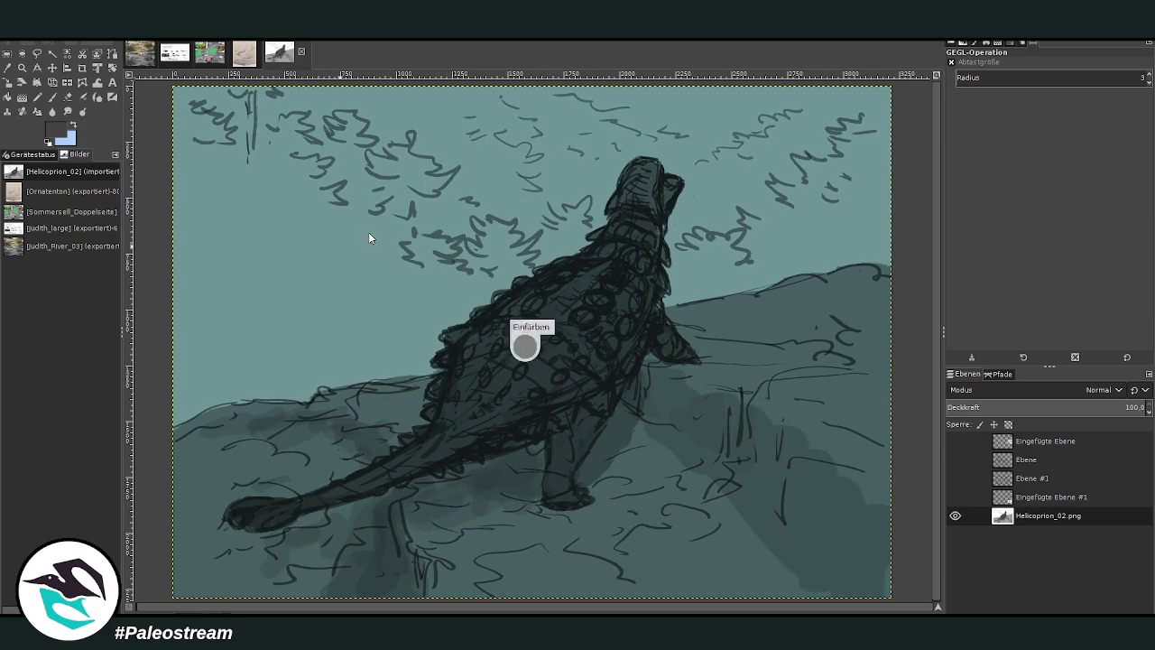
pyautogui.click(51, 97)
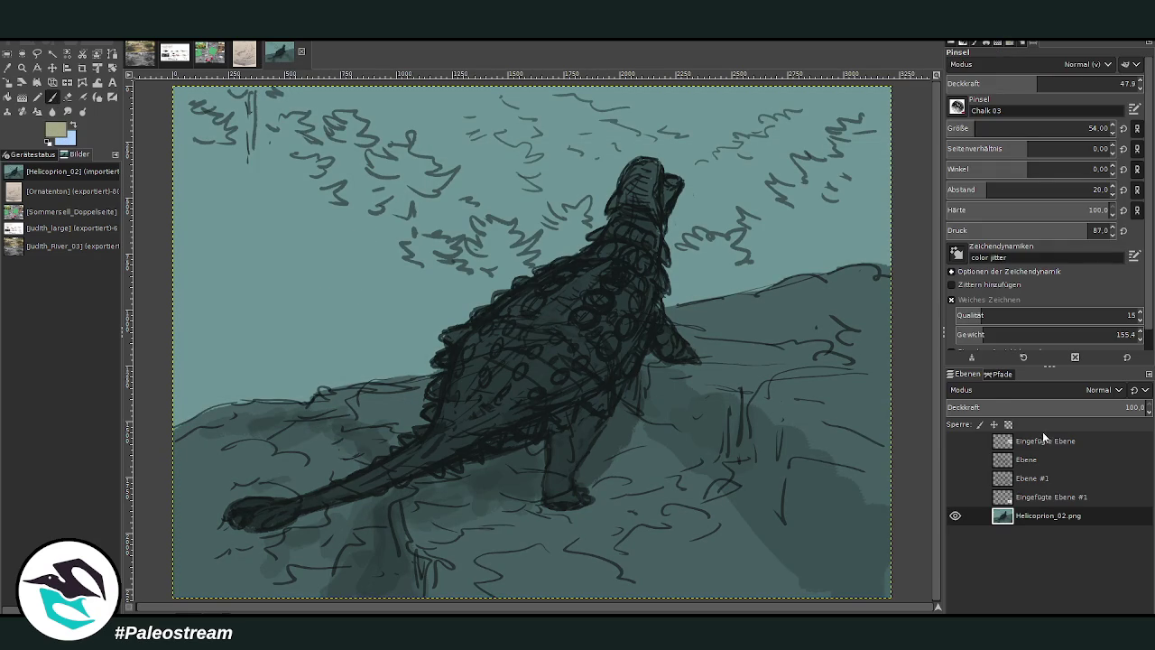
pyautogui.click(1029, 128)
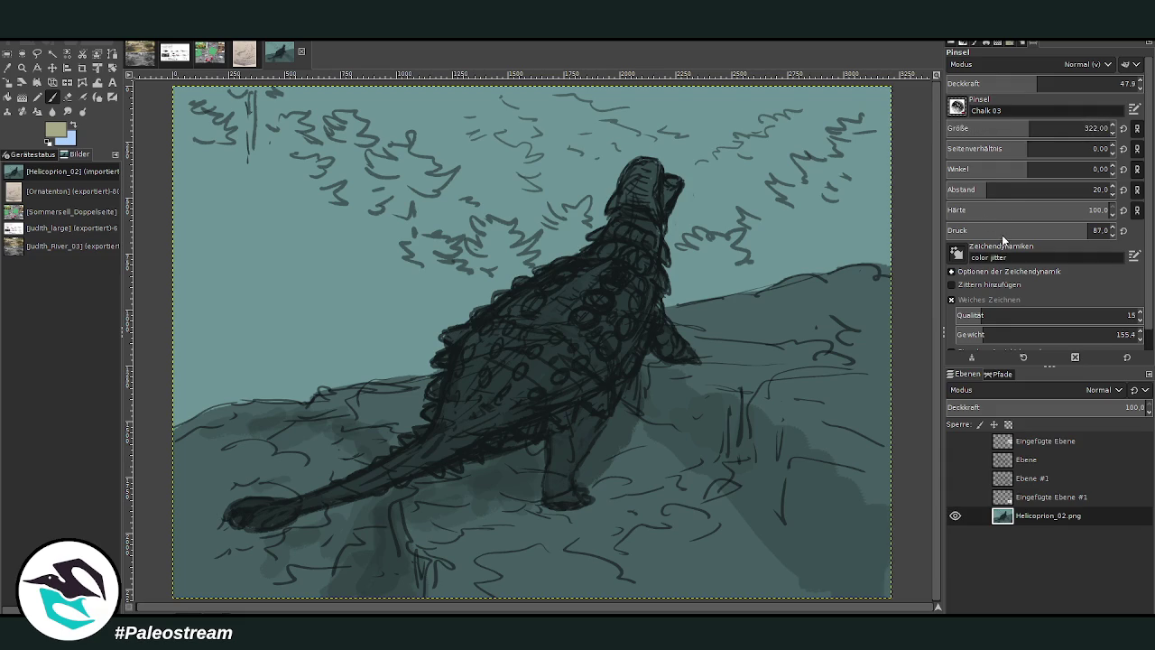
pyautogui.press('.')
# - At opacity 78.9 and size 307, paint beige along the hill ridge from the right edge to the left
pyautogui.moveTo(817, 253); pyautogui.dragTo(703, 288)
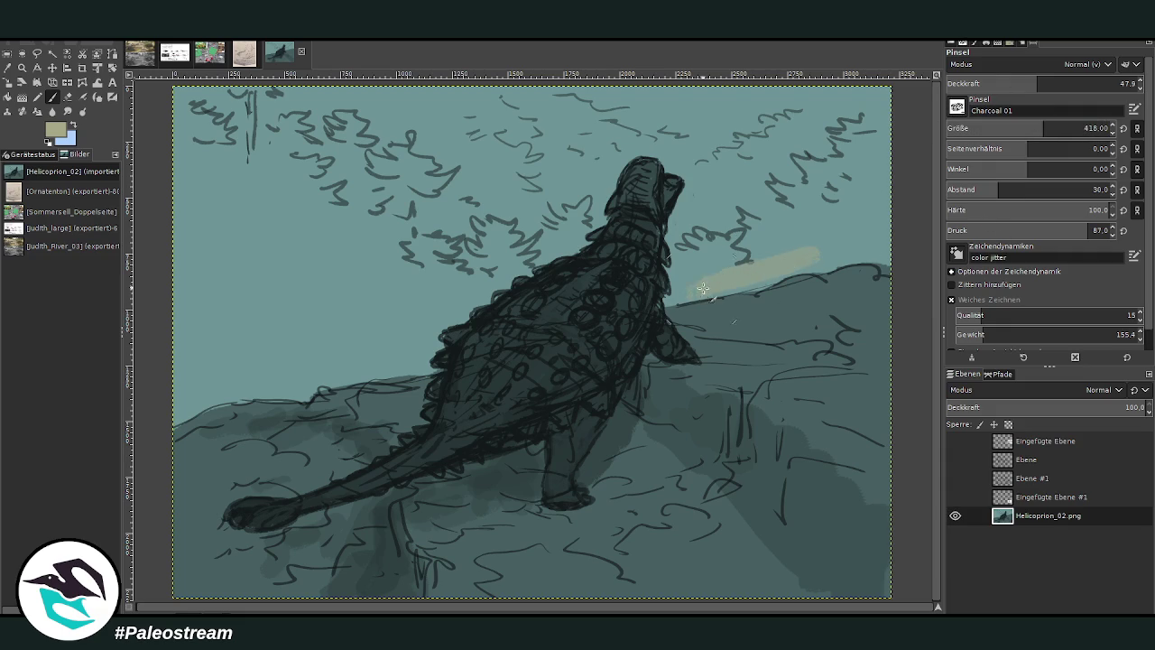
pyautogui.click(1081, 83)
pyautogui.click(1026, 128)
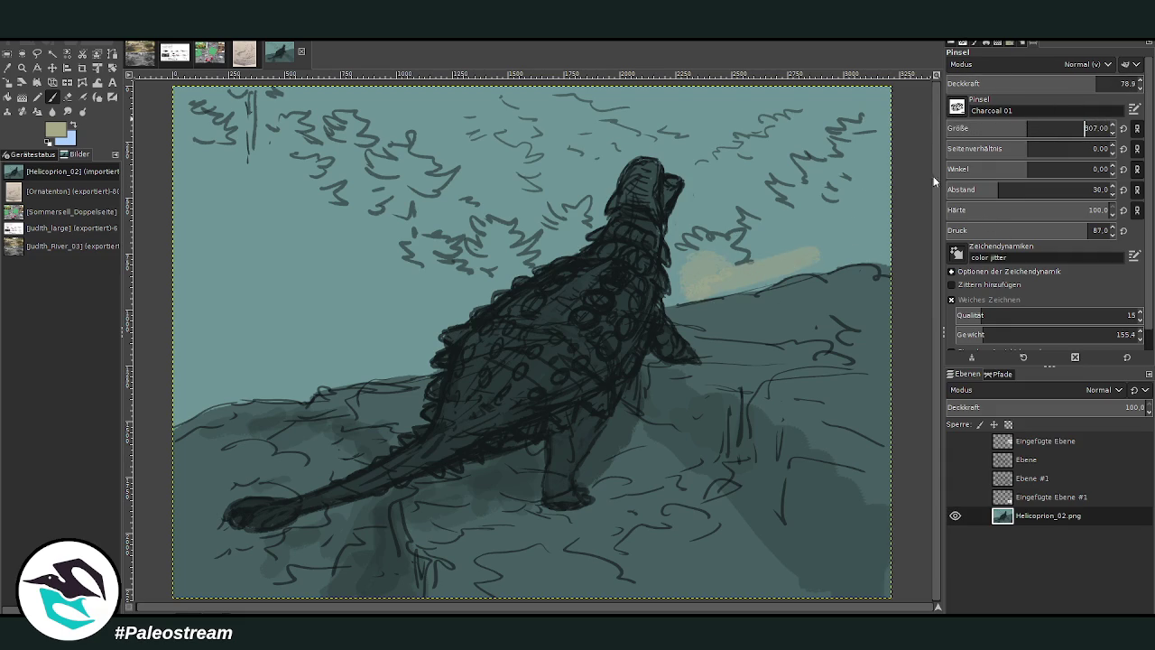
pyautogui.moveTo(876, 255)
pyautogui.mouseDown()
pyautogui.moveTo(692, 289)
pyautogui.moveTo(678, 276)
pyautogui.moveTo(862, 192)
pyautogui.moveTo(876, 149)
pyautogui.mouseUp()
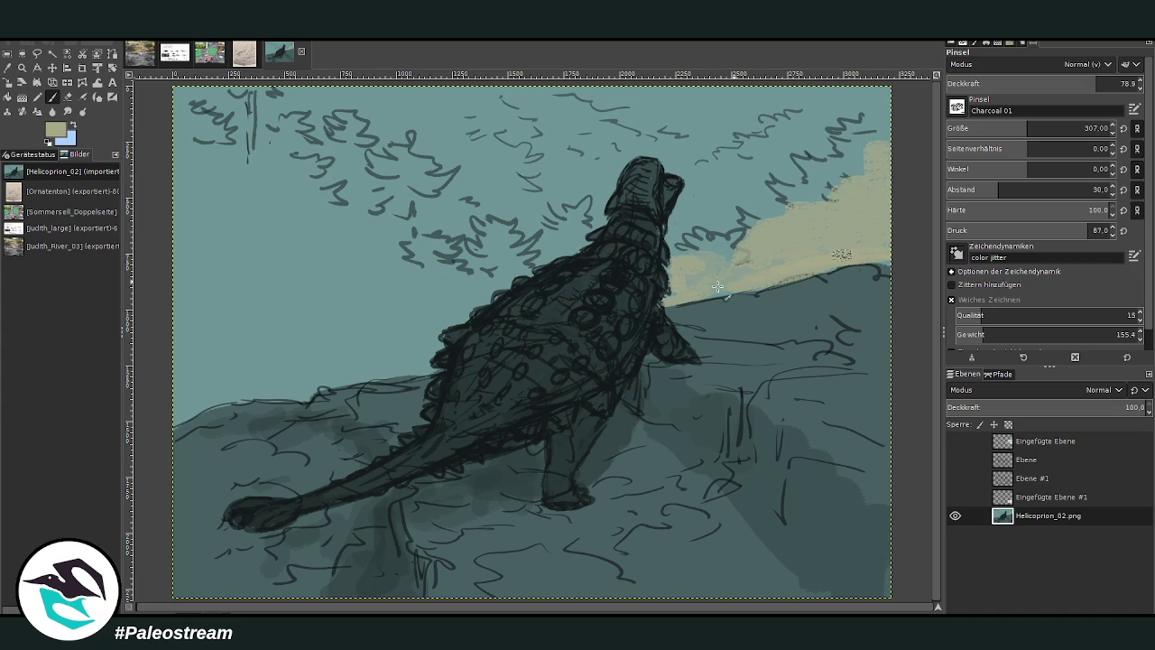
pyautogui.moveTo(439, 371); pyautogui.dragTo(383, 373)
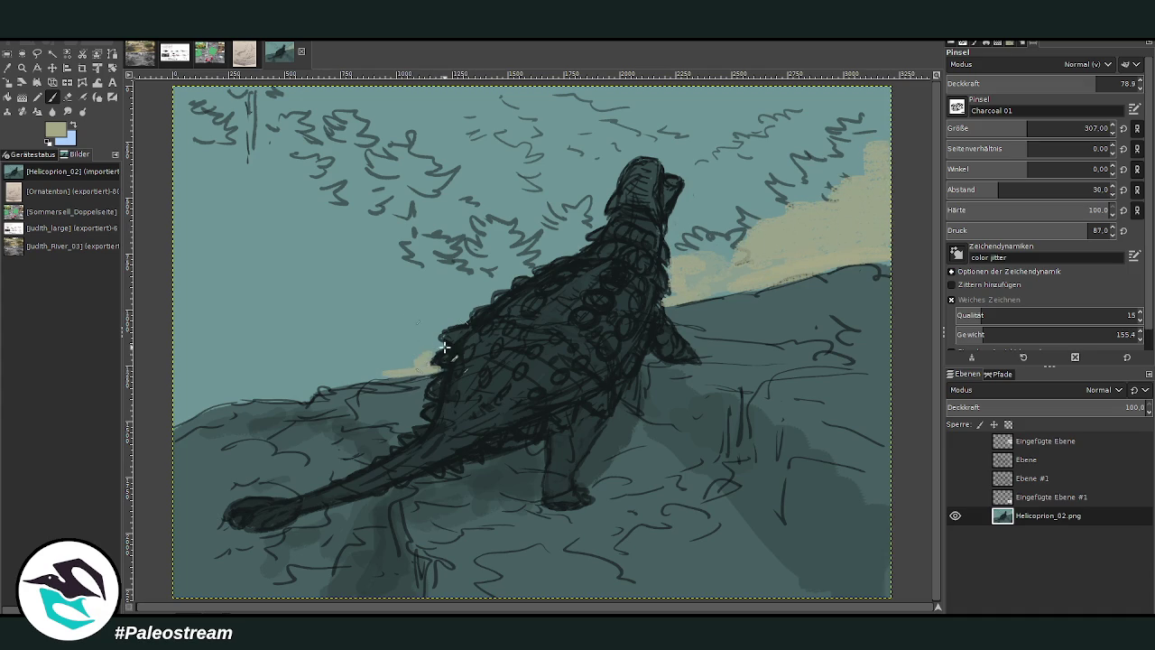
pyautogui.moveTo(445, 347)
pyautogui.mouseDown()
pyautogui.moveTo(284, 397)
pyautogui.moveTo(185, 395)
pyautogui.moveTo(162, 418)
pyautogui.moveTo(171, 376)
pyautogui.moveTo(423, 345)
pyautogui.moveTo(440, 318)
pyautogui.mouseUp()
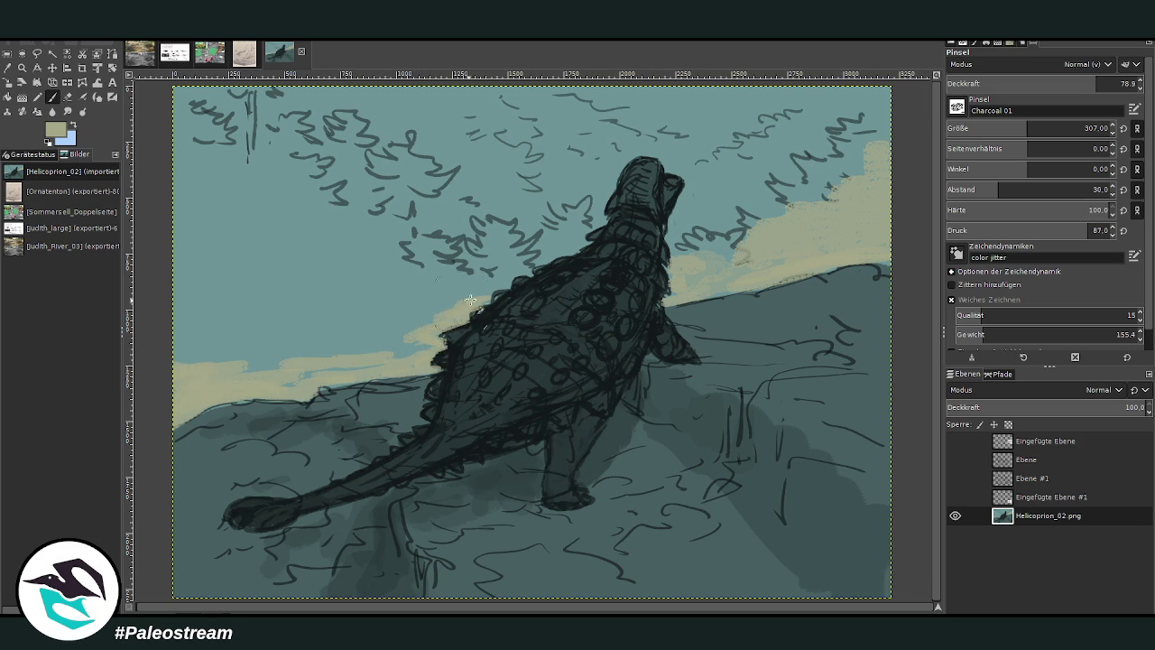
# - Paint beige sky left of the dinosaur's back and clouds around its head
pyautogui.moveTo(489, 289)
pyautogui.mouseDown()
pyautogui.moveTo(370, 361)
pyautogui.moveTo(307, 271)
pyautogui.moveTo(245, 284)
pyautogui.moveTo(185, 163)
pyautogui.moveTo(271, 217)
pyautogui.moveTo(382, 258)
pyautogui.moveTo(365, 232)
pyautogui.mouseUp()
pyautogui.moveTo(736, 271)
pyautogui.mouseDown()
pyautogui.moveTo(709, 248)
pyautogui.moveTo(701, 199)
pyautogui.moveTo(717, 160)
pyautogui.moveTo(746, 186)
pyautogui.mouseUp()
pyautogui.moveTo(605, 217)
pyautogui.mouseDown()
pyautogui.moveTo(598, 182)
pyautogui.moveTo(528, 216)
pyautogui.moveTo(465, 212)
pyautogui.moveTo(533, 230)
pyautogui.moveTo(484, 166)
pyautogui.moveTo(366, 99)
pyautogui.moveTo(305, 92)
pyautogui.mouseUp()
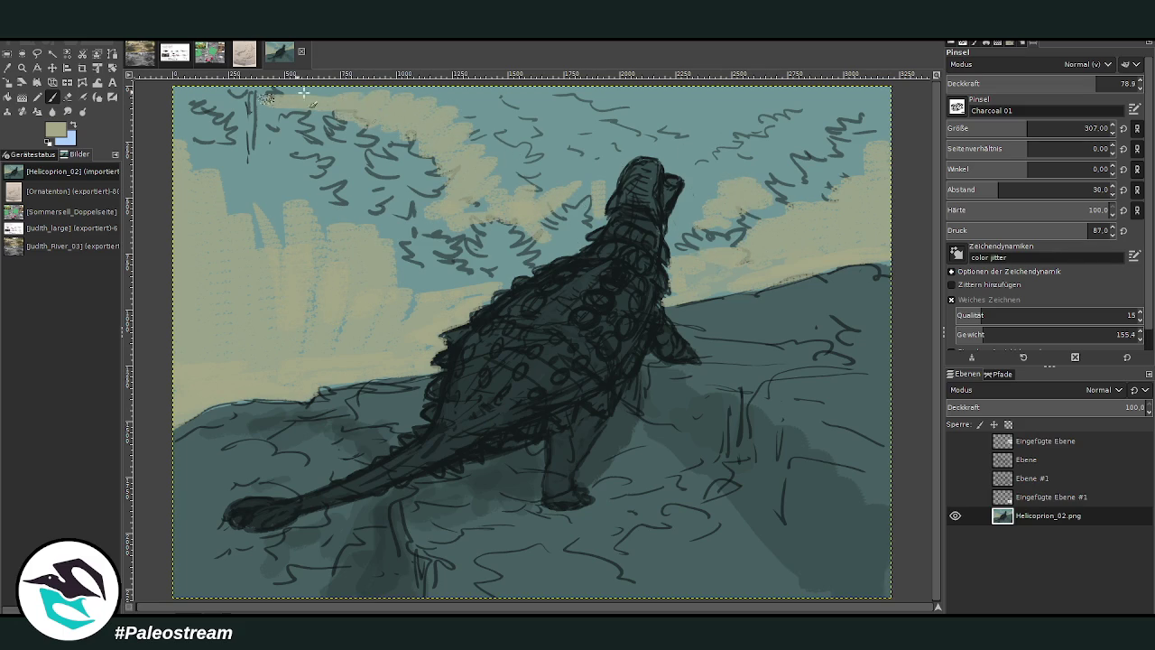
pyautogui.moveTo(711, 205)
pyautogui.mouseDown()
pyautogui.moveTo(677, 217)
pyautogui.moveTo(815, 134)
pyautogui.mouseUp()
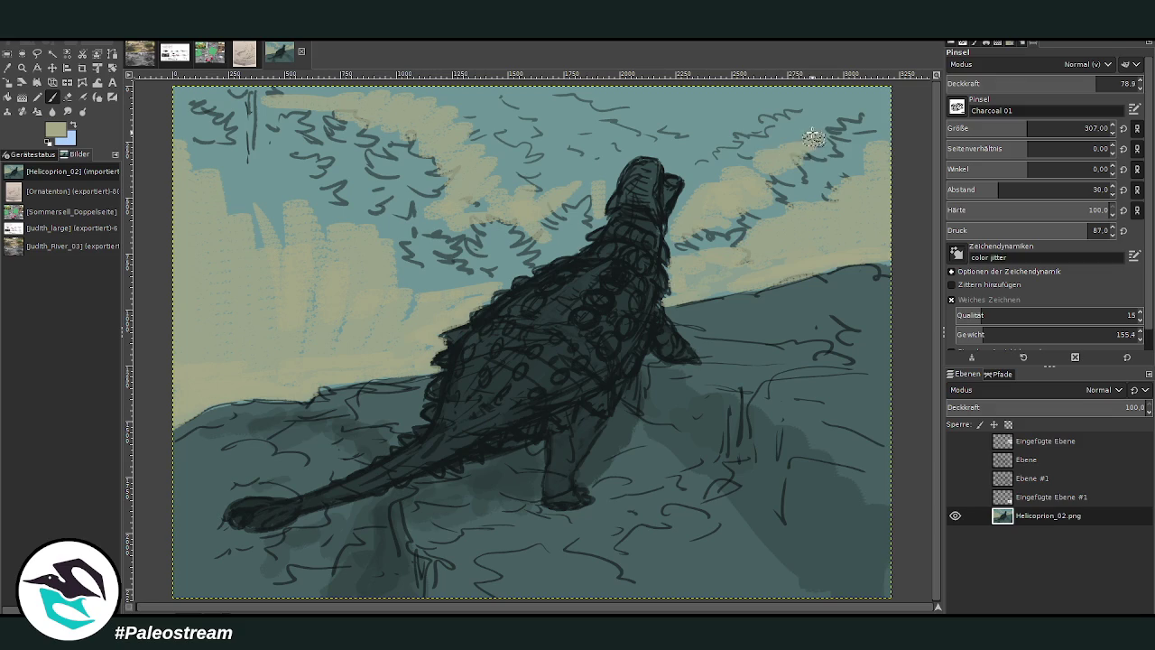
# - At opacity 51.1, cover the upper sky's blue patches and dark strokes with faint beige clouds
pyautogui.moveTo(1085, 84); pyautogui.dragTo(1045, 84)
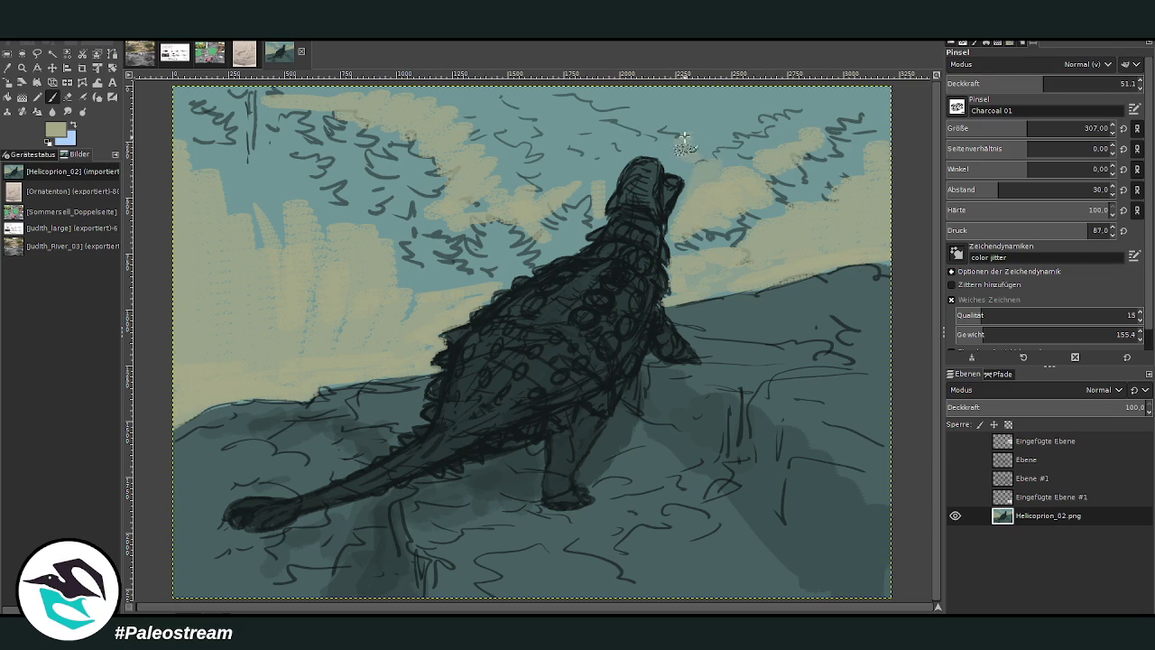
pyautogui.moveTo(648, 135)
pyautogui.mouseDown()
pyautogui.moveTo(688, 123)
pyautogui.moveTo(631, 99)
pyautogui.moveTo(546, 95)
pyautogui.mouseUp()
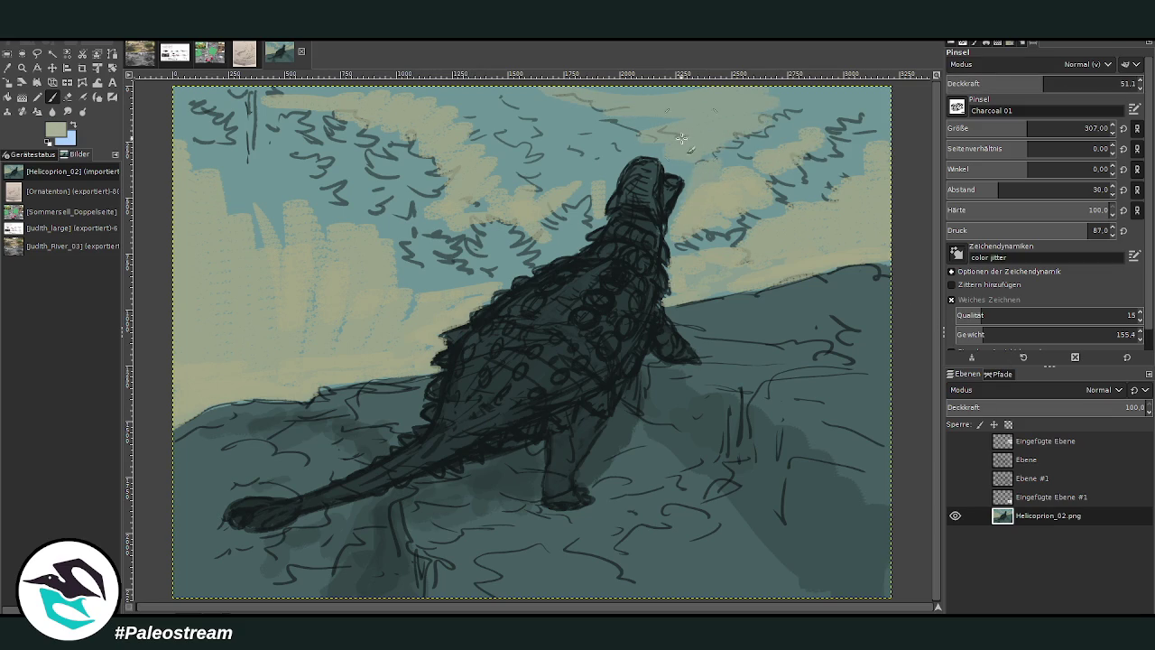
pyautogui.moveTo(681, 139)
pyautogui.mouseDown()
pyautogui.moveTo(714, 117)
pyautogui.moveTo(668, 99)
pyautogui.moveTo(596, 101)
pyautogui.mouseUp()
pyautogui.moveTo(794, 104)
pyautogui.mouseDown()
pyautogui.moveTo(727, 139)
pyautogui.moveTo(722, 167)
pyautogui.moveTo(776, 189)
pyautogui.moveTo(849, 117)
pyautogui.moveTo(880, 181)
pyautogui.mouseUp()
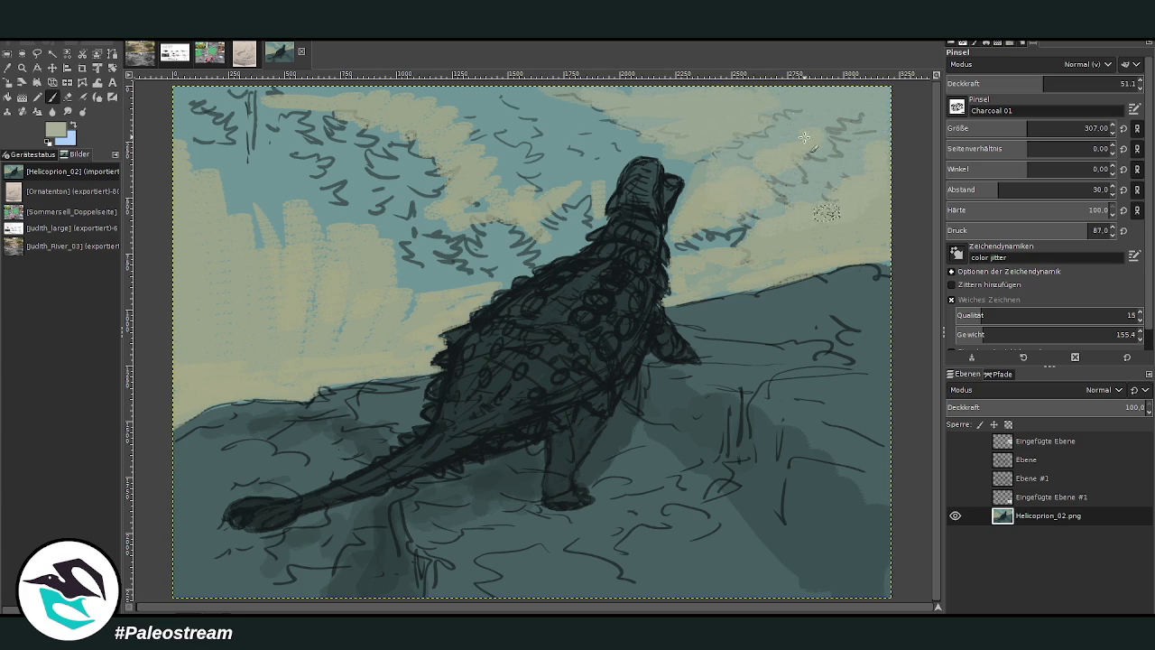
pyautogui.moveTo(736, 236); pyautogui.dragTo(677, 248)
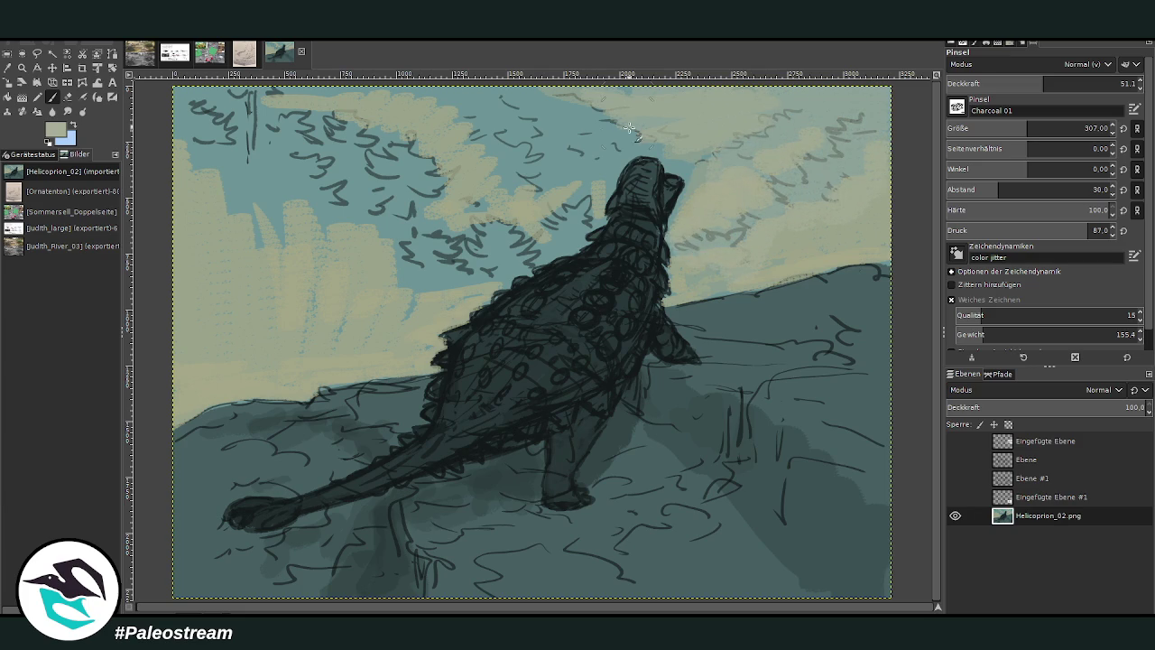
pyautogui.moveTo(504, 281)
pyautogui.mouseDown()
pyautogui.moveTo(574, 246)
pyautogui.moveTo(571, 224)
pyautogui.moveTo(420, 289)
pyautogui.moveTo(433, 171)
pyautogui.moveTo(402, 259)
pyautogui.moveTo(338, 226)
pyautogui.moveTo(201, 237)
pyautogui.mouseUp()
pyautogui.moveTo(452, 190)
pyautogui.mouseDown()
pyautogui.moveTo(550, 144)
pyautogui.moveTo(614, 172)
pyautogui.moveTo(596, 126)
pyautogui.moveTo(549, 150)
pyautogui.moveTo(532, 99)
pyautogui.moveTo(487, 102)
pyautogui.mouseUp()
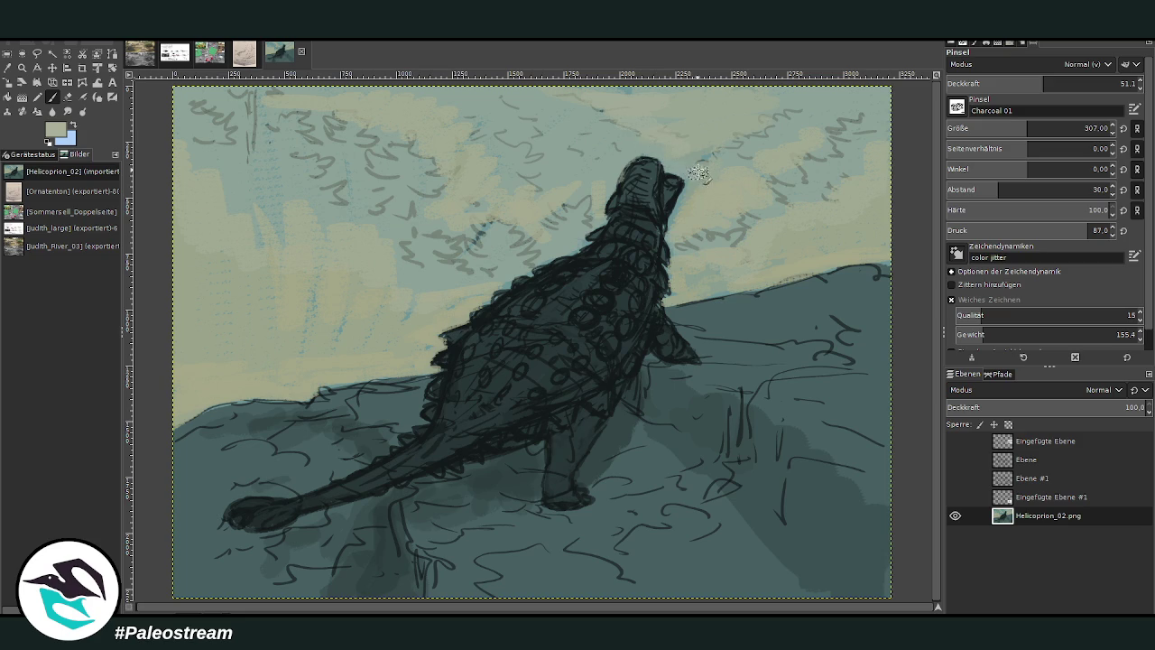
# - Undo a cloud stroke, then dab light-green foliage at opacity 66.9 on both sides of the head
pyautogui.moveTo(700, 218)
pyautogui.mouseDown()
pyautogui.moveTo(767, 99)
pyautogui.moveTo(867, 243)
pyautogui.moveTo(894, 262)
pyautogui.moveTo(786, 267)
pyautogui.mouseUp()
pyautogui.hotkey('ctrl', 'z')
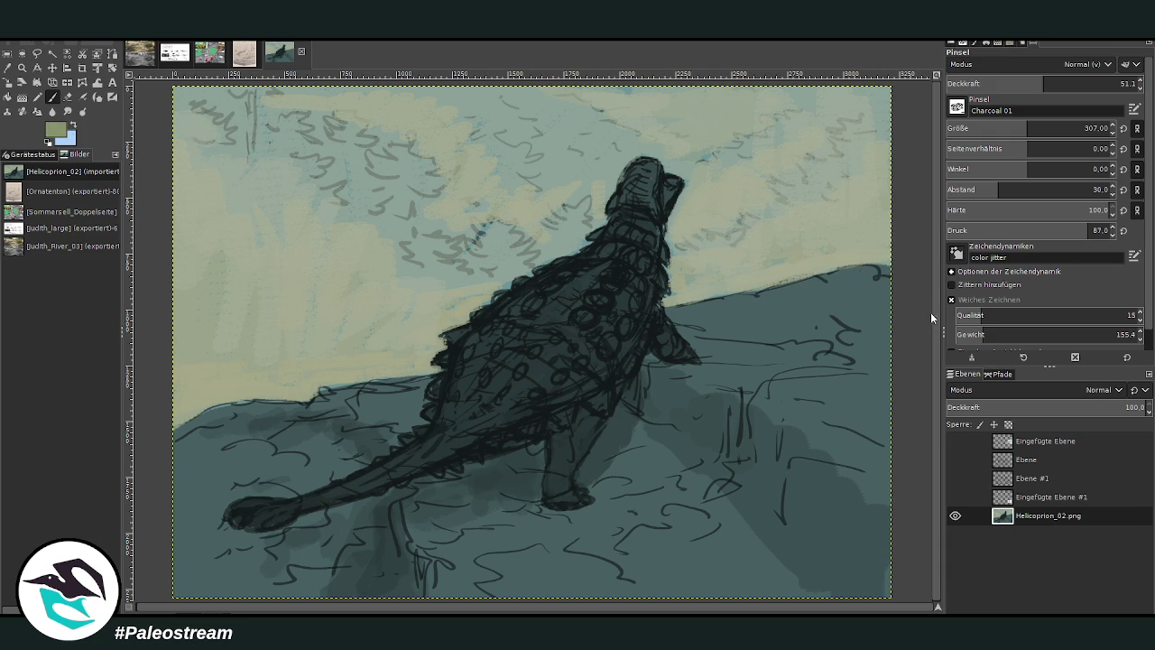
pyautogui.click(1073, 83)
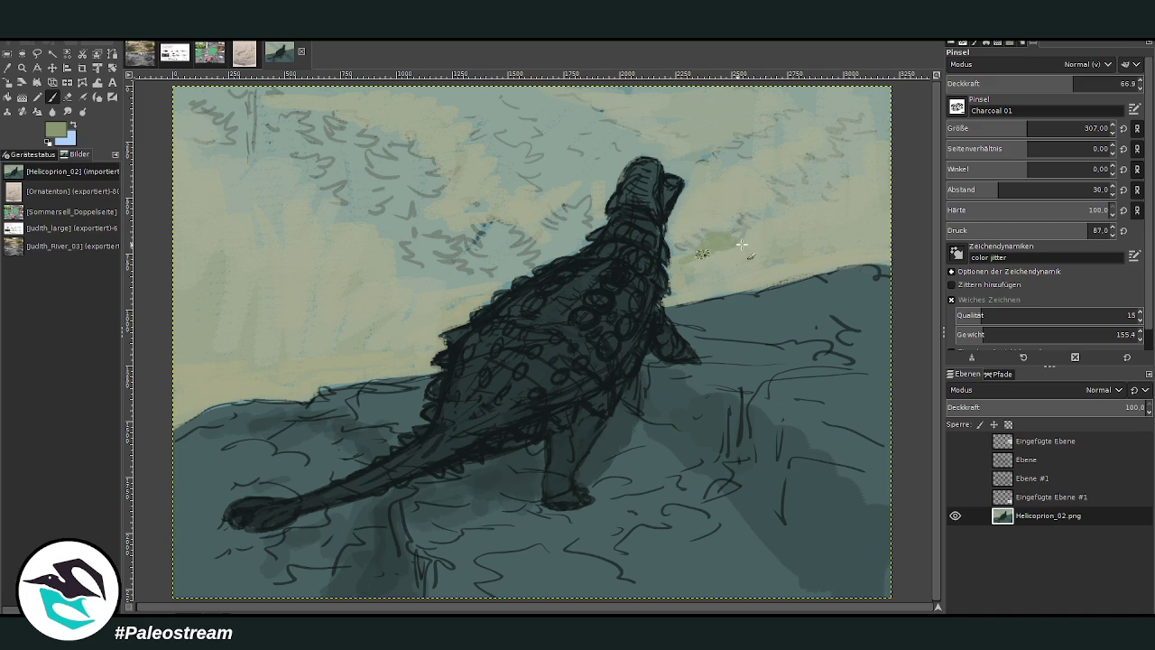
pyautogui.moveTo(750, 233); pyautogui.dragTo(778, 216)
pyautogui.moveTo(511, 234)
pyautogui.mouseDown()
pyautogui.moveTo(433, 253)
pyautogui.moveTo(442, 271)
pyautogui.moveTo(349, 192)
pyautogui.mouseUp()
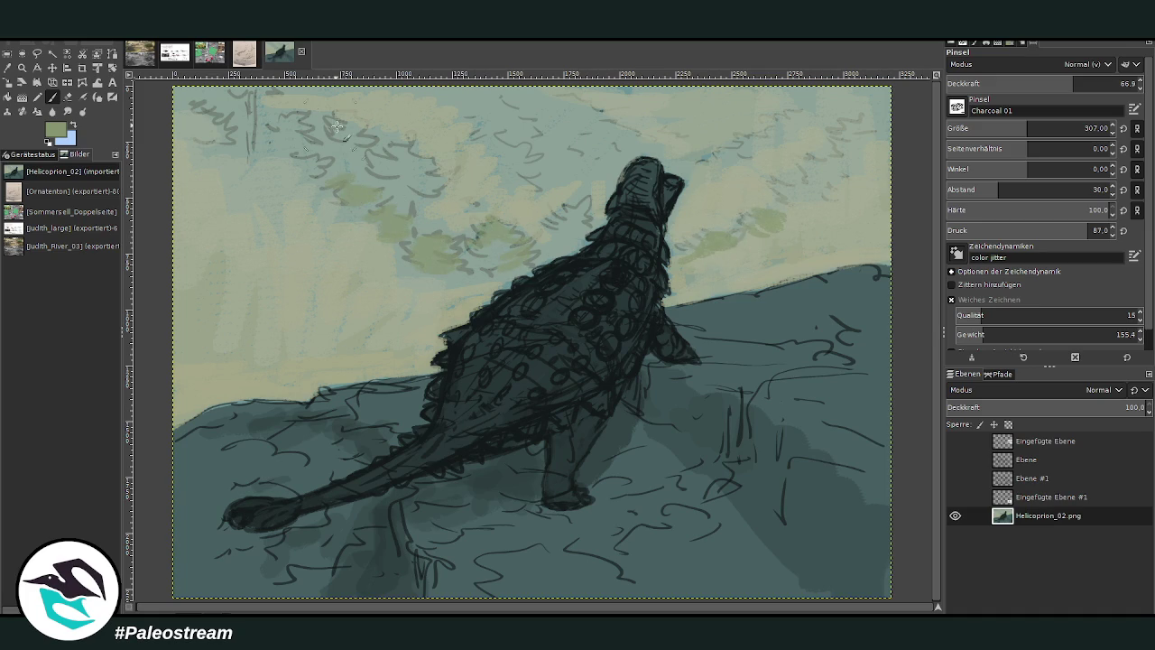
pyautogui.moveTo(335, 126)
pyautogui.mouseDown()
pyautogui.moveTo(406, 167)
pyautogui.moveTo(448, 228)
pyautogui.moveTo(374, 232)
pyautogui.moveTo(275, 163)
pyautogui.moveTo(303, 136)
pyautogui.mouseUp()
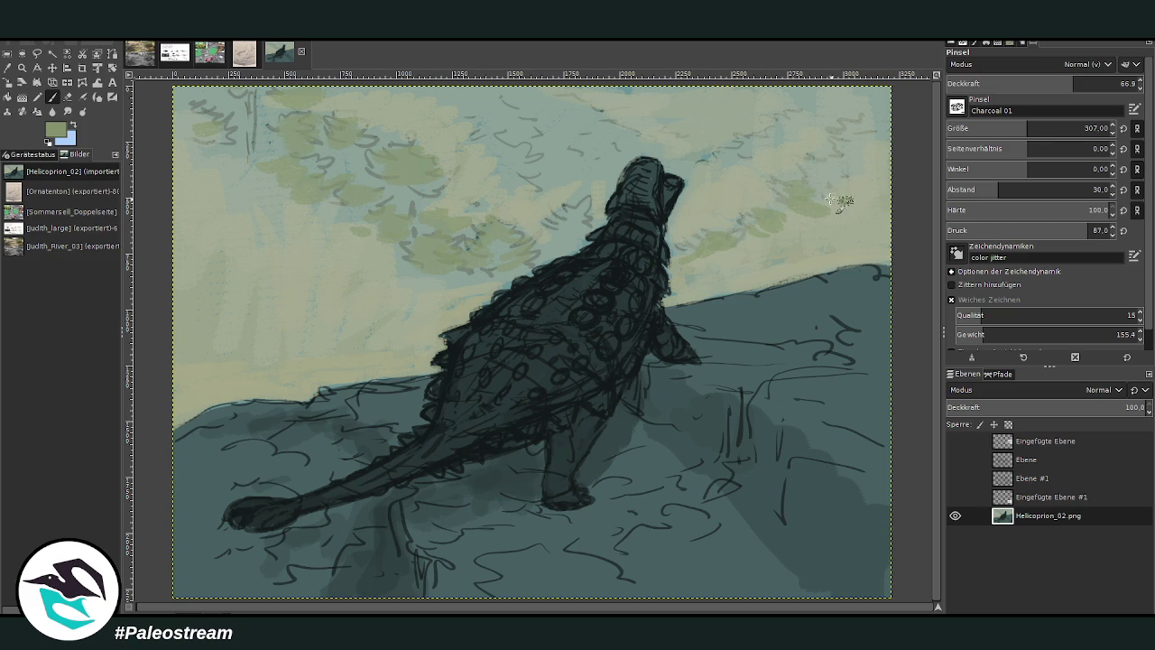
pyautogui.moveTo(982, 85); pyautogui.dragTo(999, 55)
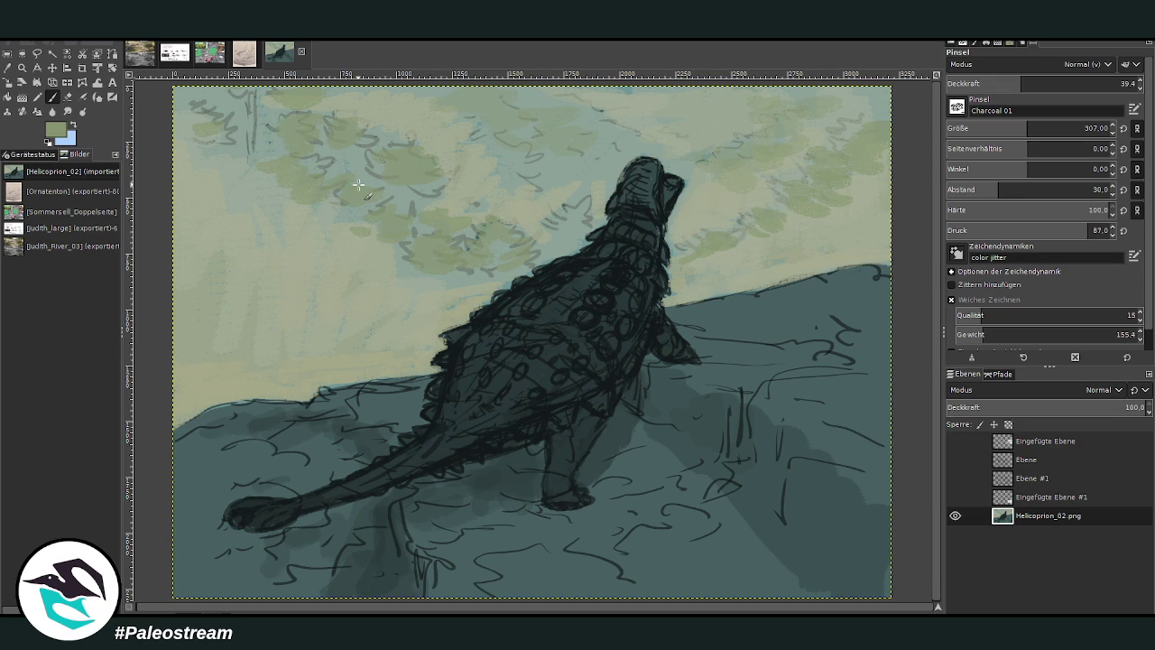
# - Sample dark teal from the ground and set the paintbrush to size 509, opacity 65.6
pyautogui.press('o')
pyautogui.click(831, 379)
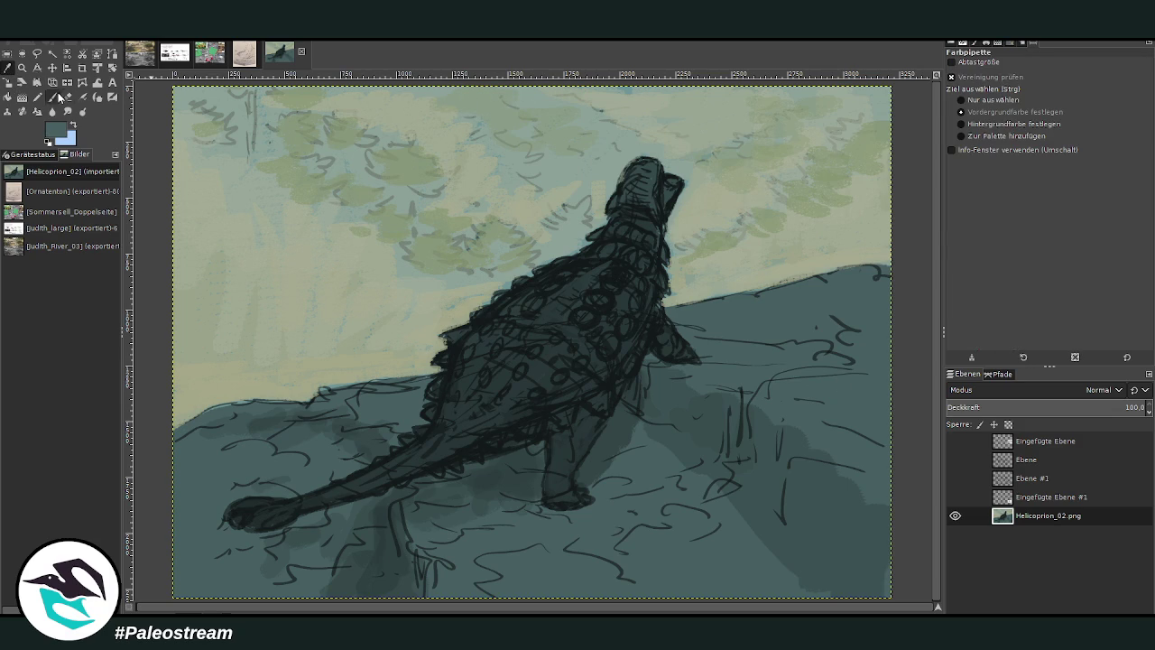
pyautogui.click(54, 97)
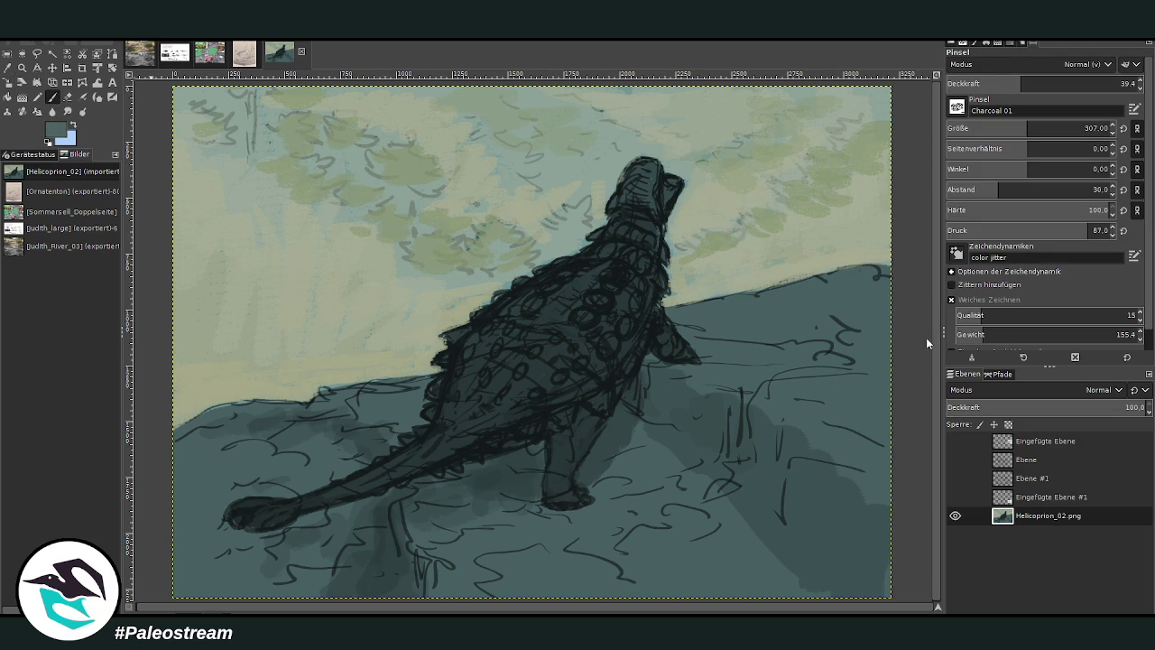
pyautogui.moveTo(1028, 128); pyautogui.dragTo(1056, 128)
pyautogui.moveTo(1021, 83); pyautogui.dragTo(1070, 83)
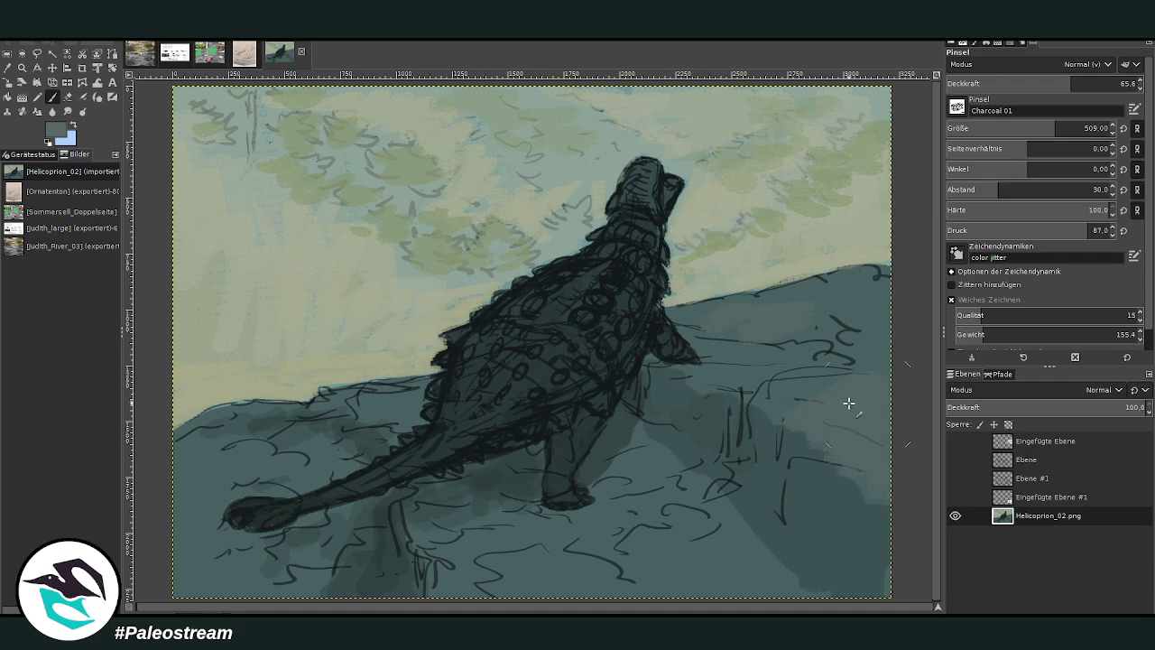
# - At opacity 80.8 and size 346, paint the lower ground and shade right of the dinosaur
pyautogui.moveTo(844, 497); pyautogui.dragTo(885, 531)
pyautogui.moveTo(1070, 83); pyautogui.dragTo(1099, 83)
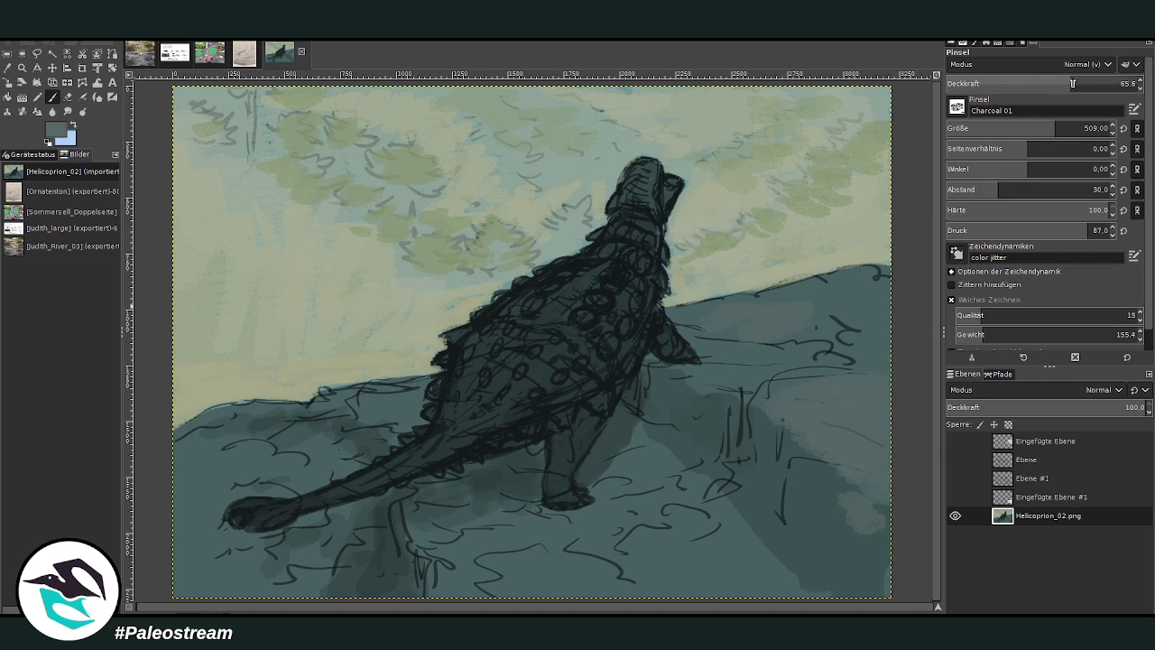
pyautogui.moveTo(1057, 129); pyautogui.dragTo(1035, 129)
pyautogui.moveTo(818, 498)
pyautogui.mouseDown()
pyautogui.moveTo(799, 472)
pyautogui.moveTo(816, 494)
pyautogui.mouseUp()
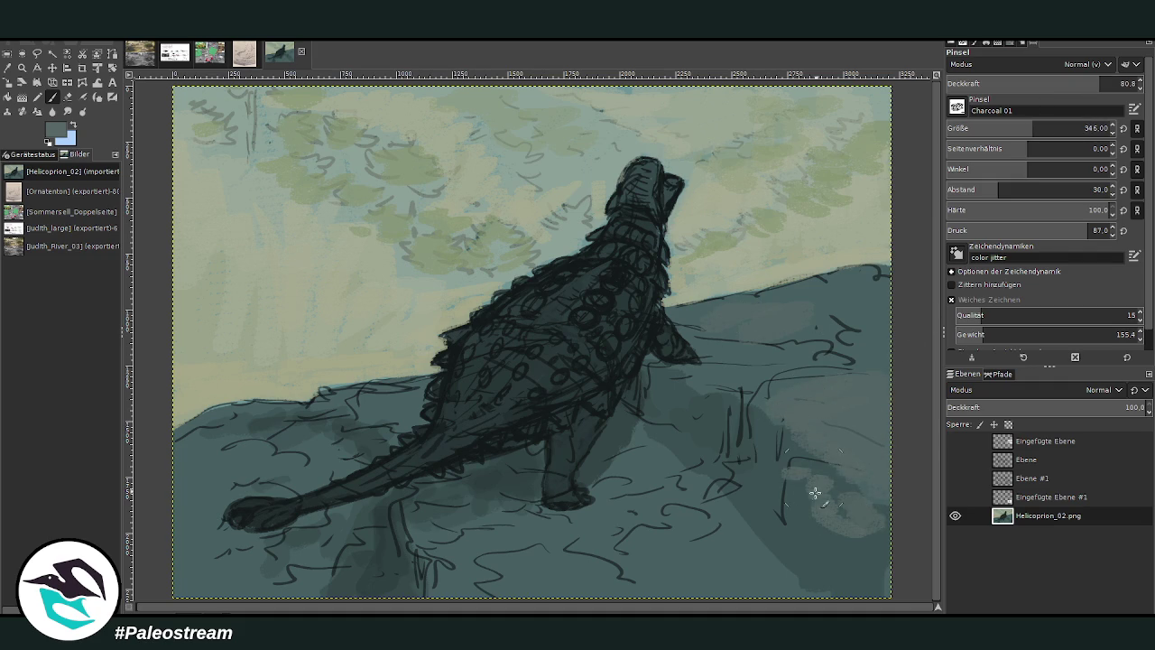
pyautogui.moveTo(668, 528)
pyautogui.mouseDown()
pyautogui.moveTo(678, 567)
pyautogui.moveTo(727, 578)
pyautogui.moveTo(553, 572)
pyautogui.mouseUp()
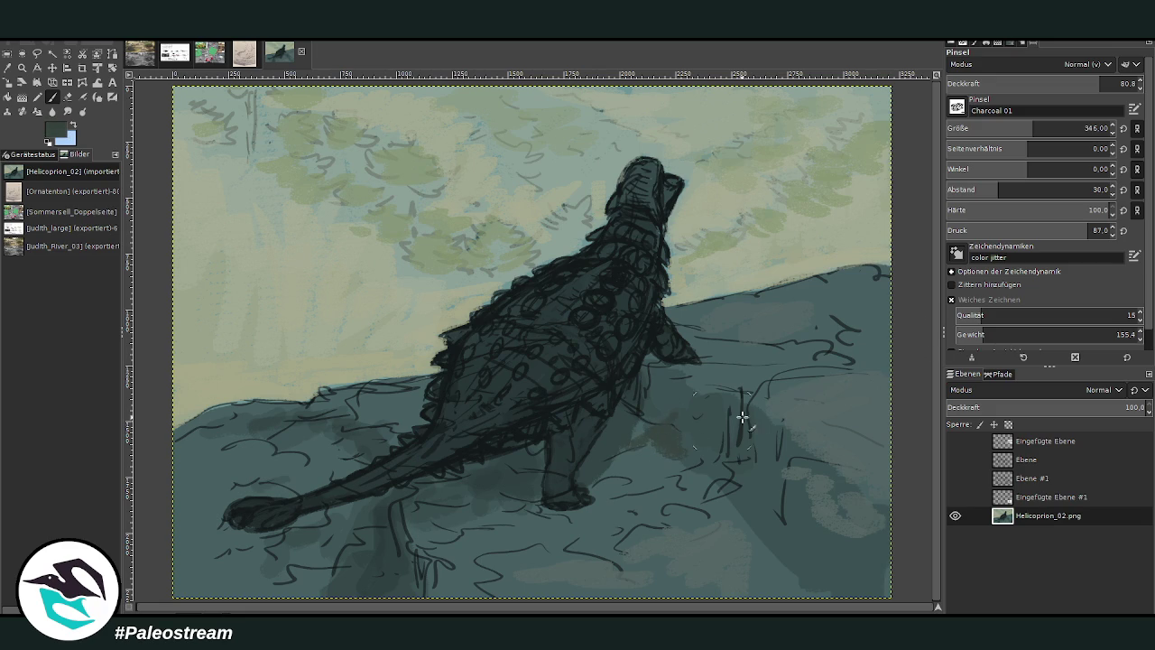
pyautogui.moveTo(761, 366)
pyautogui.mouseDown()
pyautogui.moveTo(812, 334)
pyautogui.moveTo(824, 304)
pyautogui.moveTo(756, 301)
pyautogui.moveTo(866, 278)
pyautogui.mouseUp()
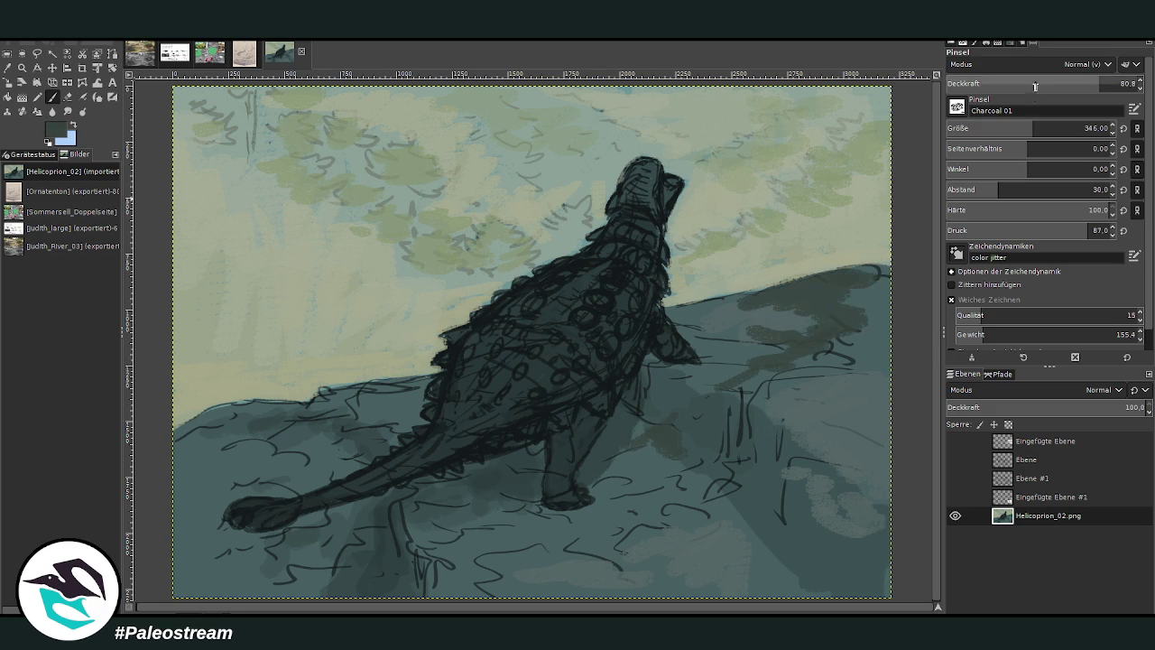
# - At opacity 91.8 and size 241, paint dark shadows on the right rocks and beside the front leg
pyautogui.click(1120, 78)
pyautogui.click(1016, 126)
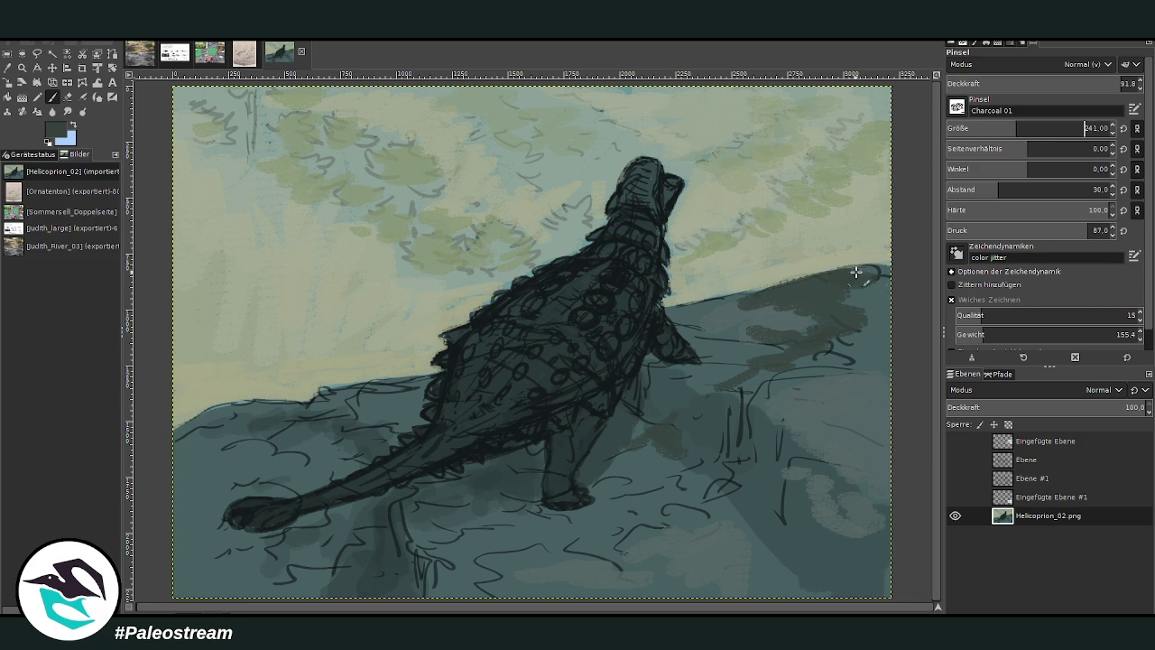
pyautogui.moveTo(841, 276)
pyautogui.mouseDown()
pyautogui.moveTo(677, 325)
pyautogui.moveTo(765, 315)
pyautogui.moveTo(781, 343)
pyautogui.moveTo(885, 343)
pyautogui.moveTo(899, 308)
pyautogui.mouseUp()
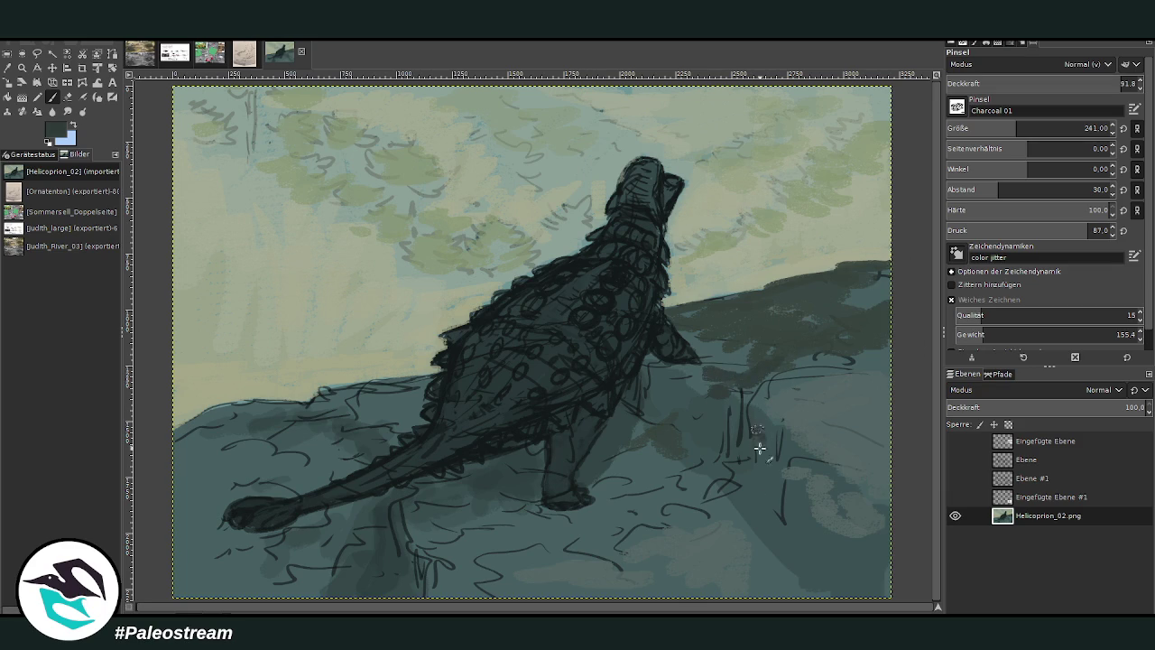
pyautogui.moveTo(763, 424)
pyautogui.mouseDown()
pyautogui.moveTo(784, 523)
pyautogui.moveTo(857, 572)
pyautogui.moveTo(833, 565)
pyautogui.moveTo(821, 533)
pyautogui.moveTo(859, 569)
pyautogui.moveTo(890, 529)
pyautogui.moveTo(856, 524)
pyautogui.moveTo(774, 473)
pyautogui.mouseUp()
pyautogui.moveTo(676, 399)
pyautogui.mouseDown()
pyautogui.moveTo(659, 417)
pyautogui.moveTo(644, 363)
pyautogui.moveTo(692, 379)
pyautogui.moveTo(716, 454)
pyautogui.moveTo(654, 447)
pyautogui.mouseUp()
# - Paint shadows below and above the tail, then shade the rock right of the dinosaur at size 413
pyautogui.moveTo(409, 531)
pyautogui.mouseDown()
pyautogui.moveTo(407, 559)
pyautogui.moveTo(381, 560)
pyautogui.mouseUp()
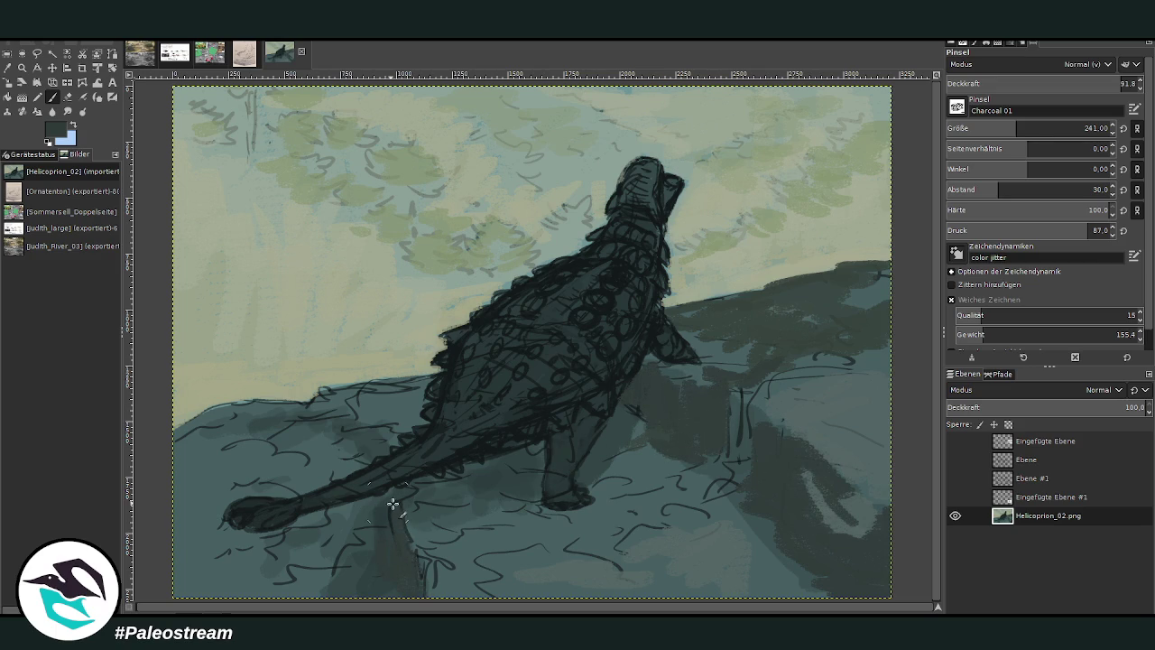
pyautogui.moveTo(391, 493)
pyautogui.mouseDown()
pyautogui.moveTo(356, 425)
pyautogui.moveTo(329, 416)
pyautogui.moveTo(339, 393)
pyautogui.moveTo(321, 385)
pyautogui.moveTo(268, 414)
pyautogui.mouseUp()
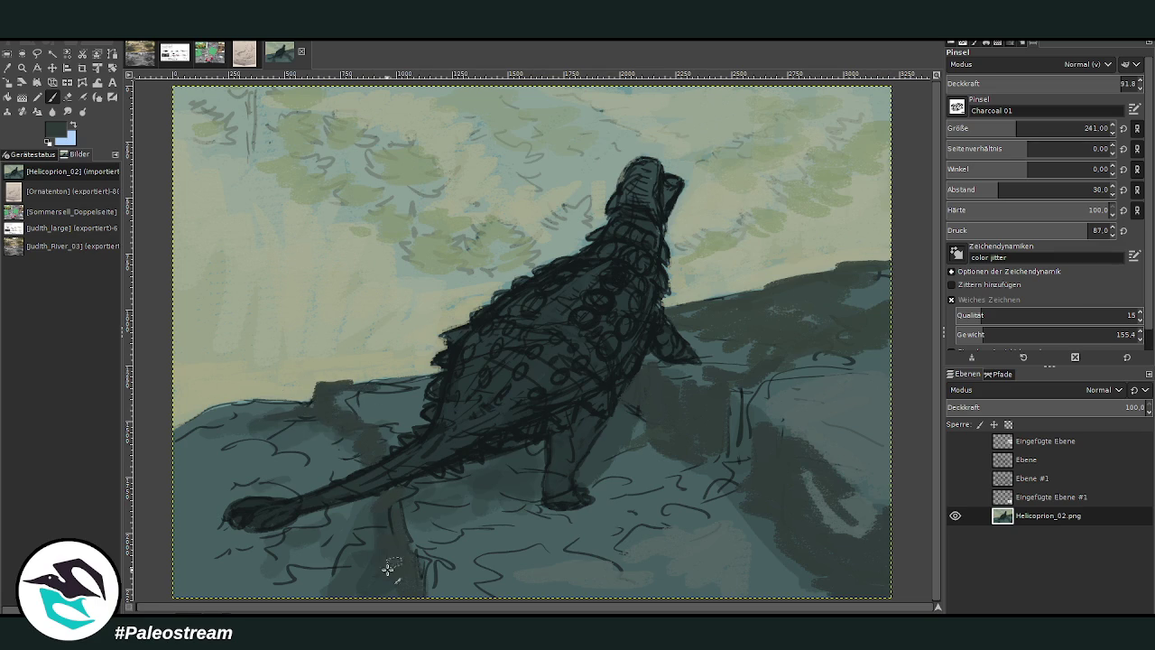
pyautogui.moveTo(389, 569)
pyautogui.mouseDown()
pyautogui.moveTo(382, 593)
pyautogui.moveTo(335, 557)
pyautogui.moveTo(292, 547)
pyautogui.moveTo(370, 522)
pyautogui.mouseUp()
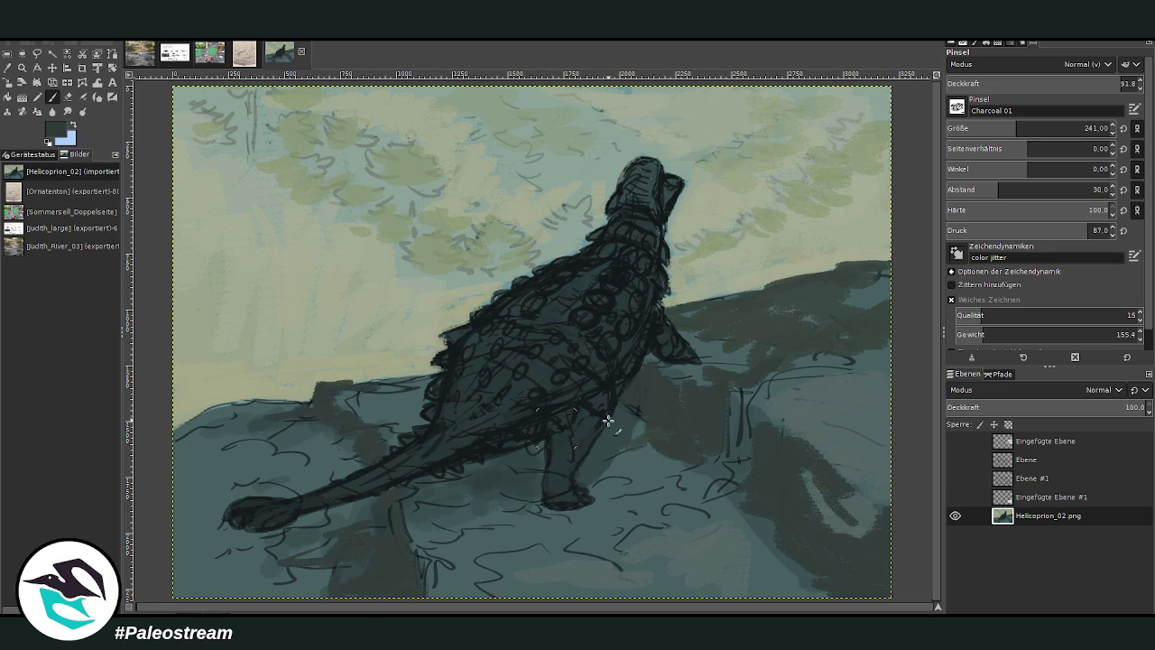
pyautogui.moveTo(749, 503)
pyautogui.mouseDown()
pyautogui.moveTo(789, 542)
pyautogui.moveTo(804, 593)
pyautogui.moveTo(665, 459)
pyautogui.moveTo(692, 454)
pyautogui.moveTo(616, 456)
pyautogui.mouseUp()
pyautogui.click(1043, 127)
pyautogui.click(1045, 81)
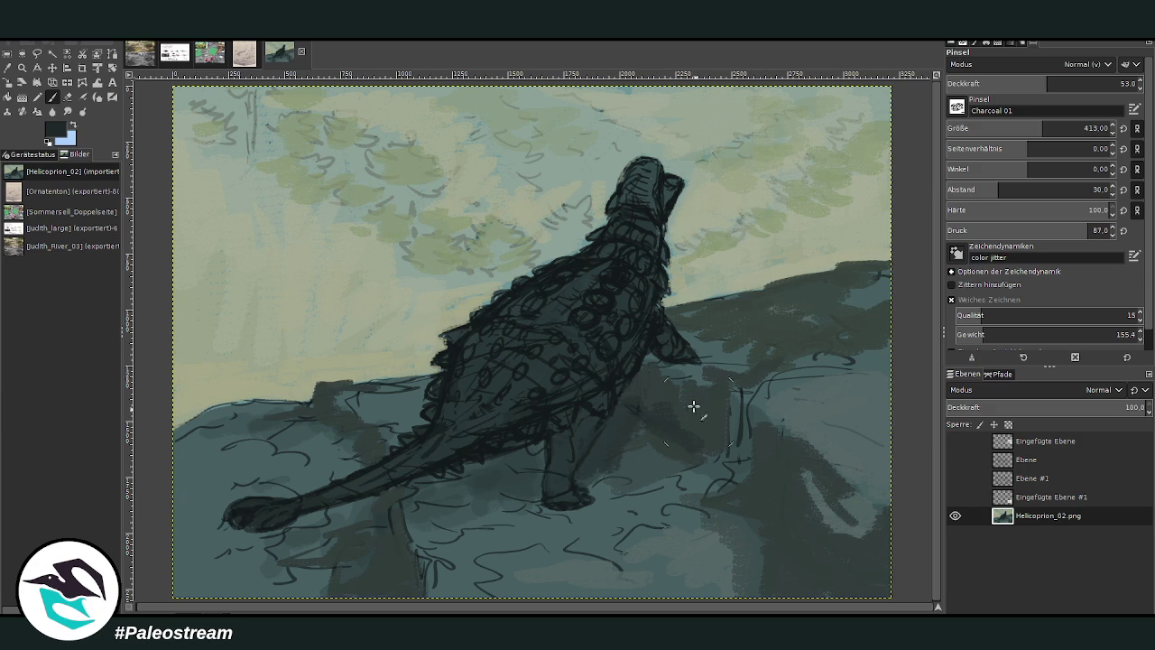
pyautogui.moveTo(784, 366)
pyautogui.mouseDown()
pyautogui.moveTo(833, 361)
pyautogui.moveTo(854, 339)
pyautogui.mouseUp()
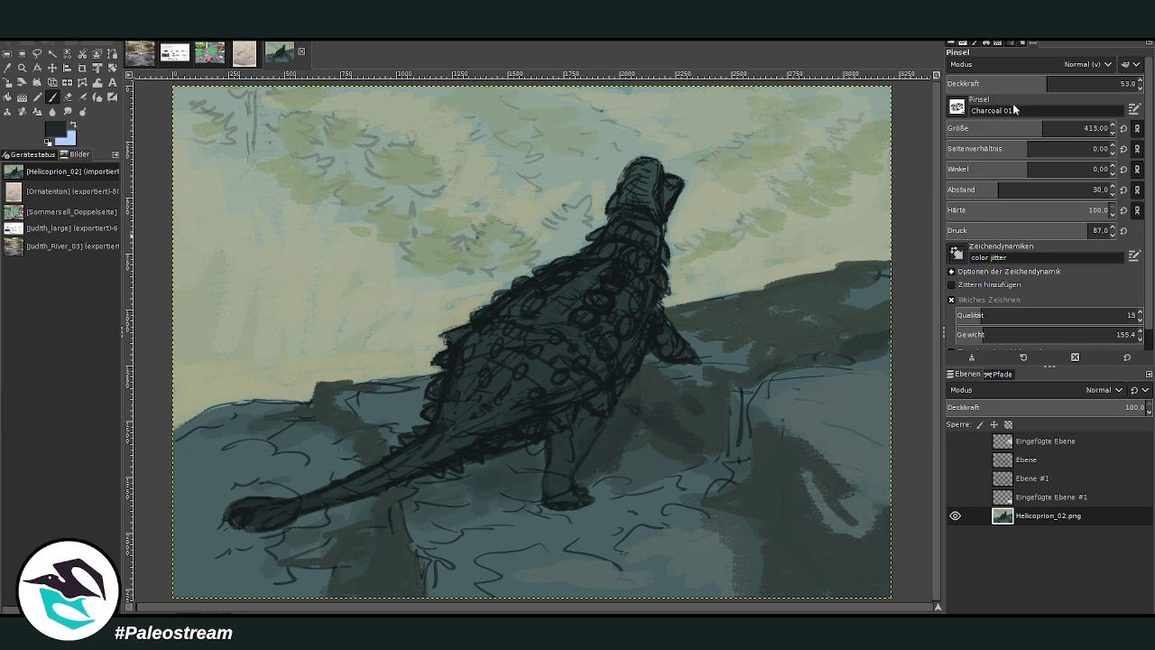
# - At brush size 135, darken the rocks right of the dinosaur and in the lower-right corner
pyautogui.click(996, 129)
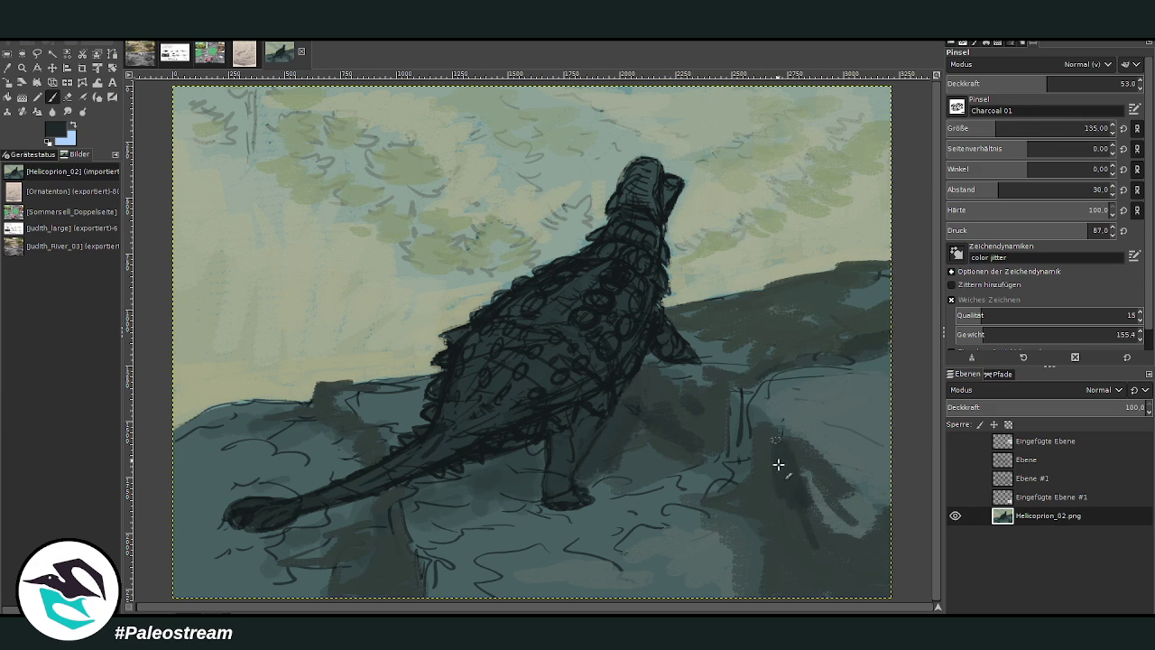
pyautogui.moveTo(779, 464); pyautogui.dragTo(770, 497)
pyautogui.moveTo(840, 542)
pyautogui.mouseDown()
pyautogui.moveTo(876, 547)
pyautogui.moveTo(877, 588)
pyautogui.mouseUp()
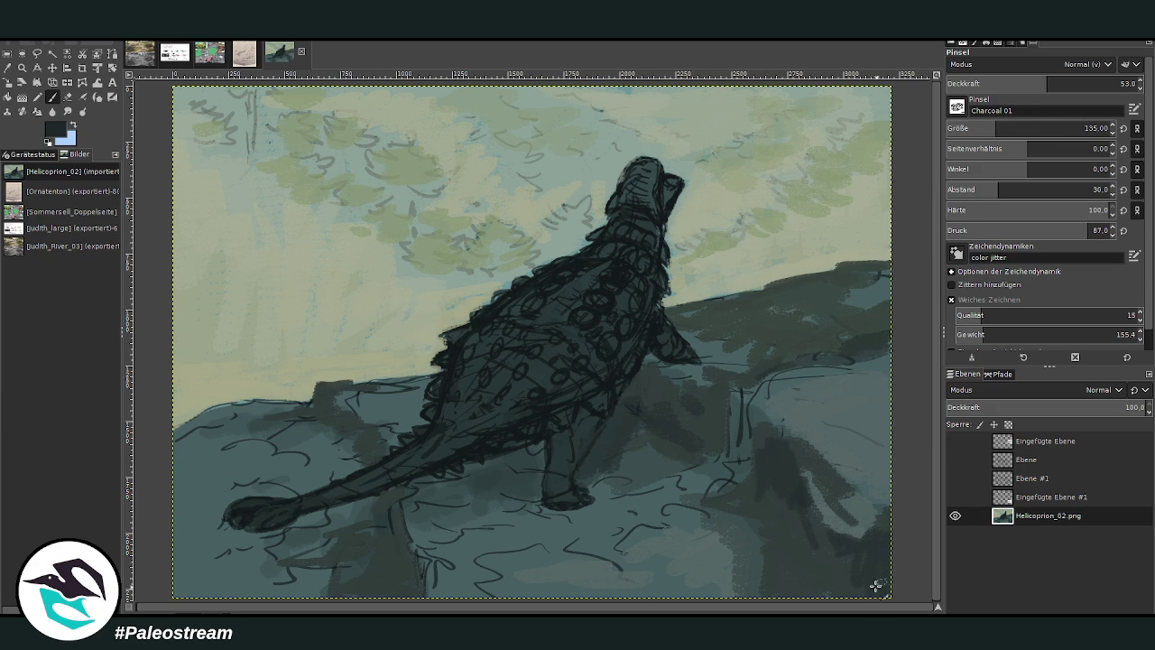
pyautogui.moveTo(1009, 129); pyautogui.dragTo(1085, 128)
pyautogui.moveTo(997, 126); pyautogui.dragTo(1026, 128)
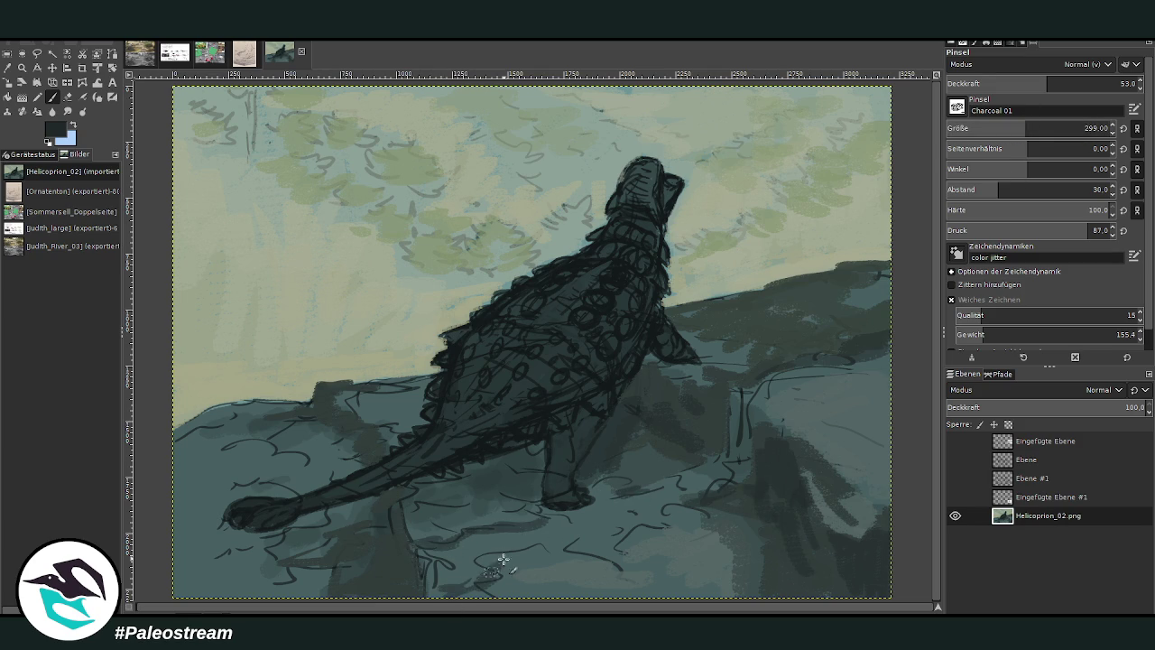
# - At size 299, shade under the tail, belly, right and lower-left rocks, then add lighter teal at opacity 76
pyautogui.moveTo(508, 511); pyautogui.dragTo(408, 524)
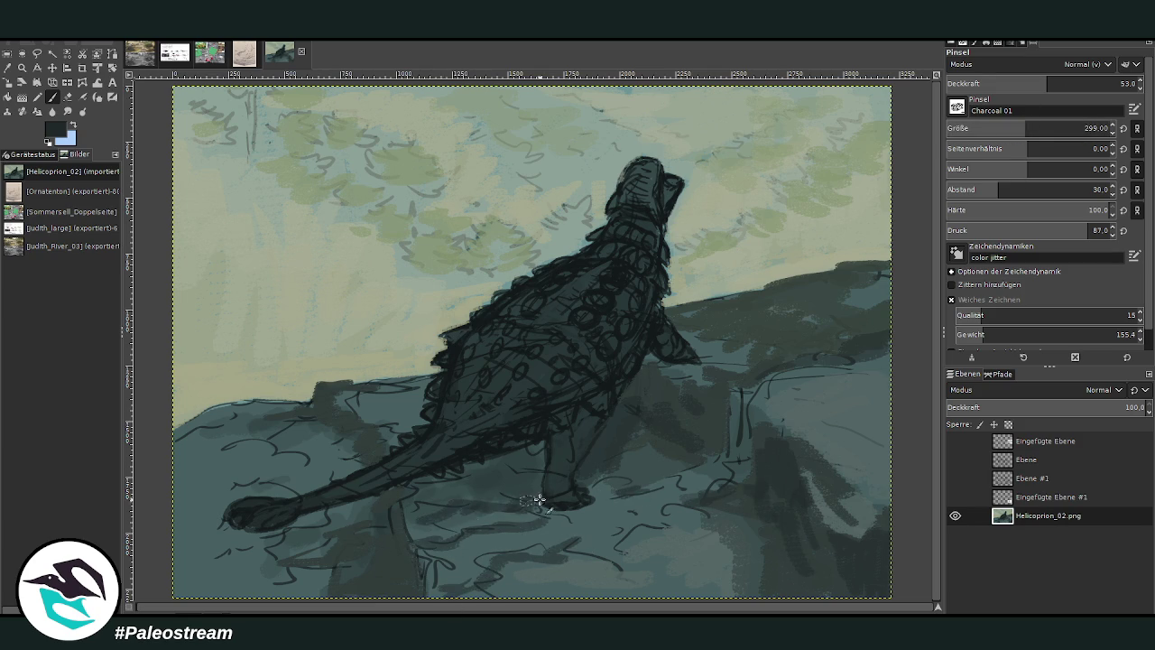
pyautogui.moveTo(540, 500)
pyautogui.mouseDown()
pyautogui.moveTo(536, 459)
pyautogui.moveTo(490, 490)
pyautogui.moveTo(515, 459)
pyautogui.moveTo(496, 458)
pyautogui.mouseUp()
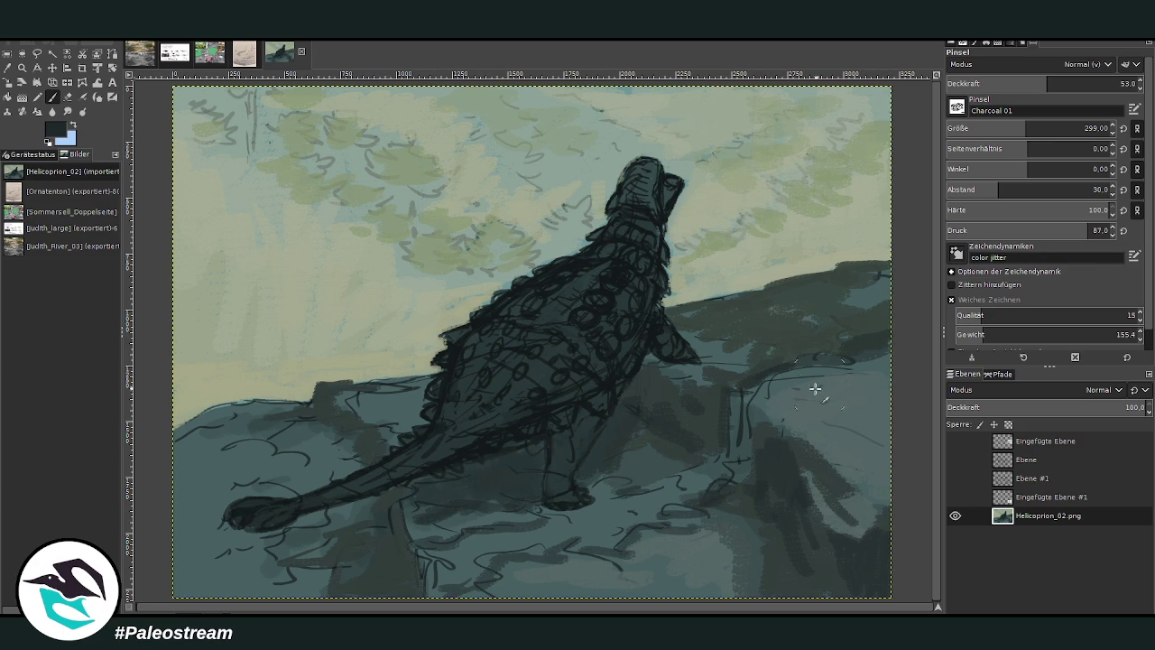
pyautogui.moveTo(816, 388)
pyautogui.mouseDown()
pyautogui.moveTo(864, 382)
pyautogui.moveTo(894, 352)
pyautogui.moveTo(861, 314)
pyautogui.moveTo(735, 296)
pyautogui.mouseUp()
pyautogui.moveTo(867, 411)
pyautogui.mouseDown()
pyautogui.moveTo(835, 430)
pyautogui.moveTo(858, 492)
pyautogui.moveTo(839, 501)
pyautogui.mouseUp()
pyautogui.moveTo(260, 517)
pyautogui.mouseDown()
pyautogui.moveTo(227, 581)
pyautogui.moveTo(304, 562)
pyautogui.moveTo(227, 542)
pyautogui.moveTo(177, 585)
pyautogui.moveTo(181, 485)
pyautogui.moveTo(217, 424)
pyautogui.moveTo(204, 410)
pyautogui.moveTo(266, 409)
pyautogui.moveTo(214, 405)
pyautogui.moveTo(177, 466)
pyautogui.mouseUp()
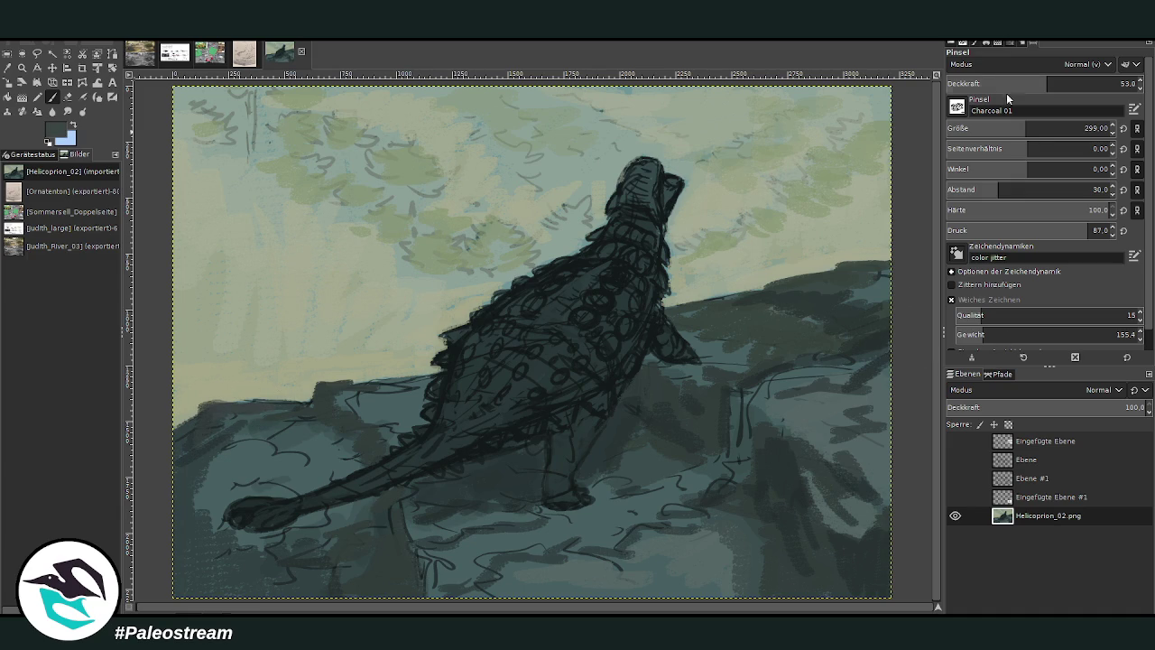
pyautogui.moveTo(1008, 86); pyautogui.dragTo(1054, 76)
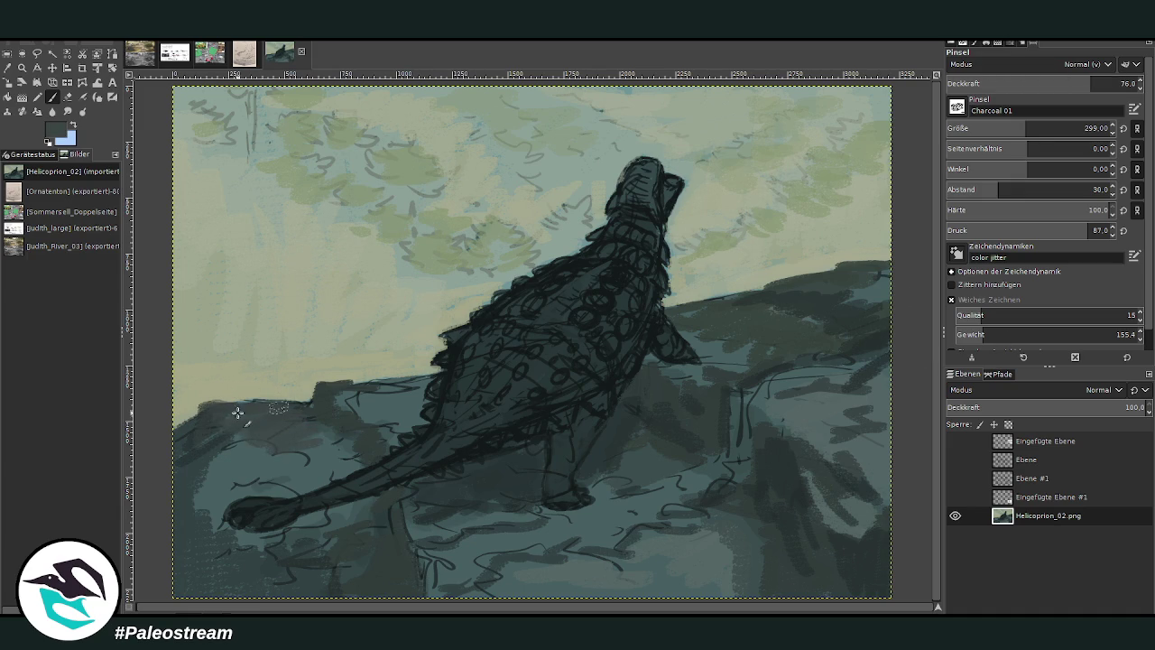
pyautogui.moveTo(214, 503)
pyautogui.mouseDown()
pyautogui.moveTo(245, 476)
pyautogui.moveTo(353, 466)
pyautogui.moveTo(350, 456)
pyautogui.mouseUp()
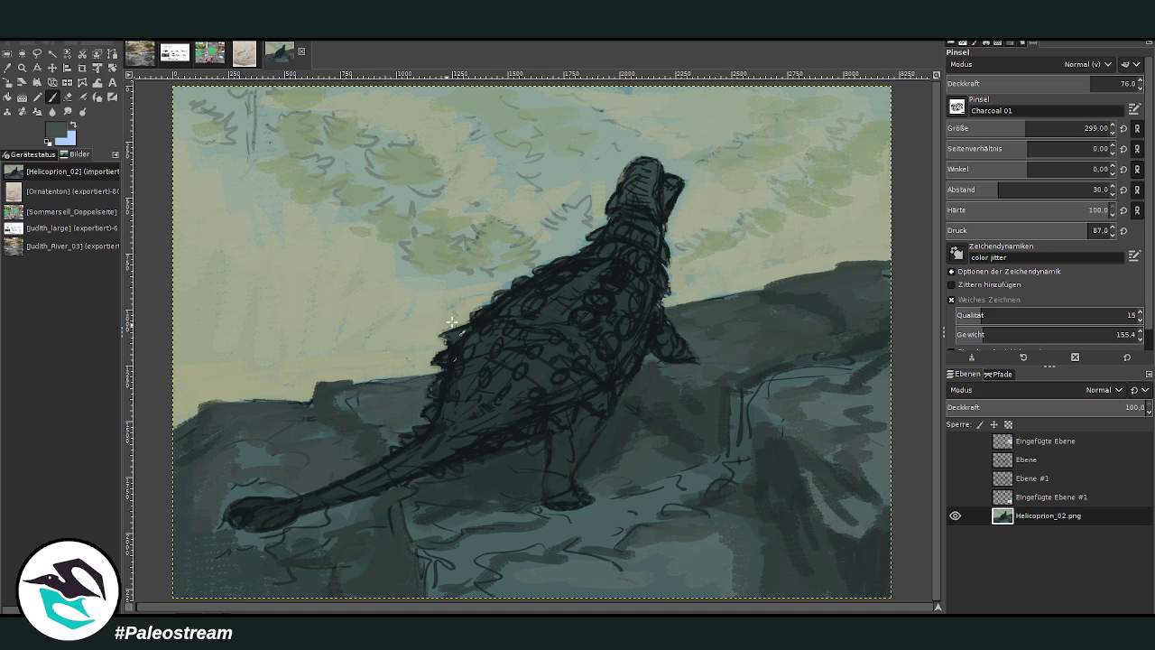
# - At opacity 92.4 and size 163, cover the foreground sketch lines, then swap to light blue at opacity 91
pyautogui.click(1097, 83)
pyautogui.click(1018, 129)
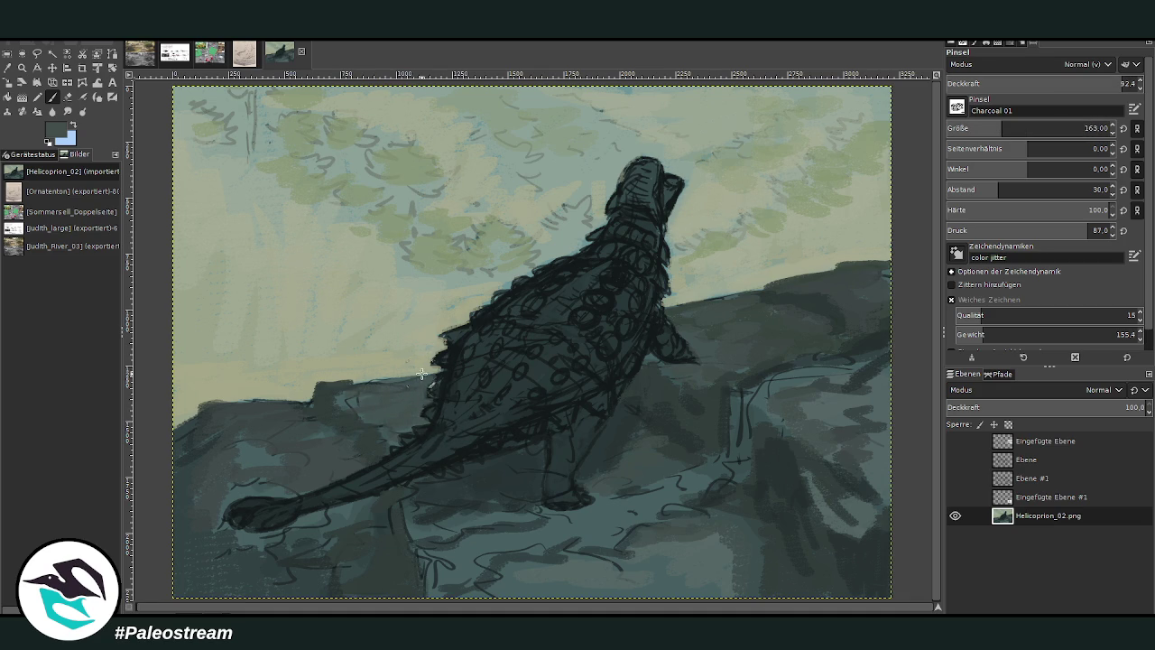
pyautogui.moveTo(421, 373); pyautogui.dragTo(361, 410)
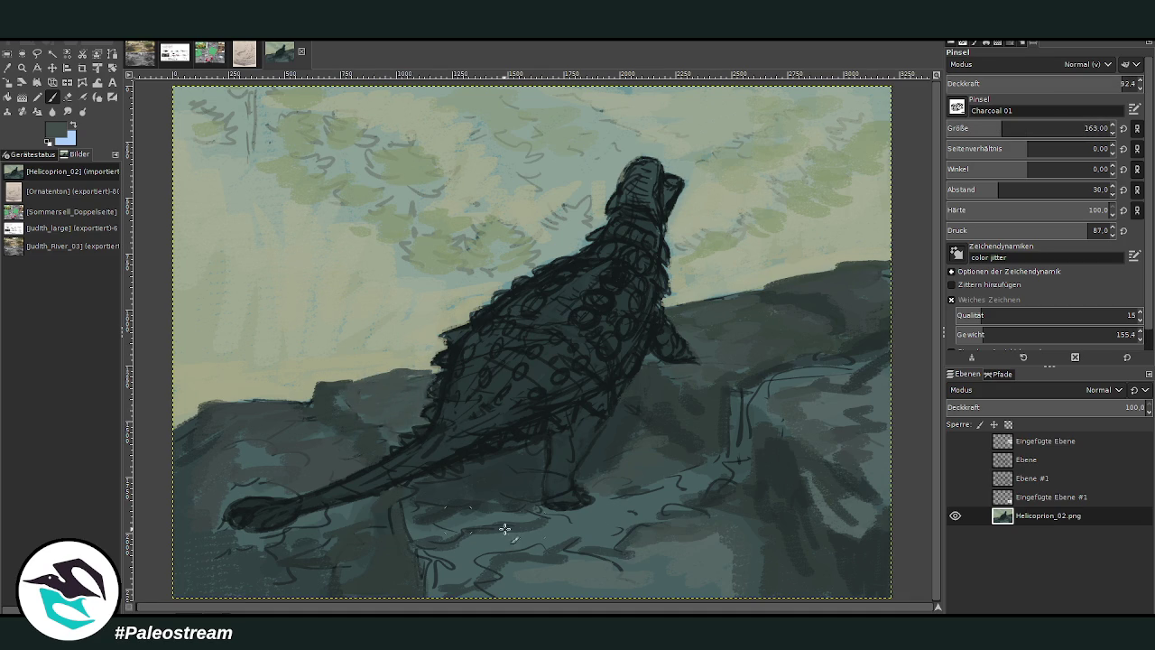
pyautogui.moveTo(504, 529)
pyautogui.mouseDown()
pyautogui.moveTo(549, 588)
pyautogui.moveTo(488, 525)
pyautogui.mouseUp()
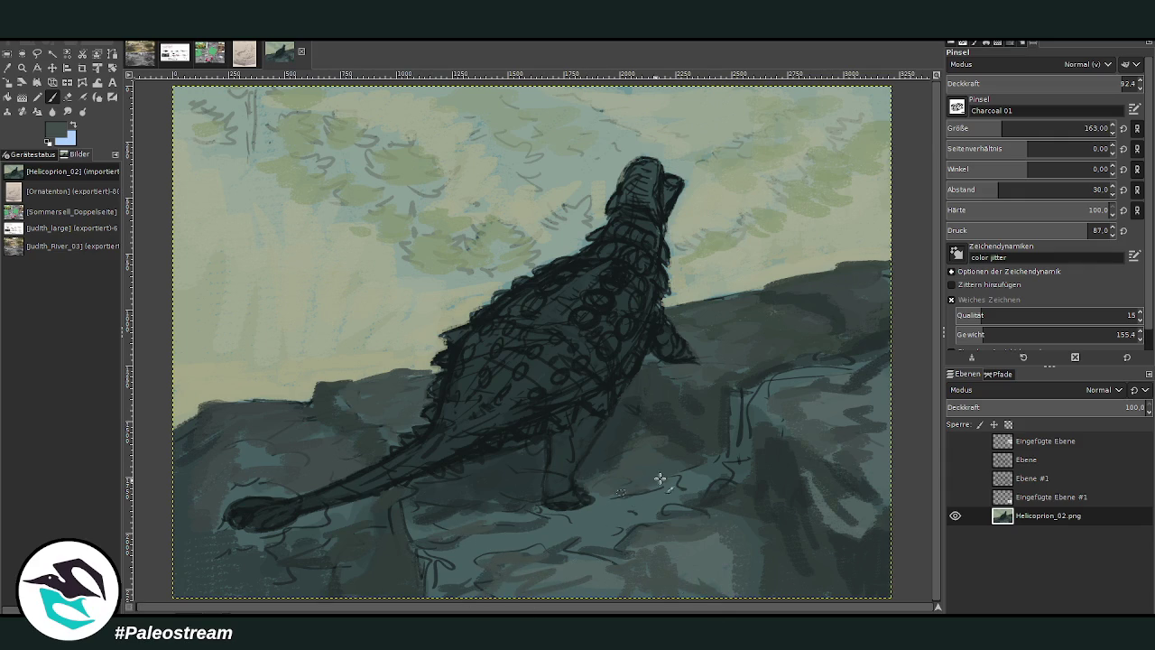
pyautogui.moveTo(589, 449); pyautogui.dragTo(733, 588)
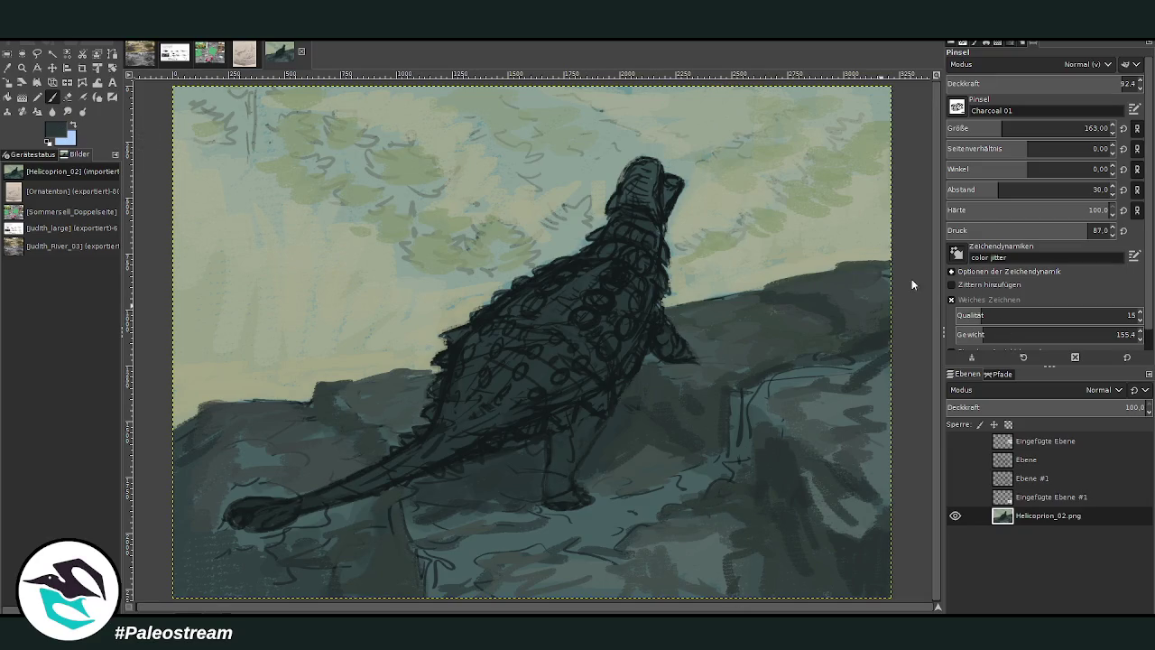
pyautogui.press('x')
pyautogui.moveTo(1047, 83); pyautogui.dragTo(1038, 62)
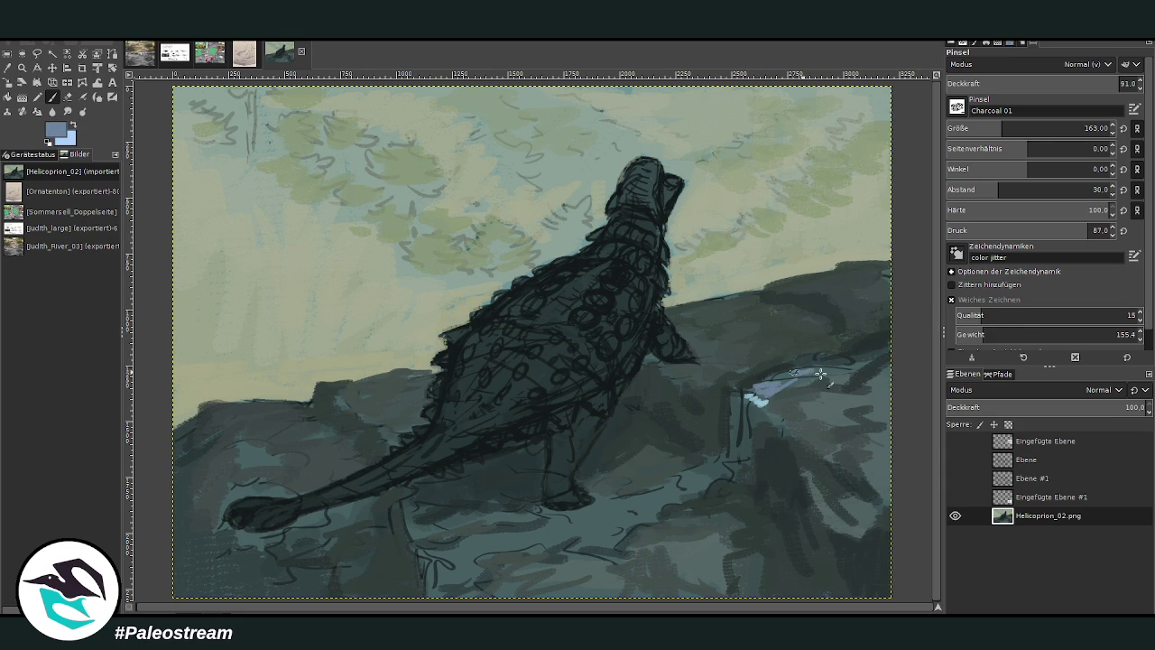
# - Paint the light blue stream zigzagging from the right-hand rock down below the dinosaur
pyautogui.moveTo(821, 374); pyautogui.dragTo(889, 345)
pyautogui.moveTo(677, 476)
pyautogui.mouseDown()
pyautogui.moveTo(715, 488)
pyautogui.moveTo(659, 486)
pyautogui.mouseUp()
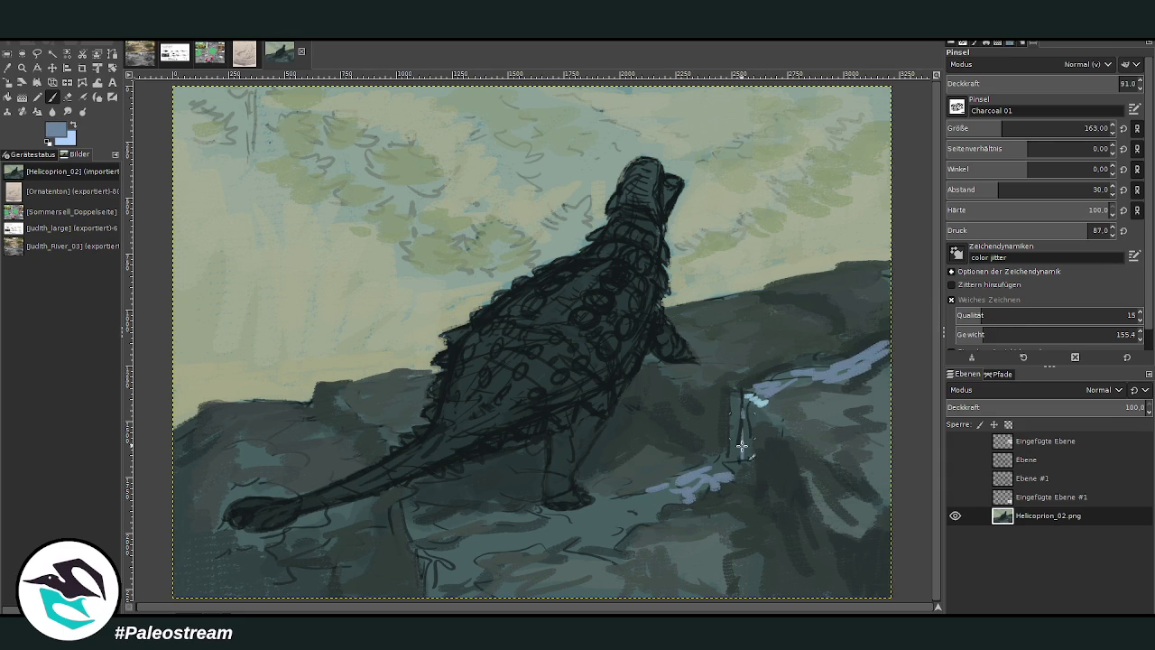
pyautogui.moveTo(727, 468)
pyautogui.mouseDown()
pyautogui.moveTo(632, 529)
pyautogui.moveTo(572, 550)
pyautogui.moveTo(586, 534)
pyautogui.moveTo(487, 541)
pyautogui.moveTo(441, 586)
pyautogui.mouseUp()
pyautogui.moveTo(423, 531)
pyautogui.mouseDown()
pyautogui.moveTo(499, 513)
pyautogui.moveTo(588, 523)
pyautogui.moveTo(553, 531)
pyautogui.moveTo(634, 498)
pyautogui.moveTo(569, 511)
pyautogui.moveTo(613, 518)
pyautogui.moveTo(669, 500)
pyautogui.mouseUp()
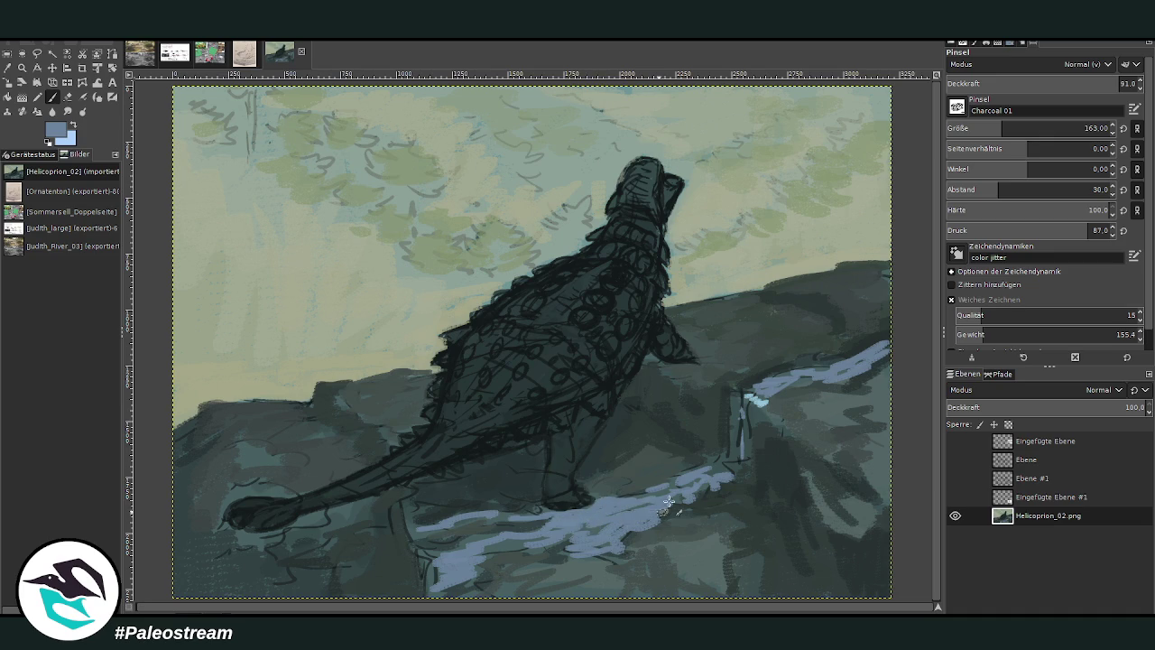
# - At opacity 56.2, paint the stream's upper bend, the waterfall and water on the lower rocks
pyautogui.moveTo(1116, 84); pyautogui.dragTo(1053, 84)
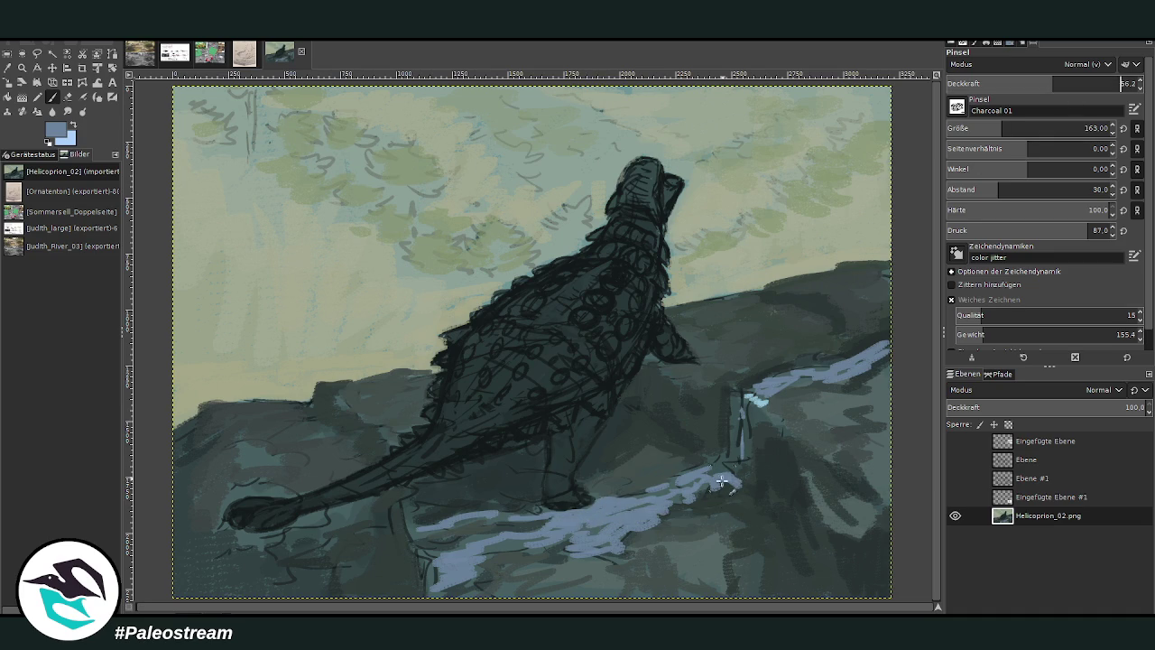
pyautogui.moveTo(716, 501)
pyautogui.mouseDown()
pyautogui.moveTo(681, 481)
pyautogui.moveTo(702, 463)
pyautogui.mouseUp()
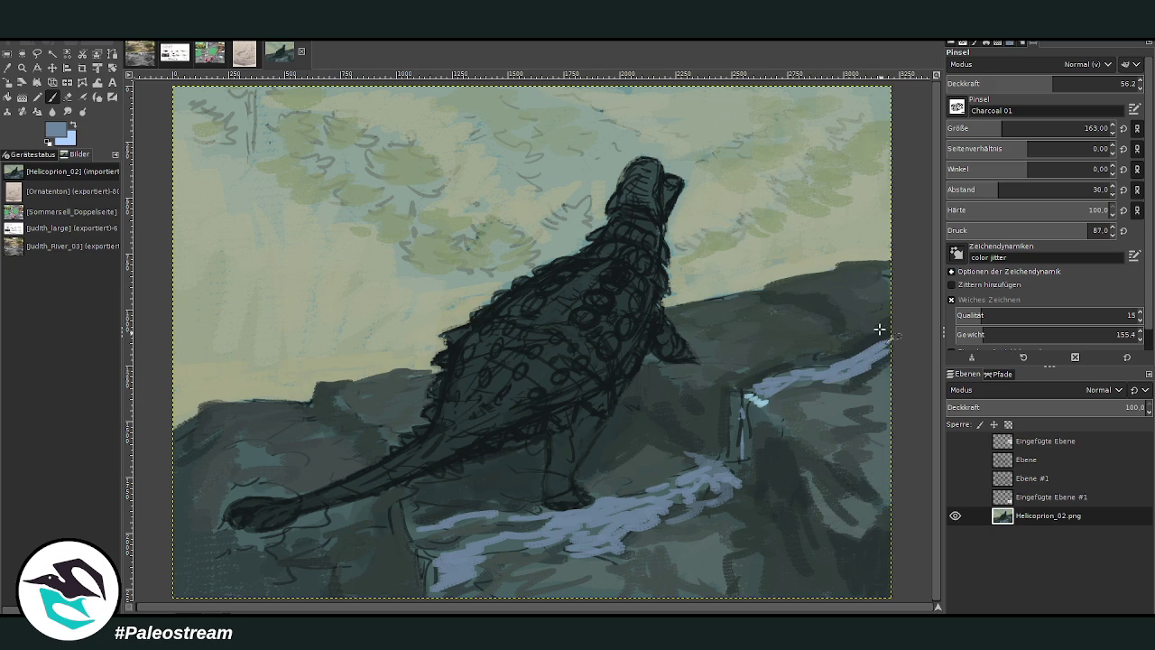
pyautogui.moveTo(854, 328); pyautogui.dragTo(873, 292)
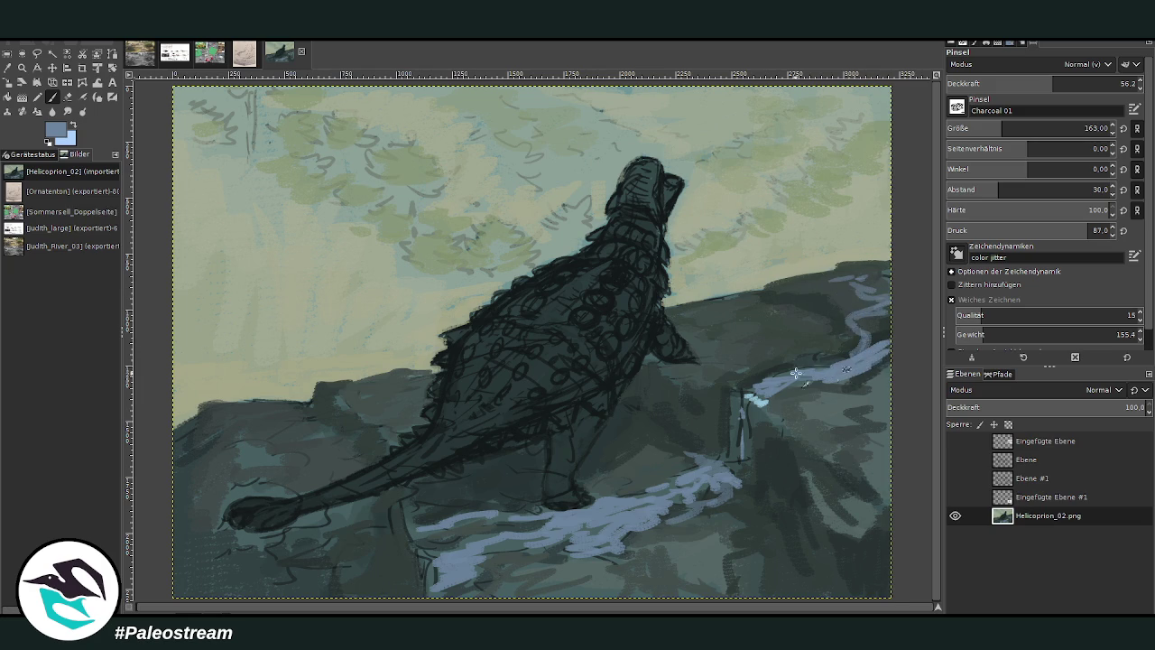
pyautogui.moveTo(754, 415); pyautogui.dragTo(736, 467)
pyautogui.moveTo(430, 578); pyautogui.dragTo(441, 541)
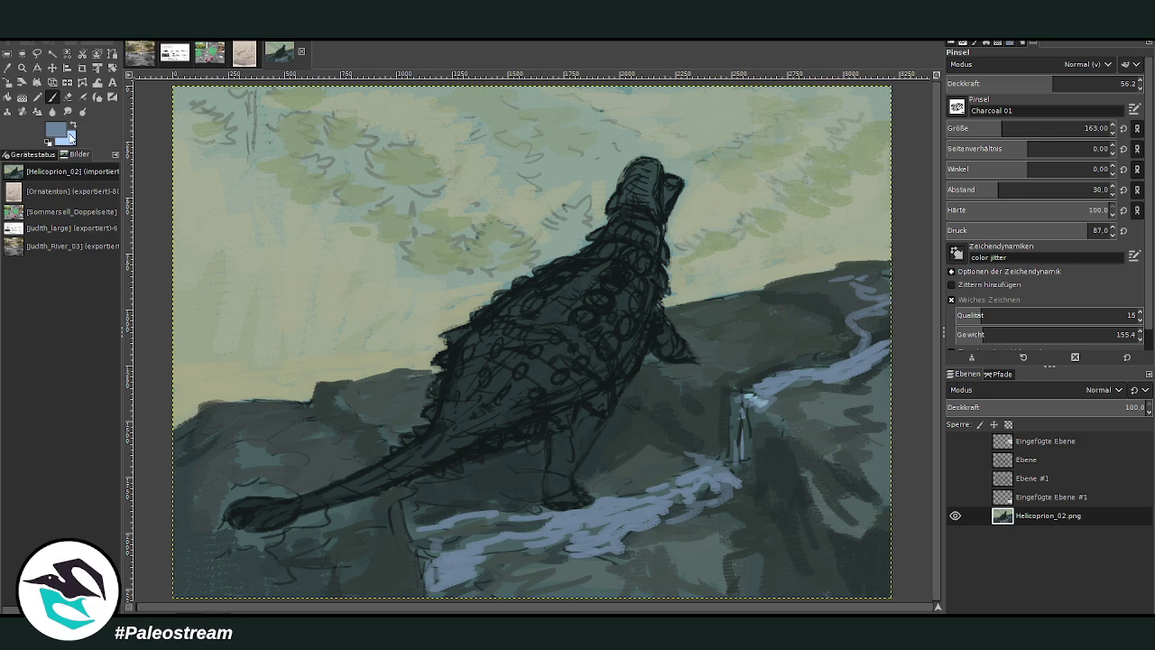
# - Add stream highlights at opacity 72.2, then paint water along the bottom edge at opacity 46.4
pyautogui.click(1072, 79)
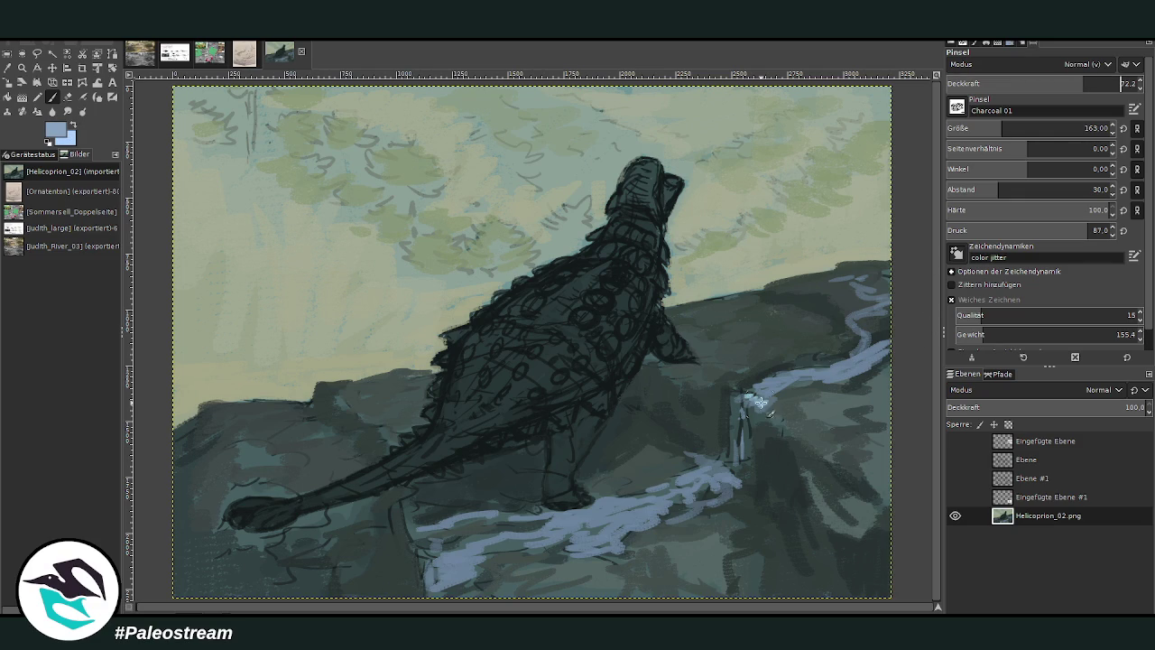
pyautogui.moveTo(740, 398); pyautogui.dragTo(727, 403)
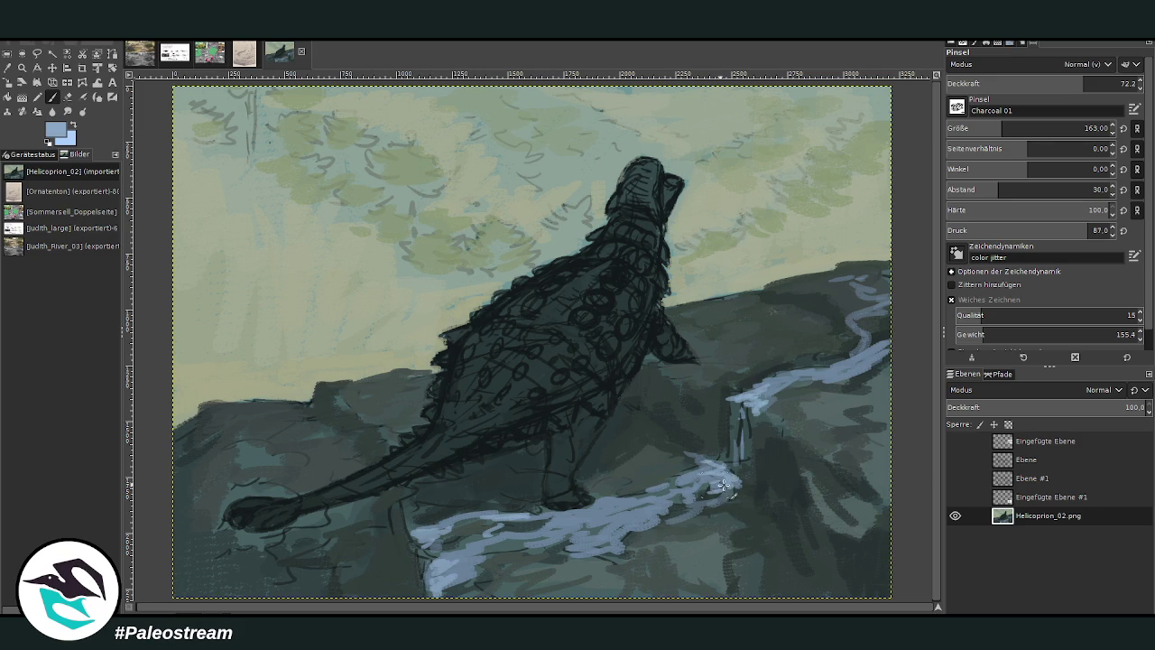
pyautogui.moveTo(777, 387); pyautogui.dragTo(798, 384)
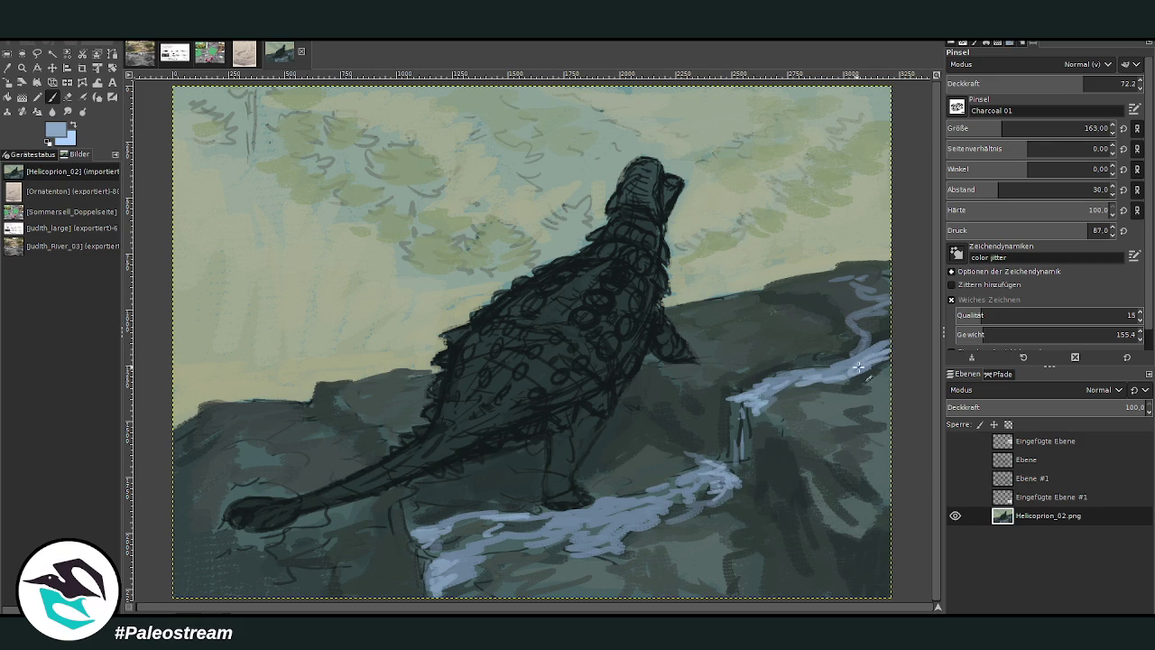
pyautogui.moveTo(850, 321); pyautogui.dragTo(863, 321)
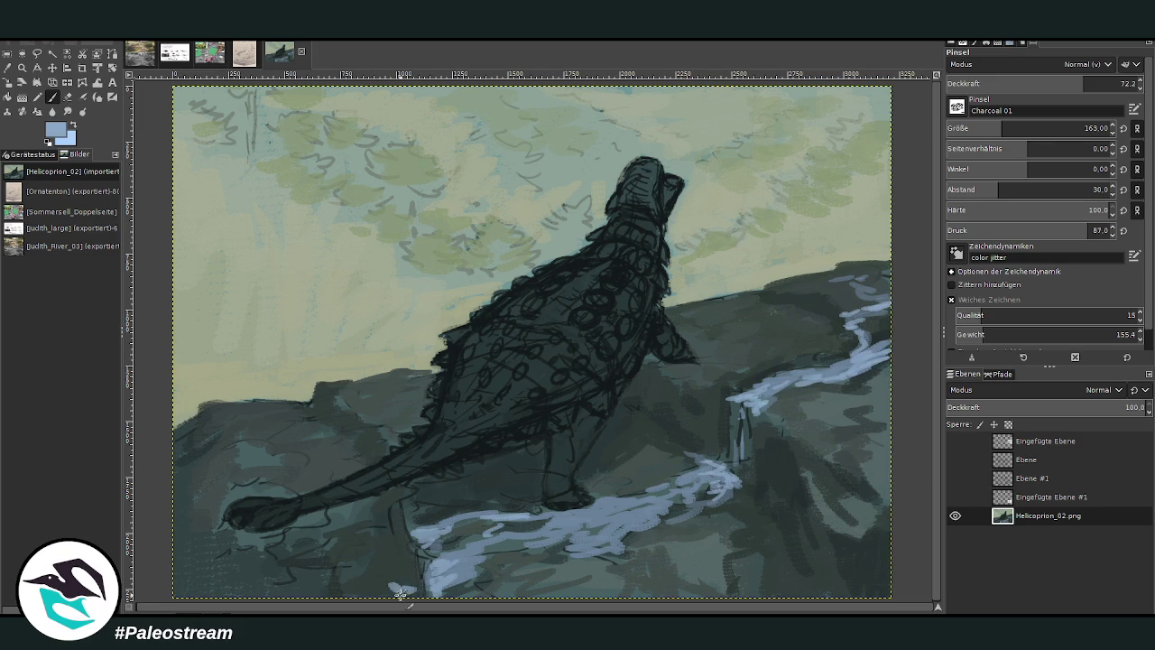
pyautogui.click(1029, 87)
pyautogui.write('46.4')
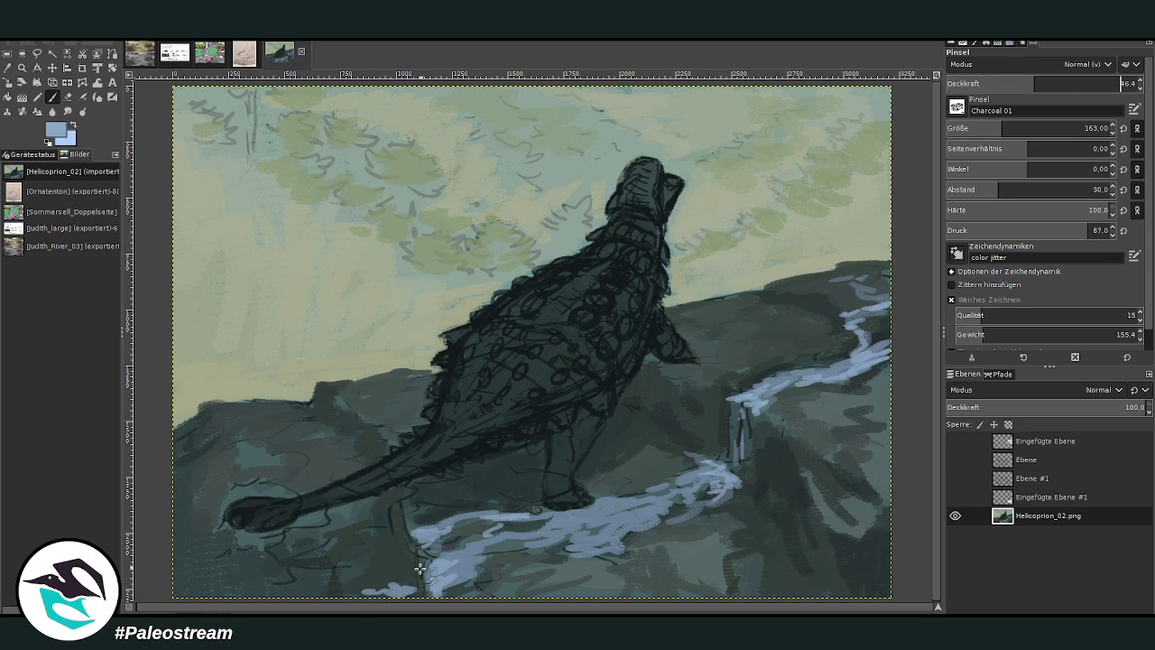
pyautogui.moveTo(387, 589)
pyautogui.mouseDown()
pyautogui.moveTo(347, 538)
pyautogui.moveTo(316, 562)
pyautogui.moveTo(327, 582)
pyautogui.moveTo(302, 557)
pyautogui.moveTo(352, 567)
pyautogui.moveTo(359, 510)
pyautogui.mouseUp()
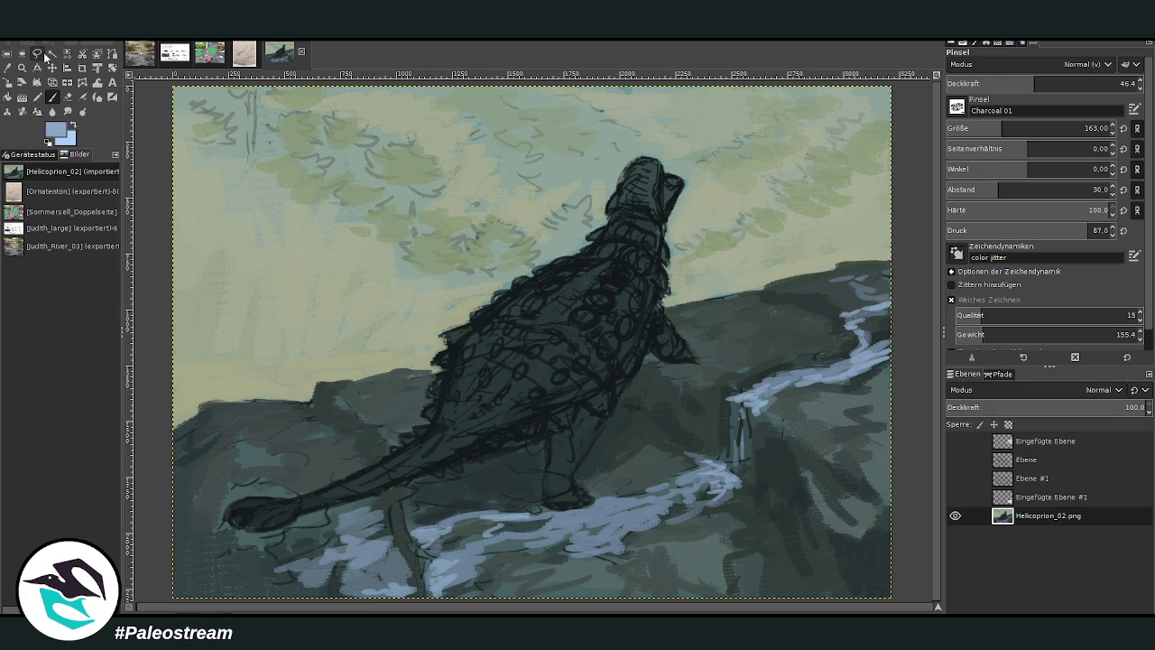
# - Sample the dark rock colour and dab over the light water edge below the tail at opacity 77.6
pyautogui.press('o')
pyautogui.click(513, 437)
pyautogui.click(52, 97)
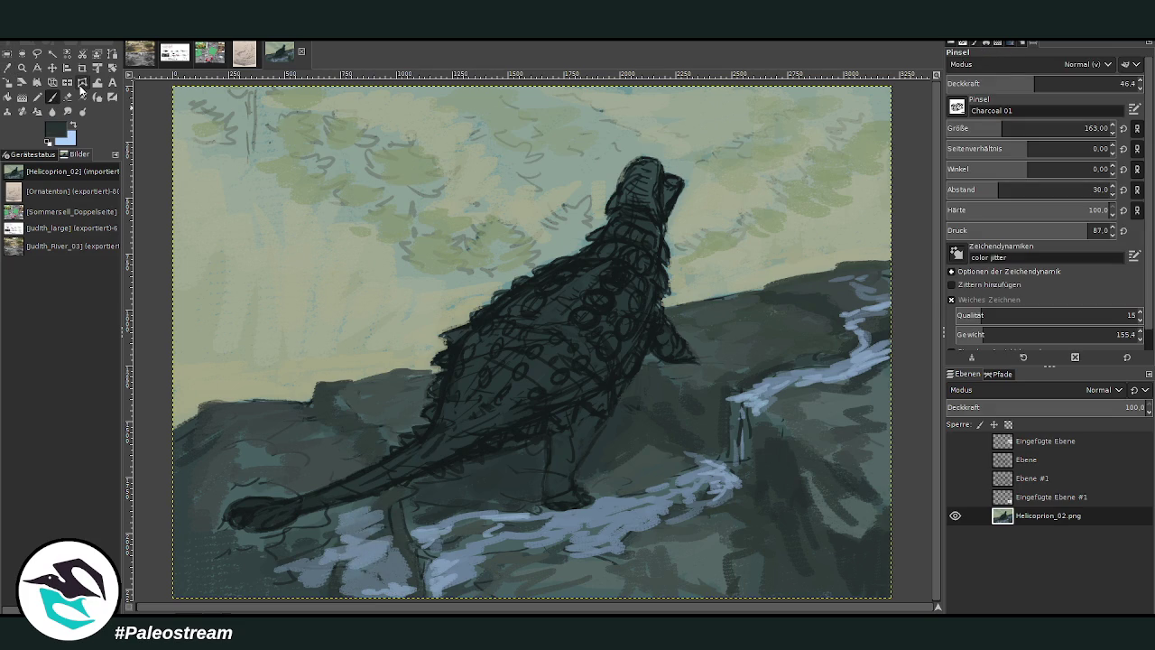
pyautogui.click(1048, 87)
pyautogui.moveTo(1048, 88); pyautogui.dragTo(1096, 88)
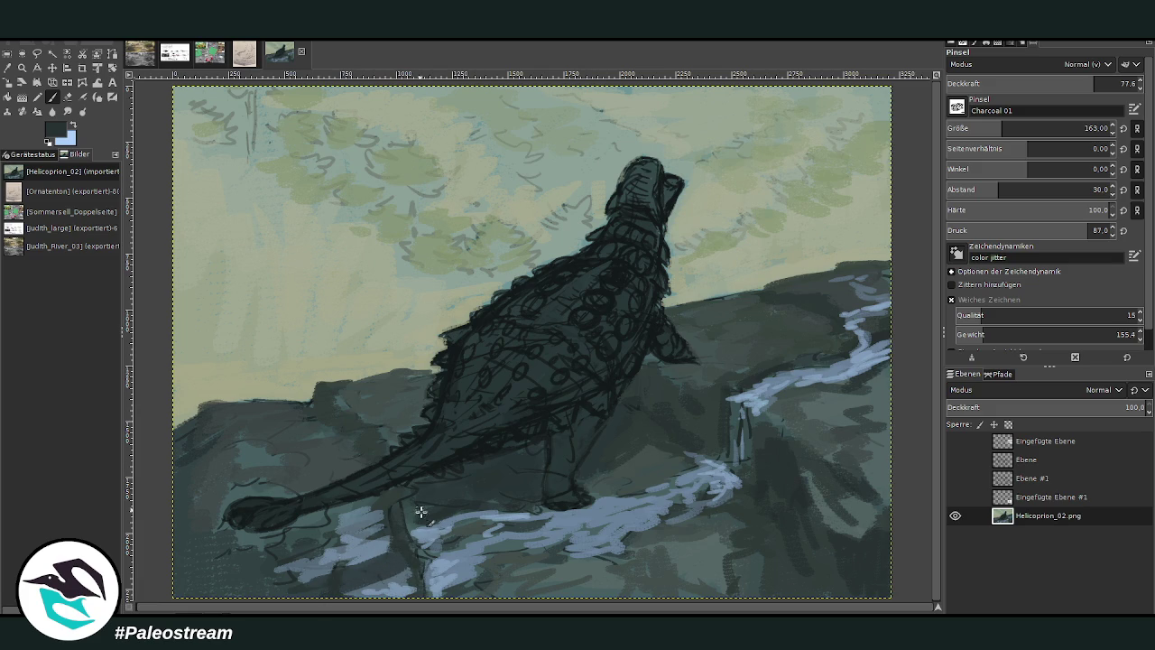
pyautogui.moveTo(421, 512); pyautogui.dragTo(415, 529)
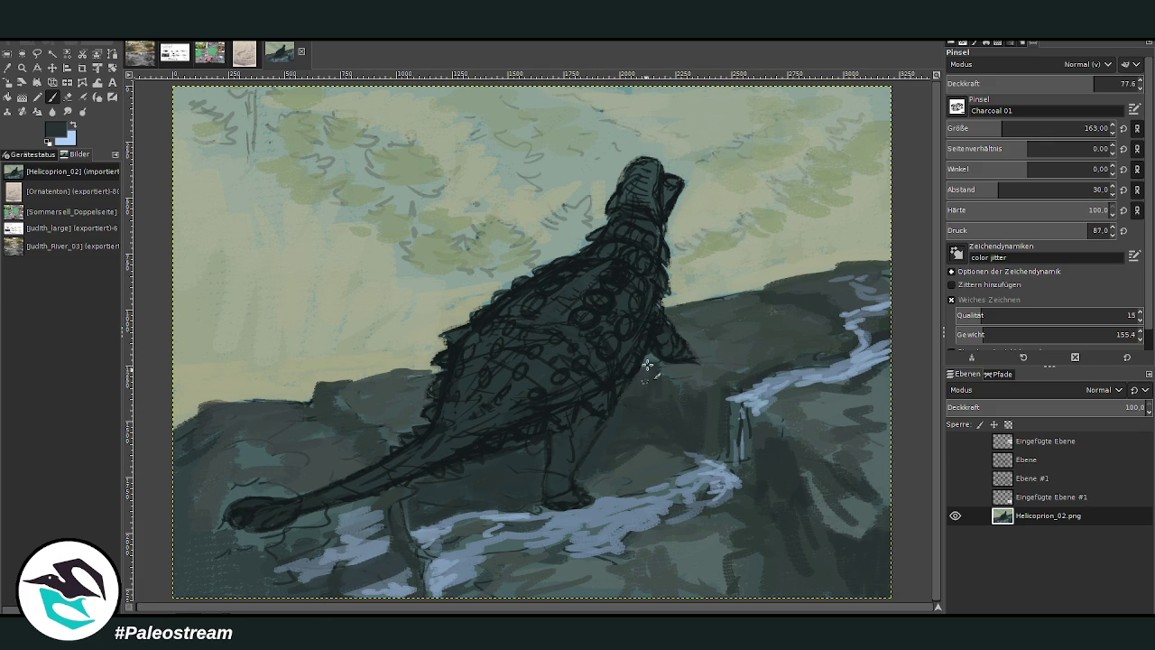
# - Zoom in on the dinosaur and paint light streaks along its back with a lighter colour, opacity 89.9, size 113
pyautogui.click(22, 68)
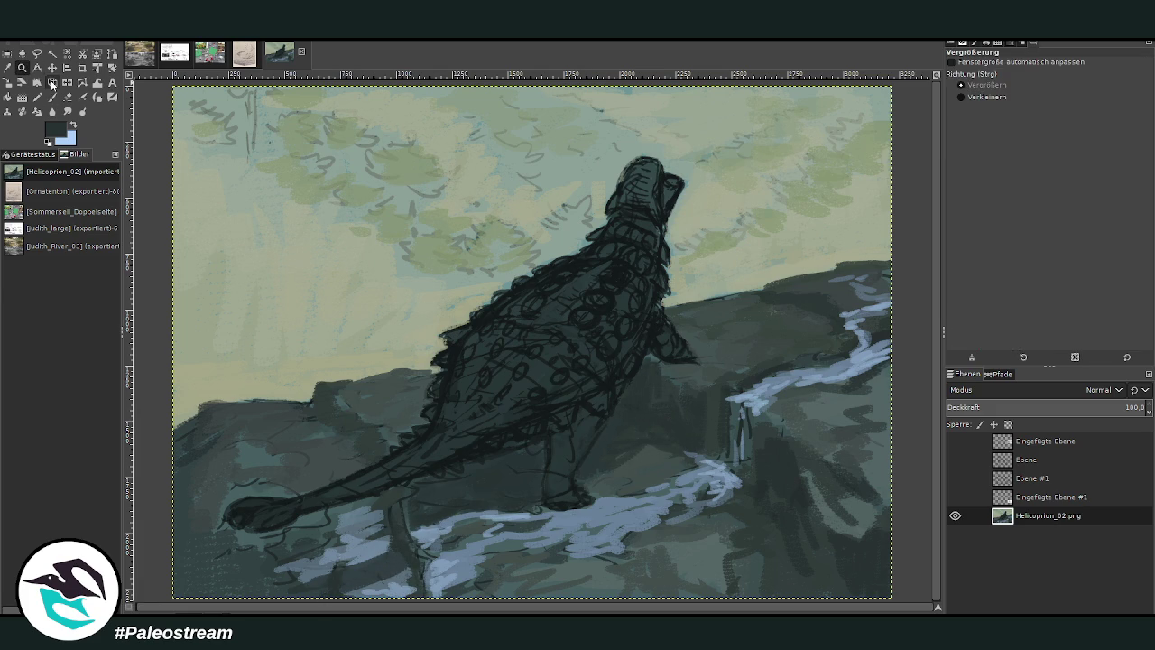
pyautogui.moveTo(475, 129); pyautogui.dragTo(737, 468)
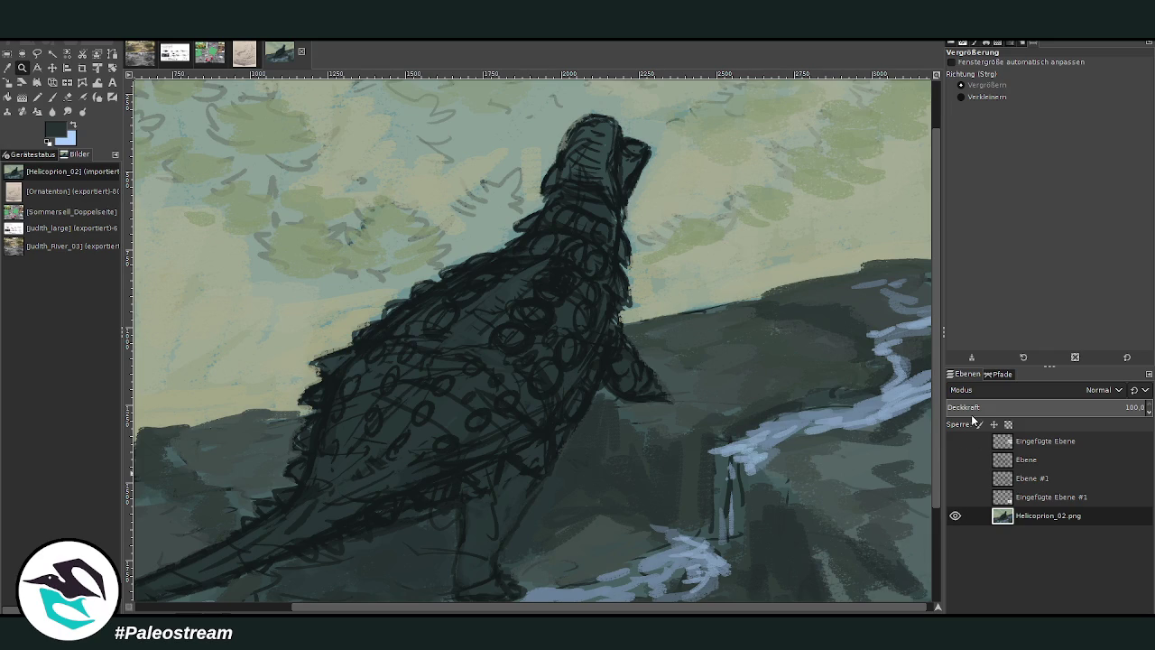
pyautogui.click(51, 97)
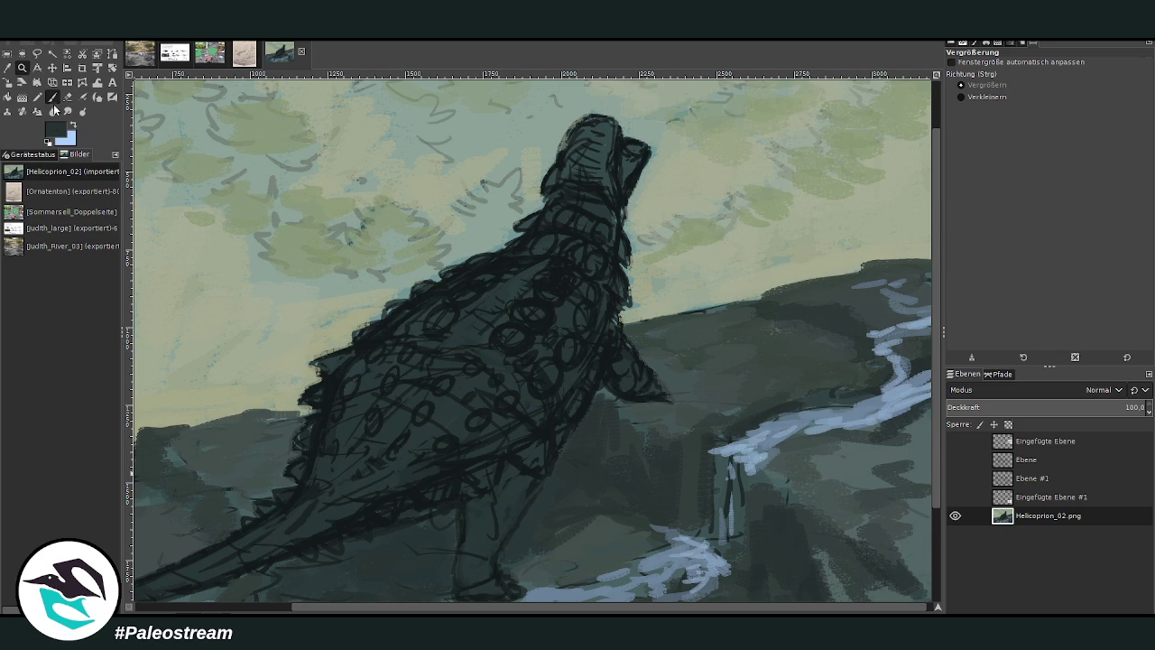
pyautogui.keyDown('ctrl'); pyautogui.click(914, 367); pyautogui.keyUp('ctrl')
pyautogui.moveTo(1074, 83); pyautogui.dragTo(1102, 83)
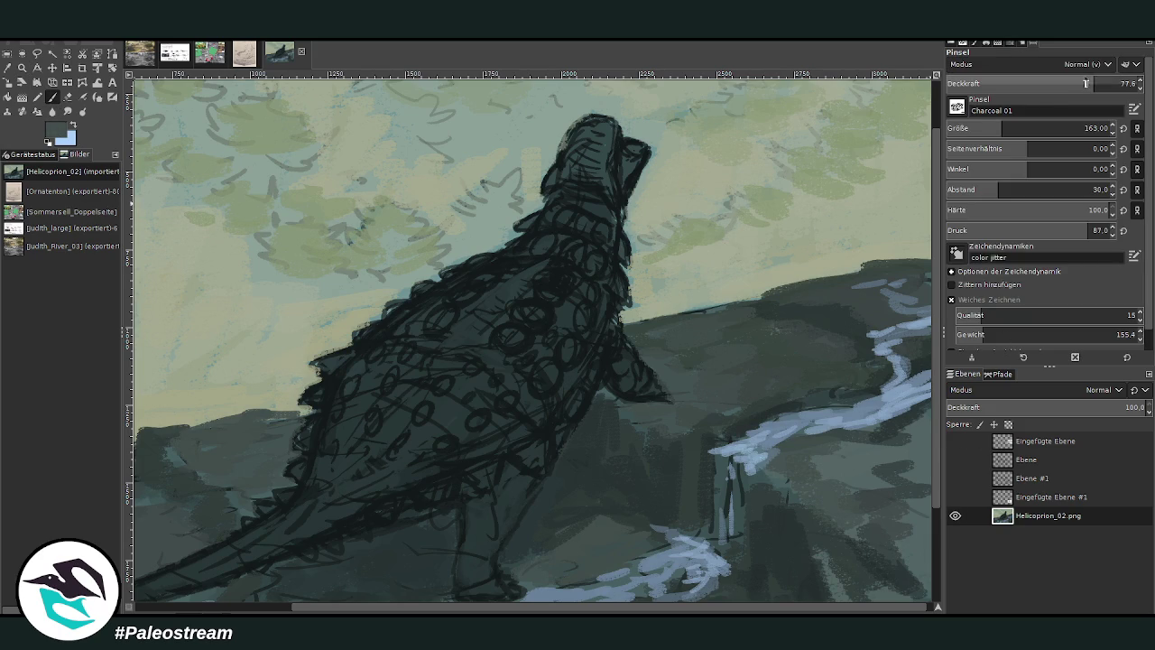
pyautogui.moveTo(1048, 128); pyautogui.dragTo(1085, 129)
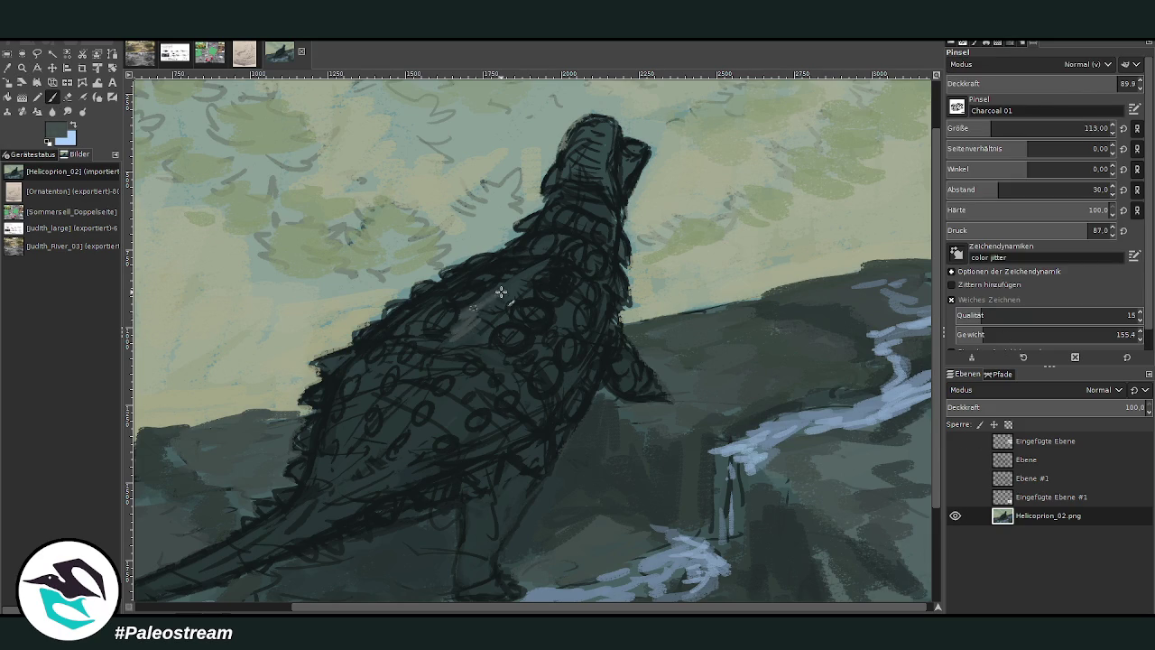
pyautogui.moveTo(491, 331); pyautogui.dragTo(523, 358)
pyautogui.moveTo(454, 341)
pyautogui.mouseDown()
pyautogui.moveTo(374, 444)
pyautogui.moveTo(355, 425)
pyautogui.moveTo(356, 397)
pyautogui.mouseUp()
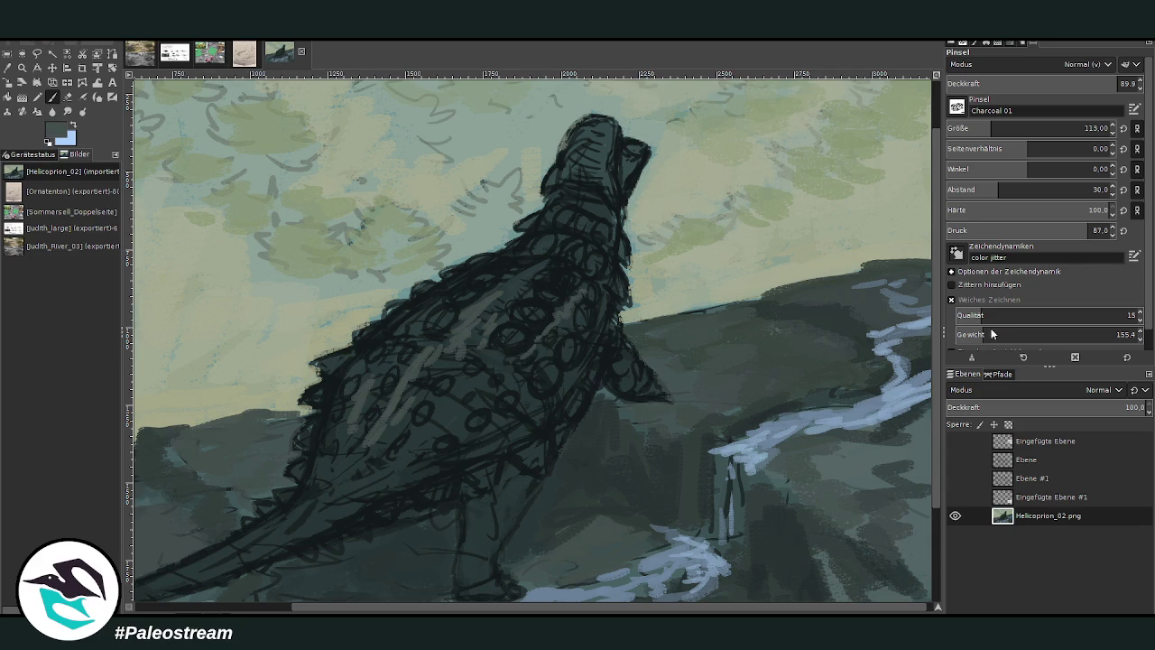
# - At brush size 61, darken the back edge and head, cover the light spot, then zoom out
pyautogui.click(977, 128)
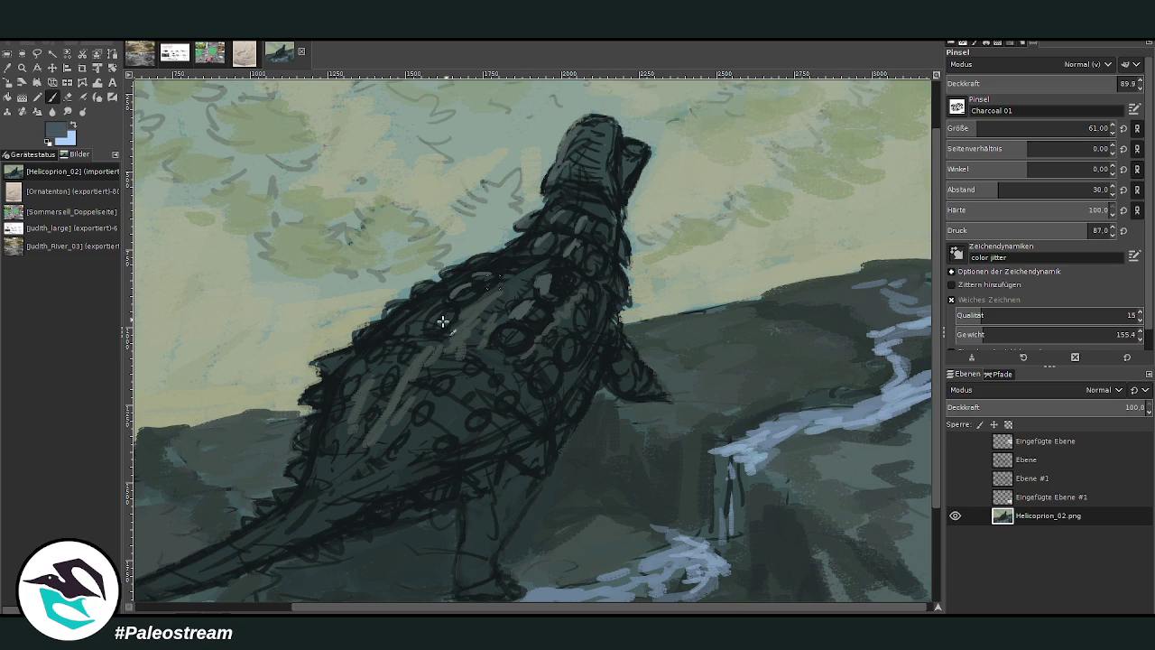
pyautogui.moveTo(426, 327); pyautogui.dragTo(337, 352)
pyautogui.moveTo(306, 398); pyautogui.dragTo(301, 400)
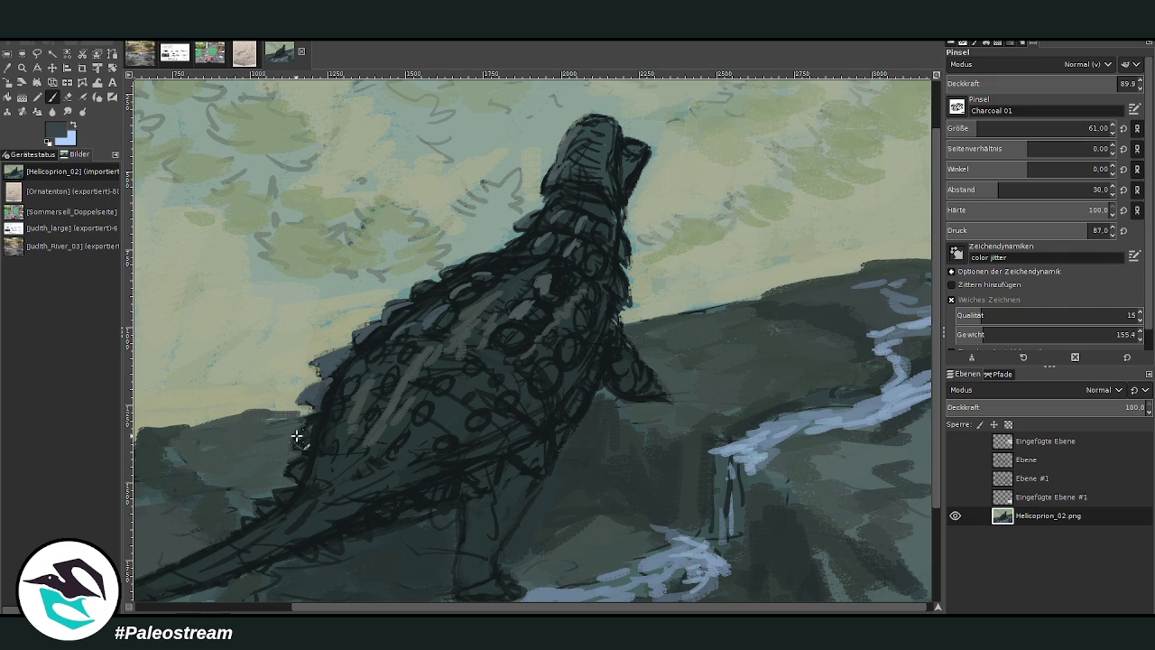
pyautogui.moveTo(327, 390)
pyautogui.mouseDown()
pyautogui.moveTo(315, 443)
pyautogui.moveTo(379, 335)
pyautogui.moveTo(478, 261)
pyautogui.moveTo(550, 236)
pyautogui.mouseUp()
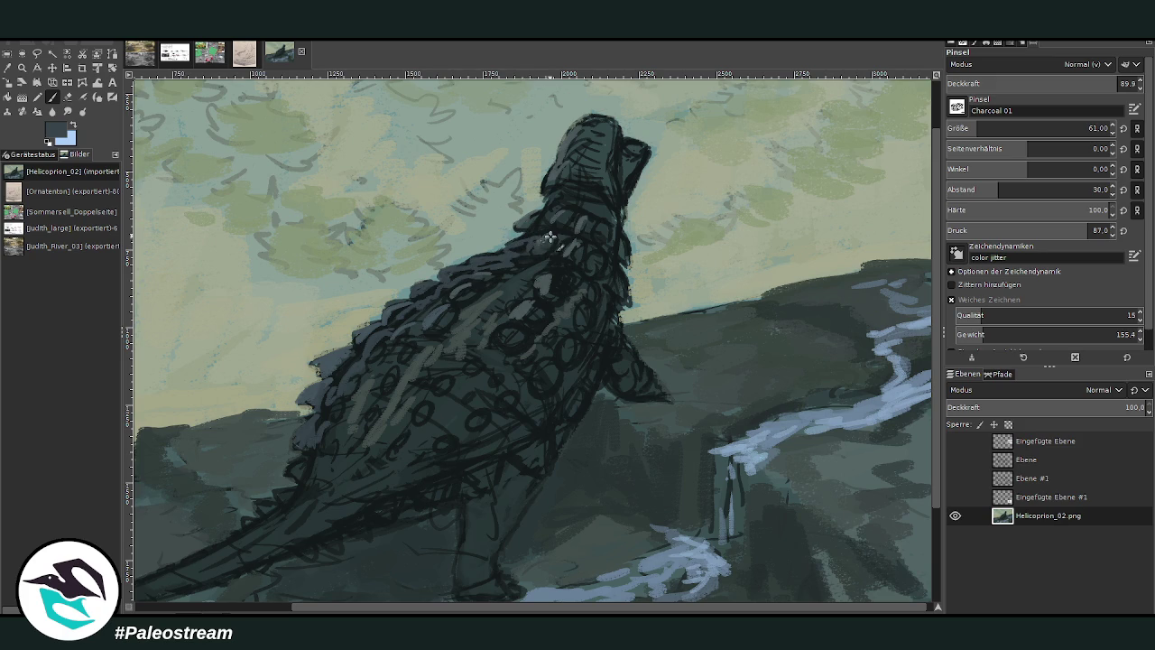
pyautogui.moveTo(561, 181)
pyautogui.mouseDown()
pyautogui.moveTo(550, 176)
pyautogui.moveTo(582, 153)
pyautogui.moveTo(590, 130)
pyautogui.moveTo(613, 149)
pyautogui.moveTo(602, 125)
pyautogui.moveTo(561, 149)
pyautogui.moveTo(589, 159)
pyautogui.moveTo(614, 207)
pyautogui.moveTo(605, 160)
pyautogui.moveTo(588, 160)
pyautogui.moveTo(560, 218)
pyautogui.mouseUp()
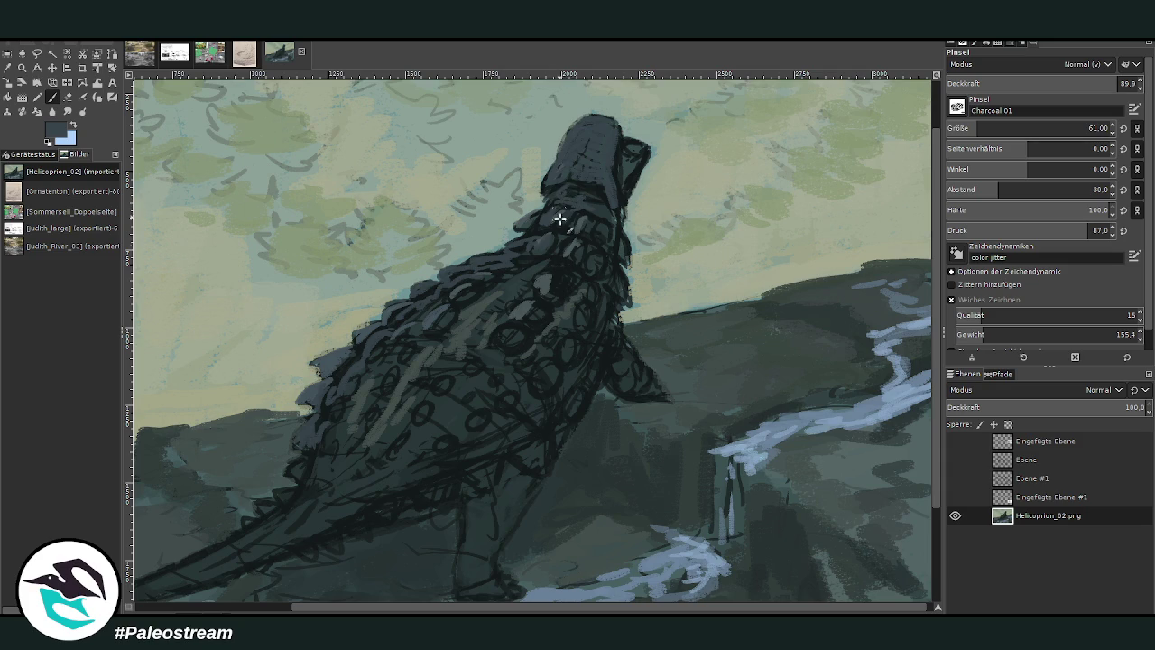
pyautogui.moveTo(552, 279); pyautogui.dragTo(499, 336)
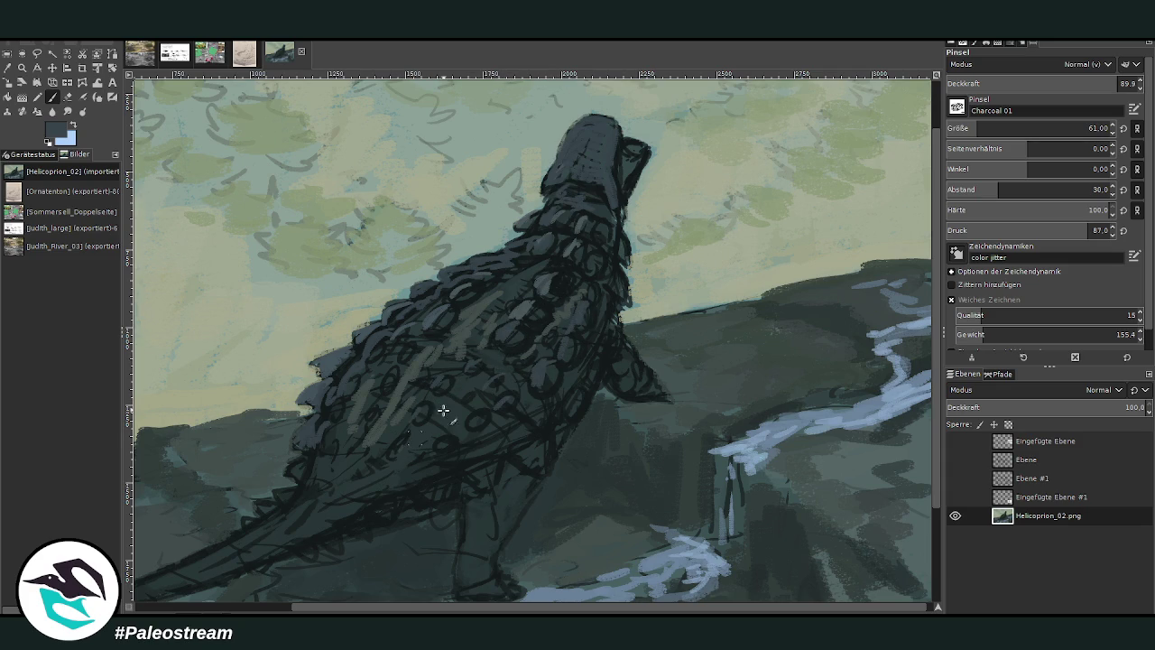
pyautogui.press('-')
pyautogui.press('-')
pyautogui.press('-')
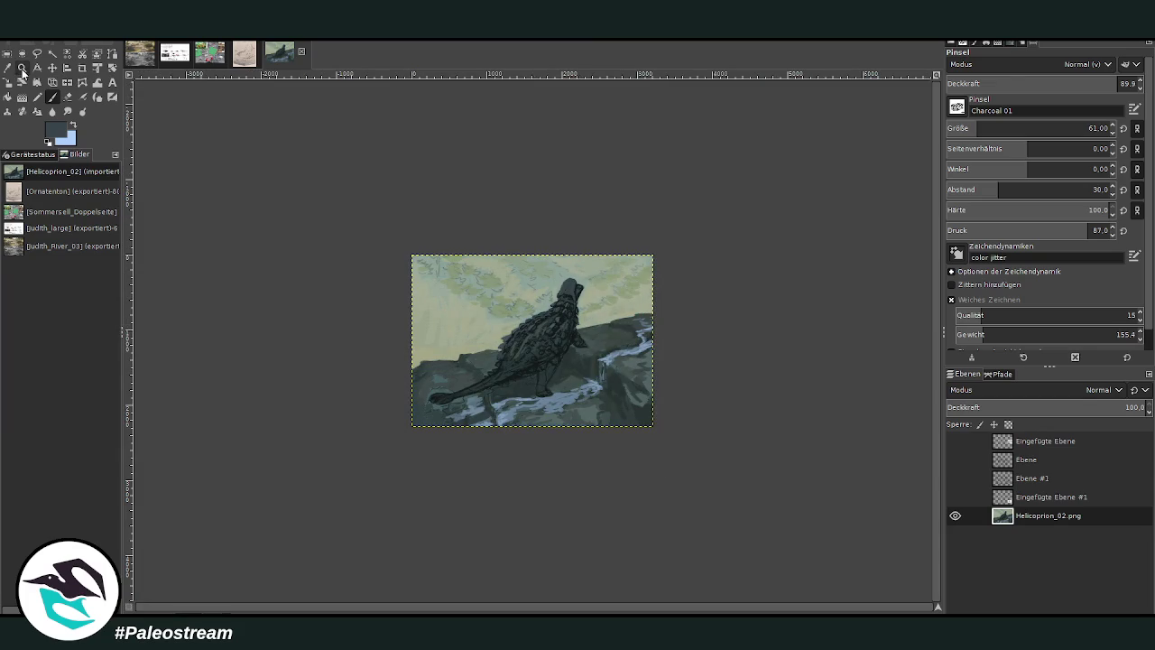
# - Zoom in and paint darker strokes from the dinosaur's foot along the ground edge toward the water, brush enlarged to 172
pyautogui.click(21, 68)
pyautogui.click(576, 354)
pyautogui.click(496, 285)
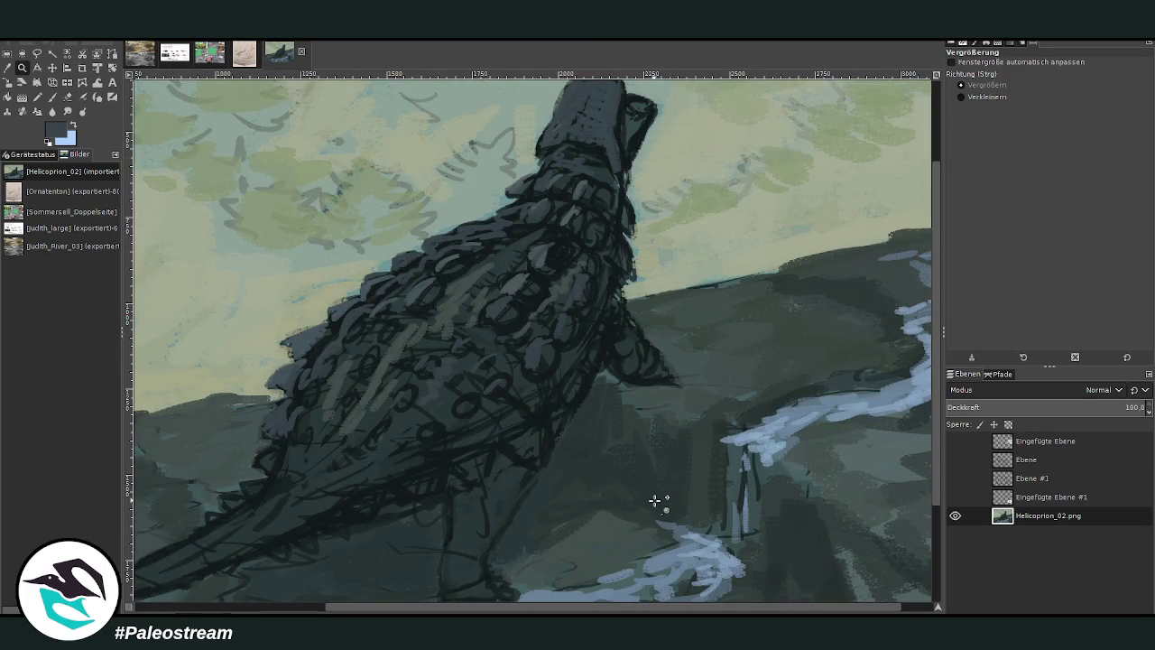
pyautogui.click(52, 96)
pyautogui.keyDown('ctrl'); pyautogui.click(918, 362); pyautogui.keyUp('ctrl')
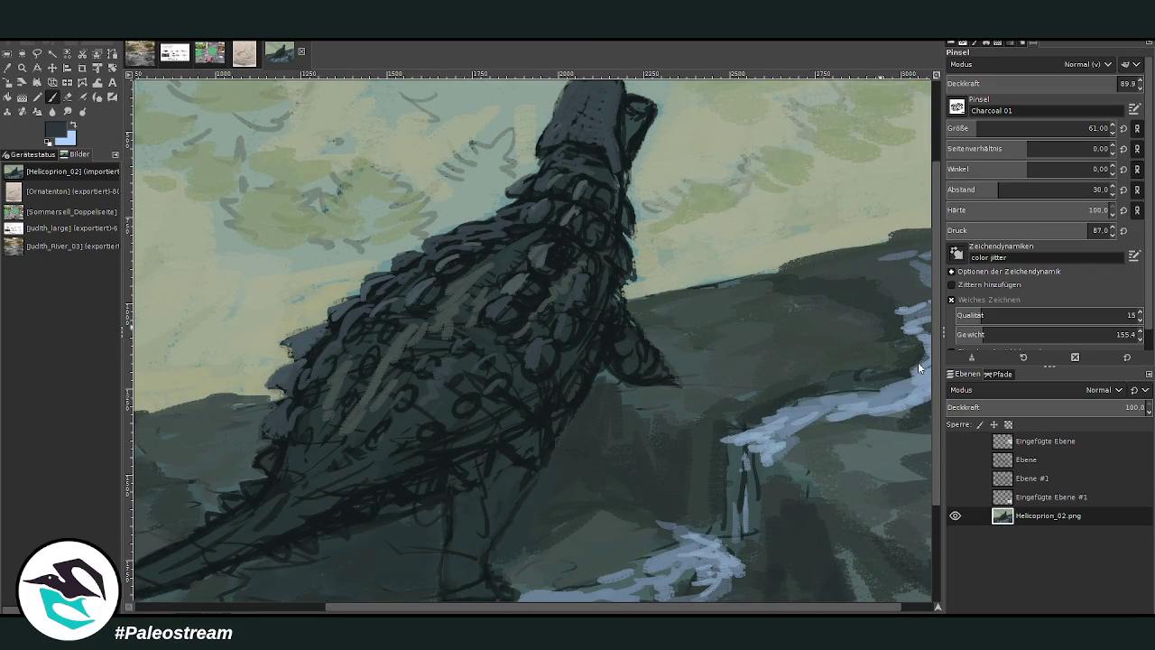
pyautogui.moveTo(655, 393); pyautogui.dragTo(630, 396)
pyautogui.moveTo(644, 398)
pyautogui.mouseDown()
pyautogui.moveTo(642, 412)
pyautogui.moveTo(743, 424)
pyautogui.moveTo(729, 465)
pyautogui.moveTo(736, 420)
pyautogui.moveTo(696, 472)
pyautogui.moveTo(663, 435)
pyautogui.moveTo(606, 461)
pyautogui.moveTo(585, 406)
pyautogui.mouseUp()
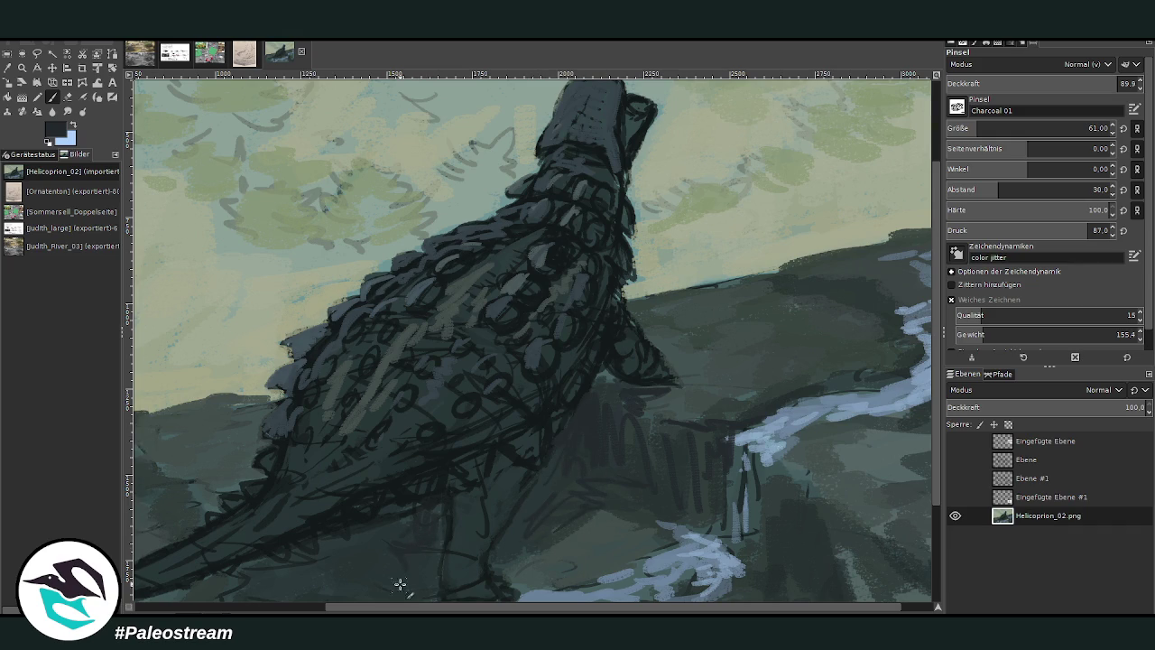
pyautogui.scroll(-1, 794, 442)
pyautogui.scroll(-1, 632, 497)
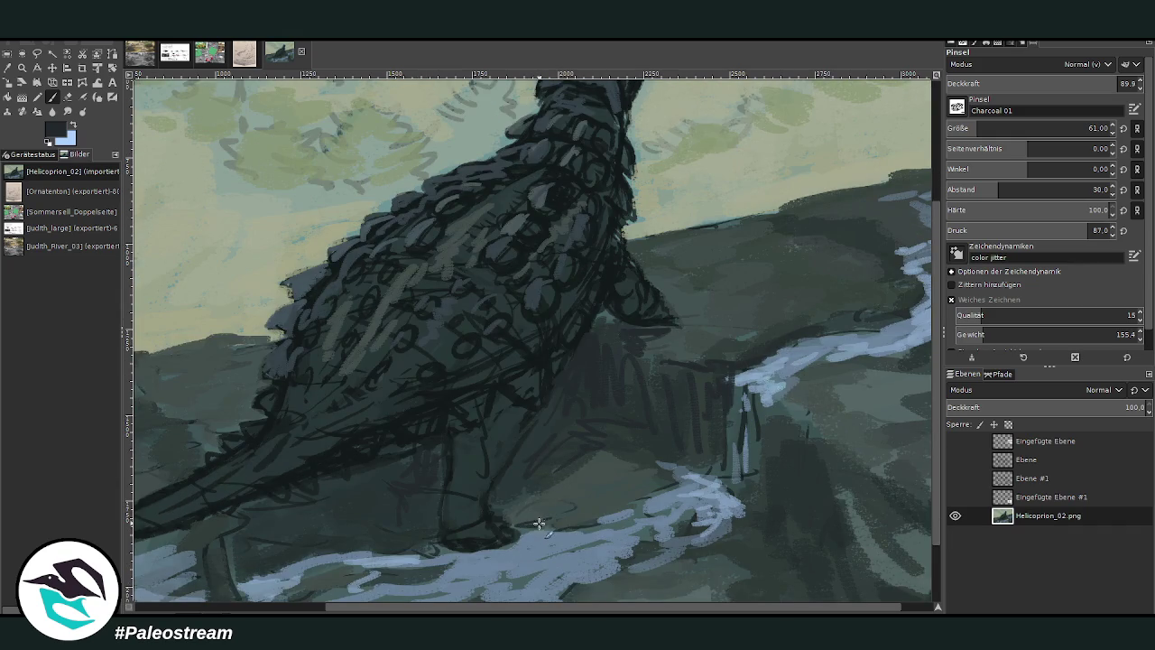
pyautogui.moveTo(975, 128); pyautogui.dragTo(1004, 128)
# - At opacity 68.1, lay dark charcoal strokes over the pale blue water and the rock below it
pyautogui.moveTo(1103, 83); pyautogui.dragTo(1075, 83)
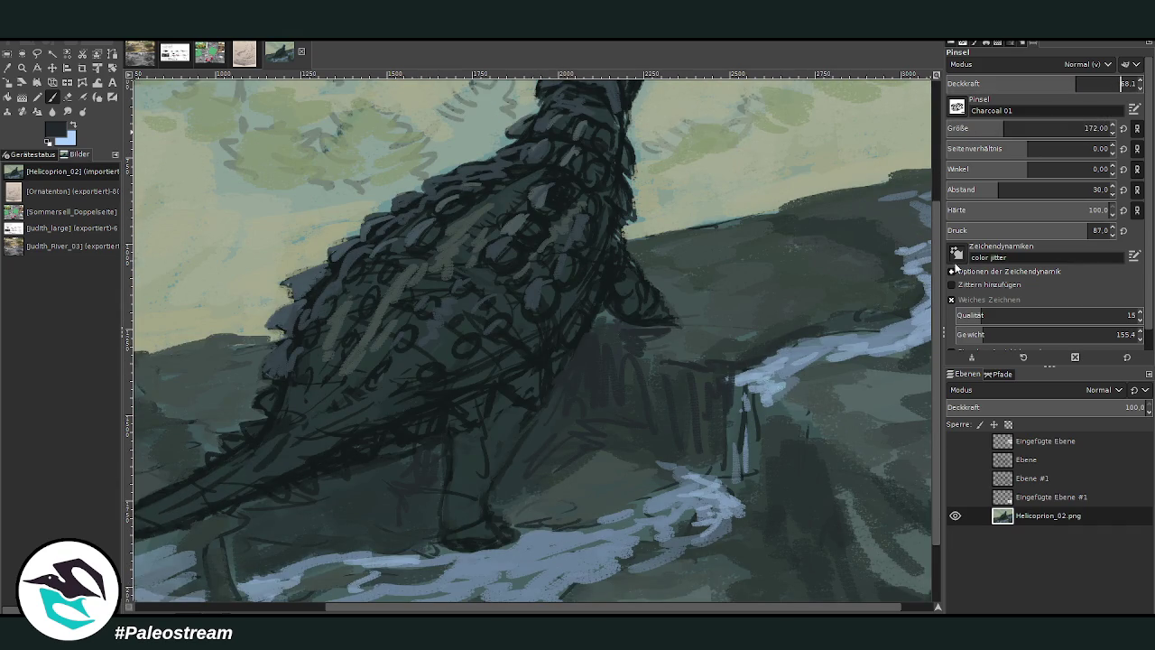
pyautogui.scroll(-3, 929, 369)
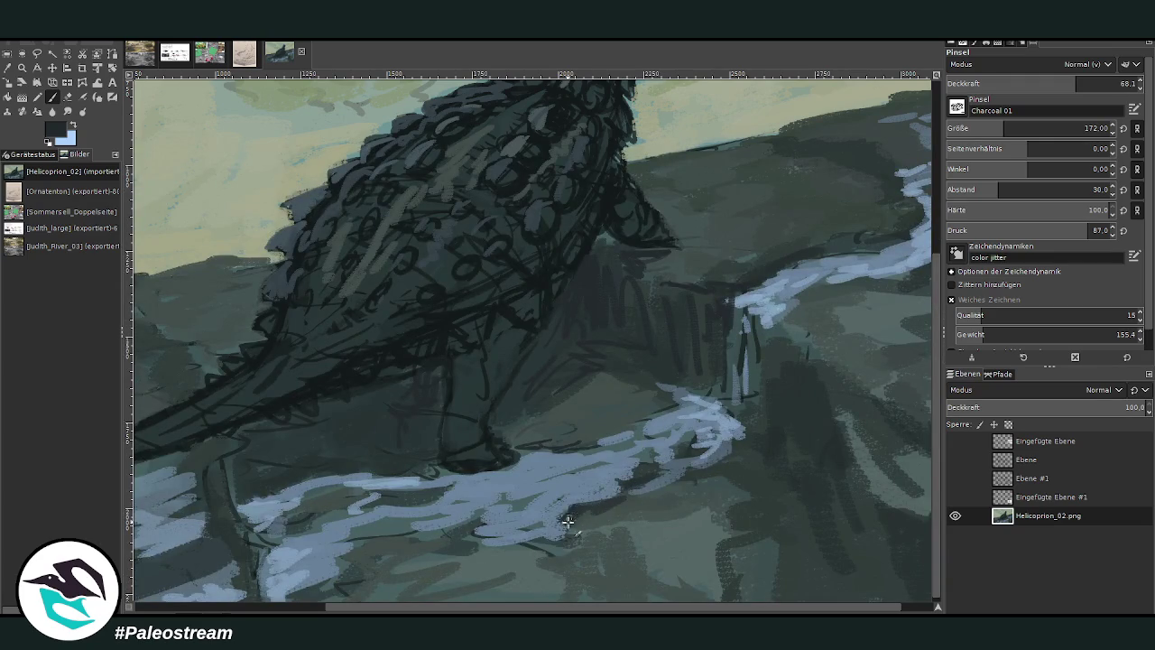
pyautogui.moveTo(465, 534)
pyautogui.mouseDown()
pyautogui.moveTo(361, 542)
pyautogui.moveTo(327, 576)
pyautogui.moveTo(304, 523)
pyautogui.moveTo(259, 533)
pyautogui.moveTo(291, 484)
pyautogui.moveTo(244, 476)
pyautogui.moveTo(236, 456)
pyautogui.moveTo(268, 421)
pyautogui.moveTo(239, 435)
pyautogui.mouseUp()
pyautogui.moveTo(709, 488); pyautogui.dragTo(668, 508)
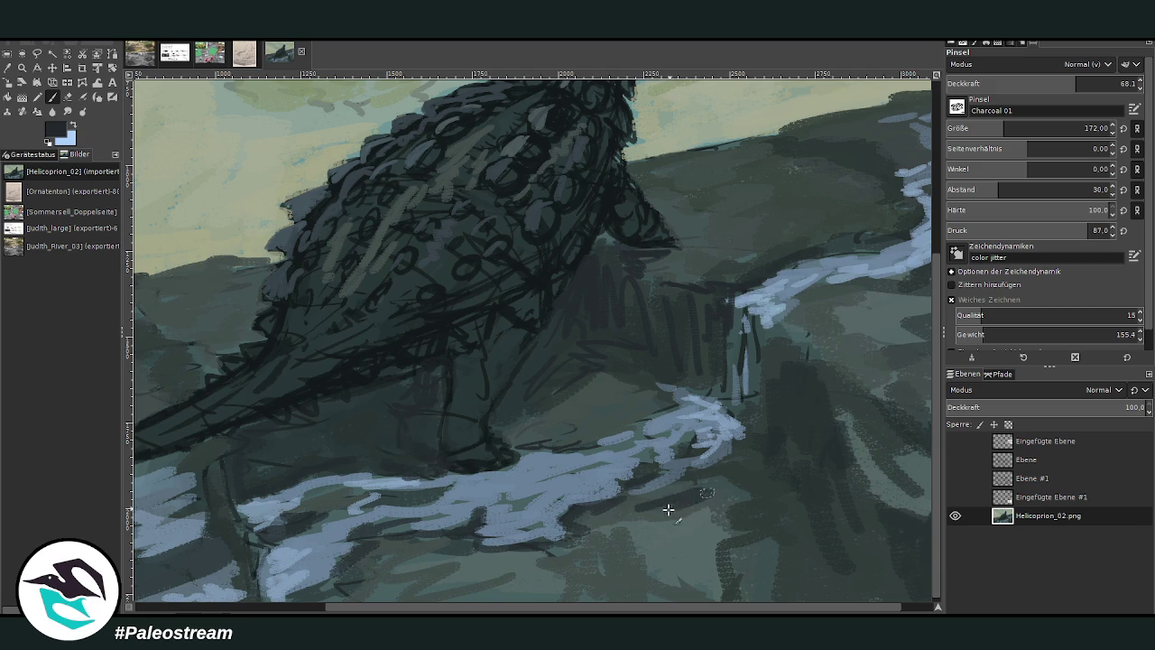
pyautogui.moveTo(724, 482)
pyautogui.mouseDown()
pyautogui.moveTo(640, 406)
pyautogui.moveTo(714, 335)
pyautogui.moveTo(671, 364)
pyautogui.moveTo(638, 315)
pyautogui.moveTo(676, 281)
pyautogui.moveTo(750, 270)
pyautogui.moveTo(701, 247)
pyautogui.moveTo(740, 216)
pyautogui.moveTo(692, 175)
pyautogui.moveTo(756, 199)
pyautogui.moveTo(688, 170)
pyautogui.moveTo(766, 213)
pyautogui.moveTo(851, 245)
pyautogui.moveTo(872, 240)
pyautogui.mouseUp()
# - Darken the waterfall streak and texture the lower rocks with dark charcoal dashes
pyautogui.moveTo(806, 608); pyautogui.dragTo(837, 608)
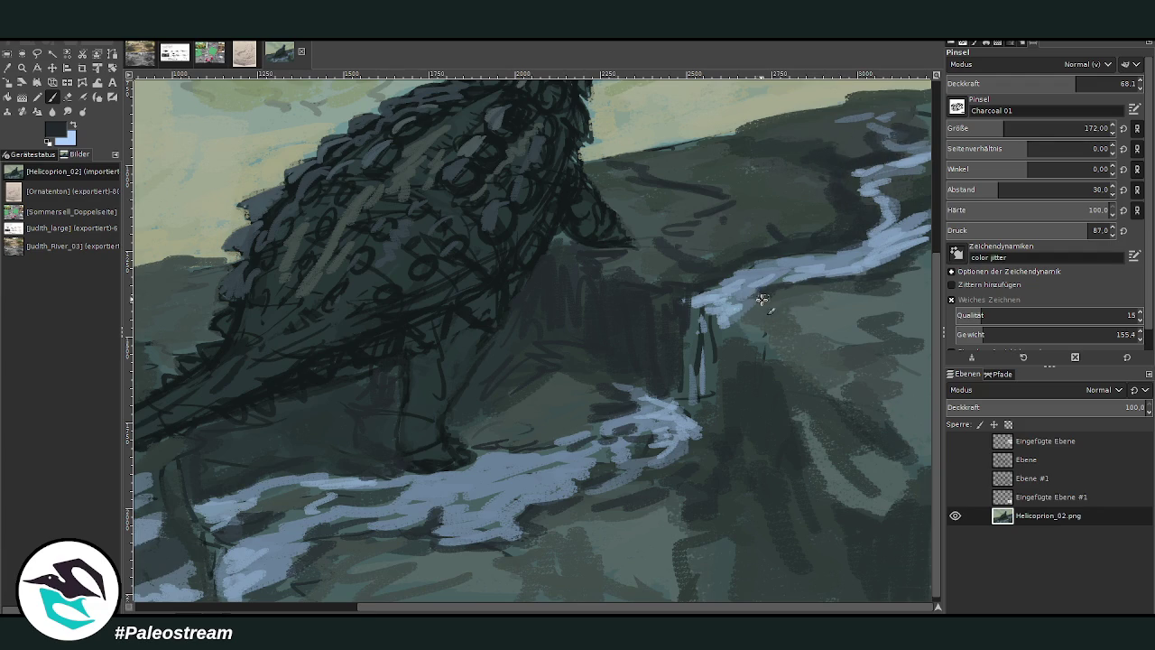
pyautogui.moveTo(695, 316)
pyautogui.mouseDown()
pyautogui.moveTo(714, 407)
pyautogui.moveTo(795, 431)
pyautogui.moveTo(814, 504)
pyautogui.moveTo(851, 506)
pyautogui.moveTo(851, 554)
pyautogui.moveTo(836, 529)
pyautogui.moveTo(900, 502)
pyautogui.mouseUp()
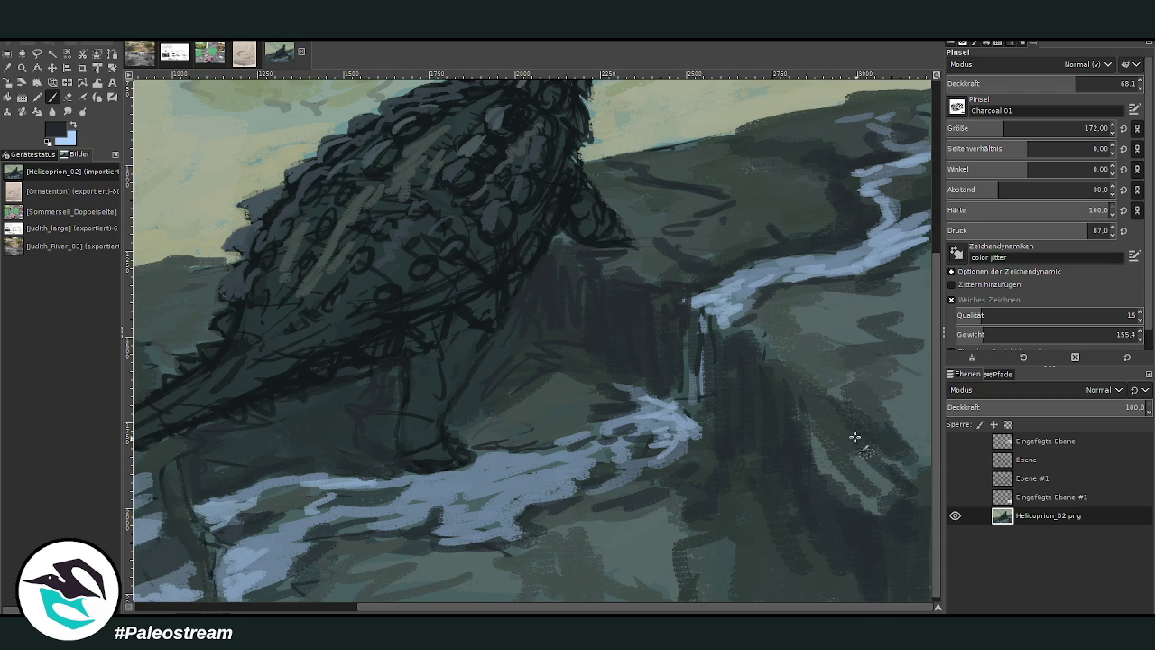
pyautogui.moveTo(716, 534); pyautogui.dragTo(535, 596)
pyautogui.moveTo(707, 584)
pyautogui.mouseDown()
pyautogui.moveTo(659, 542)
pyautogui.moveTo(604, 524)
pyautogui.moveTo(478, 563)
pyautogui.moveTo(330, 568)
pyautogui.moveTo(383, 585)
pyautogui.mouseUp()
pyautogui.moveTo(607, 528); pyautogui.dragTo(560, 555)
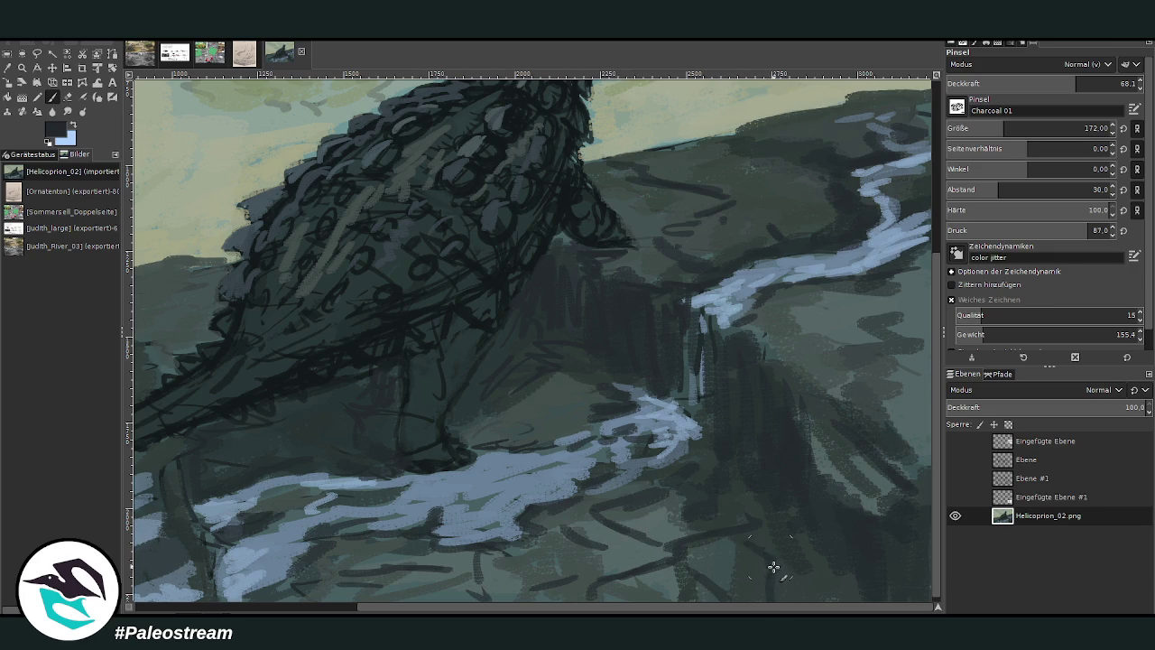
pyautogui.moveTo(803, 580); pyautogui.dragTo(702, 559)
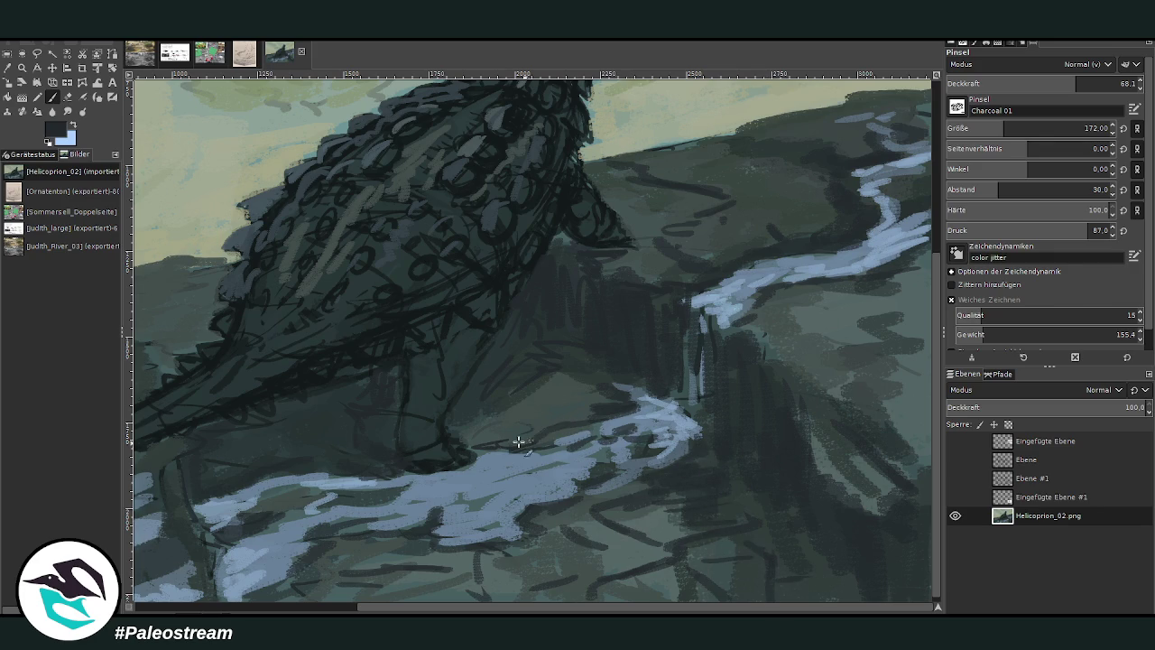
pyautogui.scroll(-3, 437, 424)
pyautogui.scroll(-2, 437, 423)
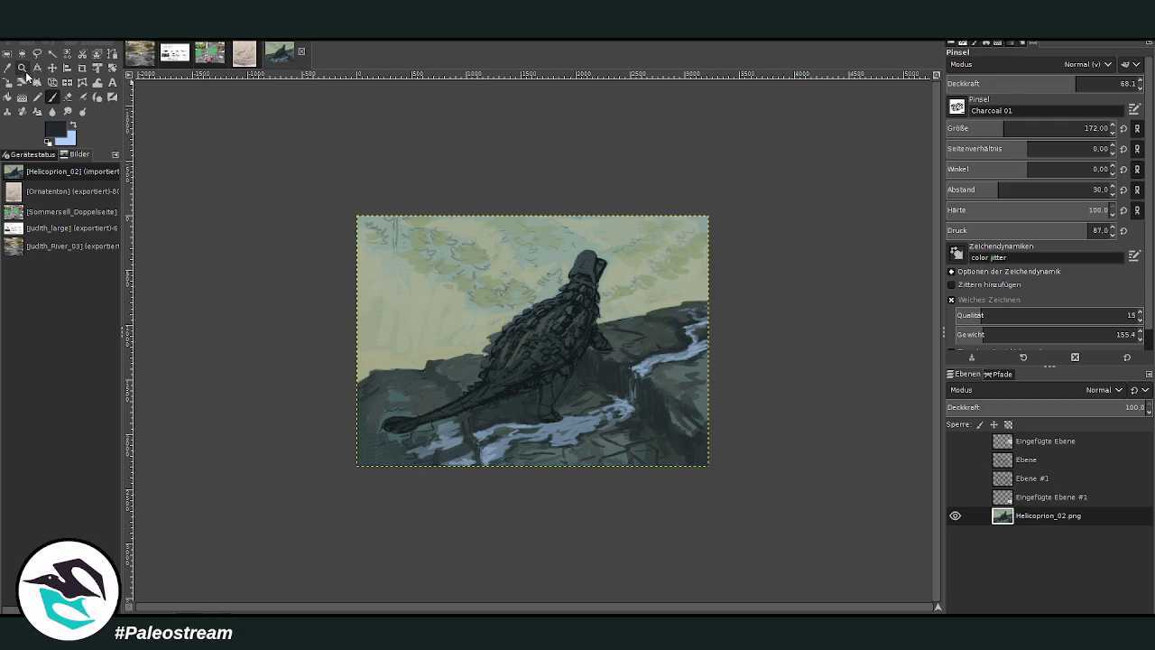
# - Zoom in on the dinosaur's head and sample a light green-blue from the sky
pyautogui.click(22, 67)
pyautogui.moveTo(493, 200); pyautogui.dragTo(556, 256)
pyautogui.click(654, 519)
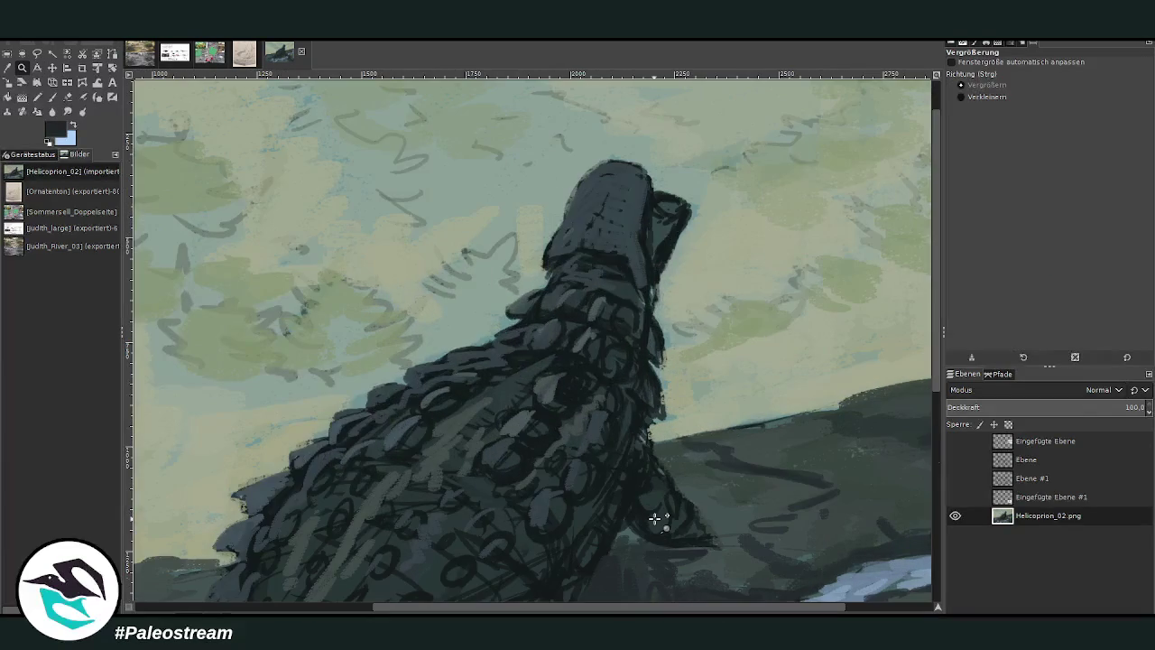
pyautogui.click(59, 100)
pyautogui.click(8, 68)
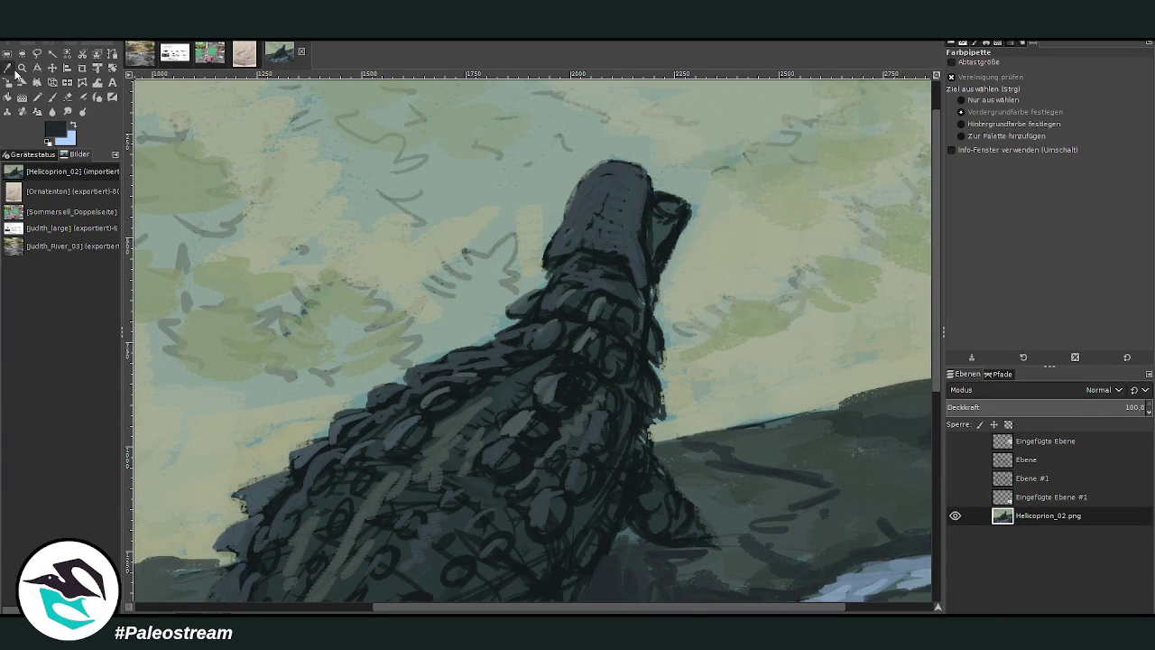
pyautogui.click(418, 218)
pyautogui.click(51, 97)
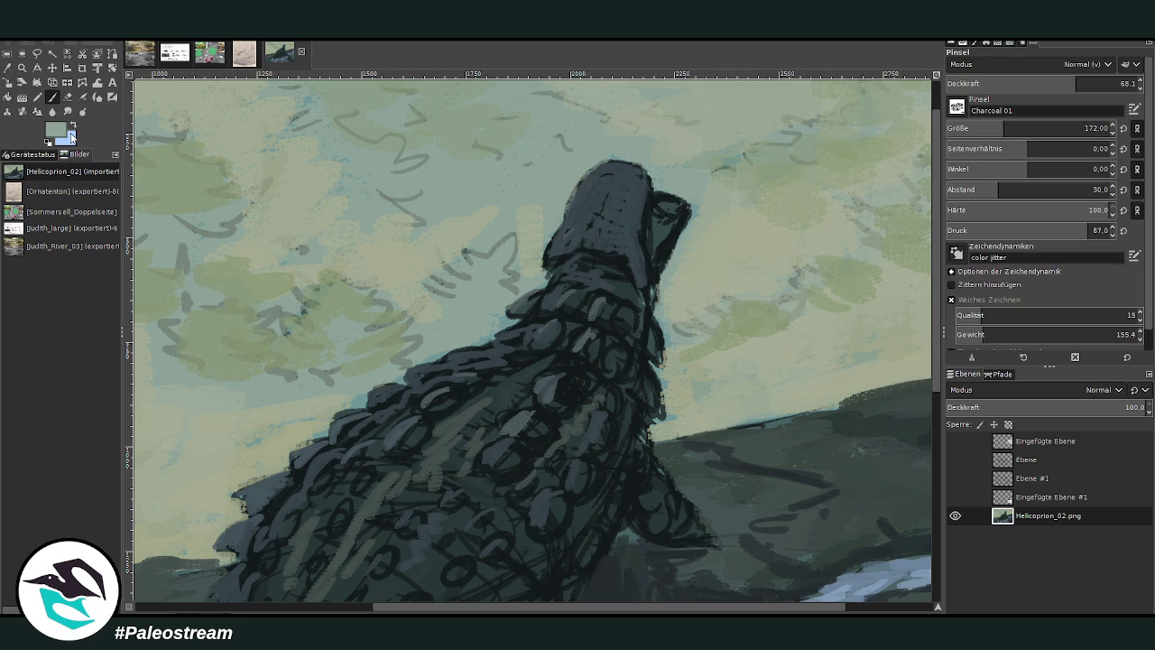
# - At opacity 78.5 and size 72, paint light strokes along the back edge and neck scales
pyautogui.moveTo(1029, 87); pyautogui.dragTo(1060, 87)
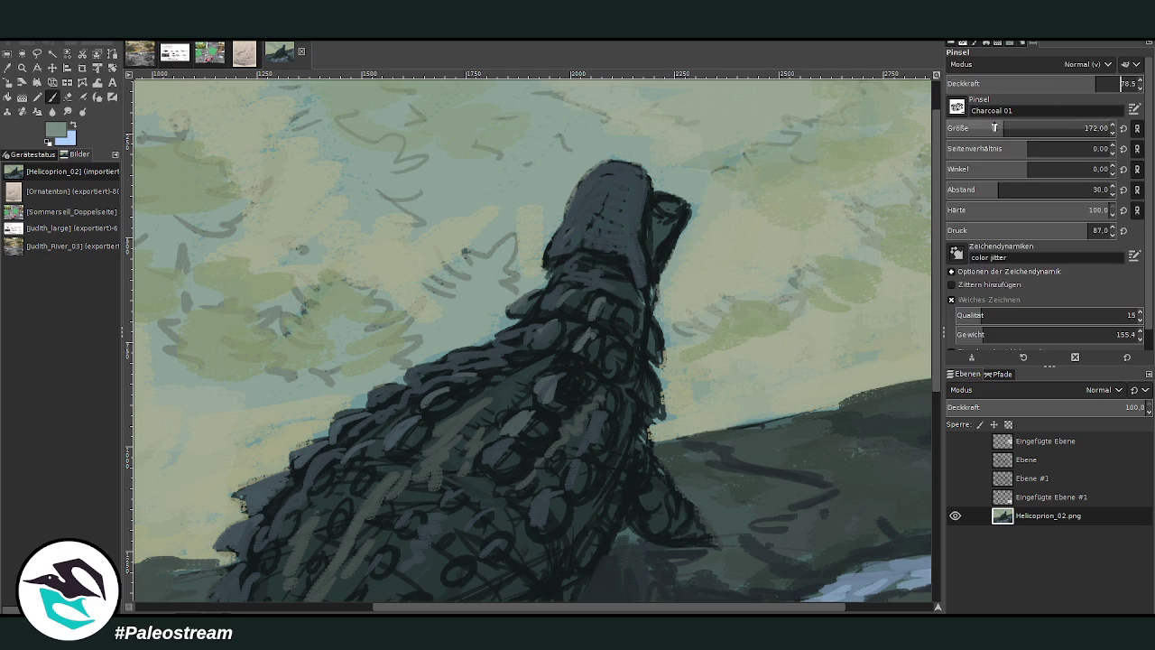
pyautogui.moveTo(1038, 131); pyautogui.dragTo(1011, 131)
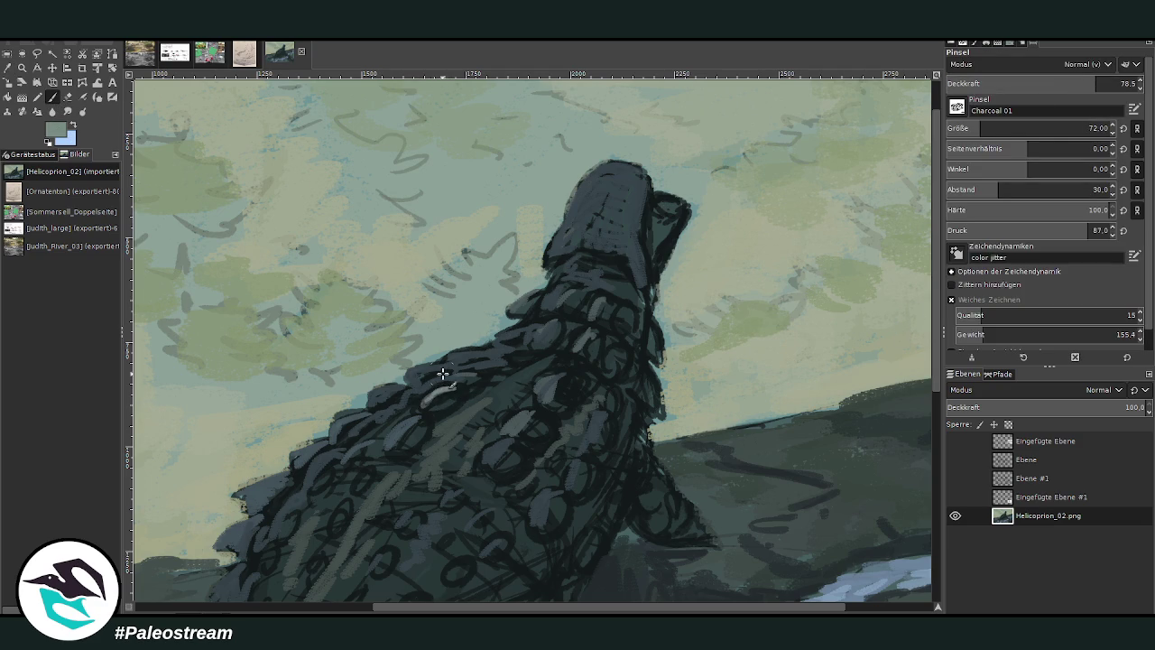
pyautogui.moveTo(425, 366)
pyautogui.mouseDown()
pyautogui.moveTo(374, 390)
pyautogui.moveTo(330, 433)
pyautogui.mouseUp()
pyautogui.moveTo(254, 490); pyautogui.dragTo(251, 496)
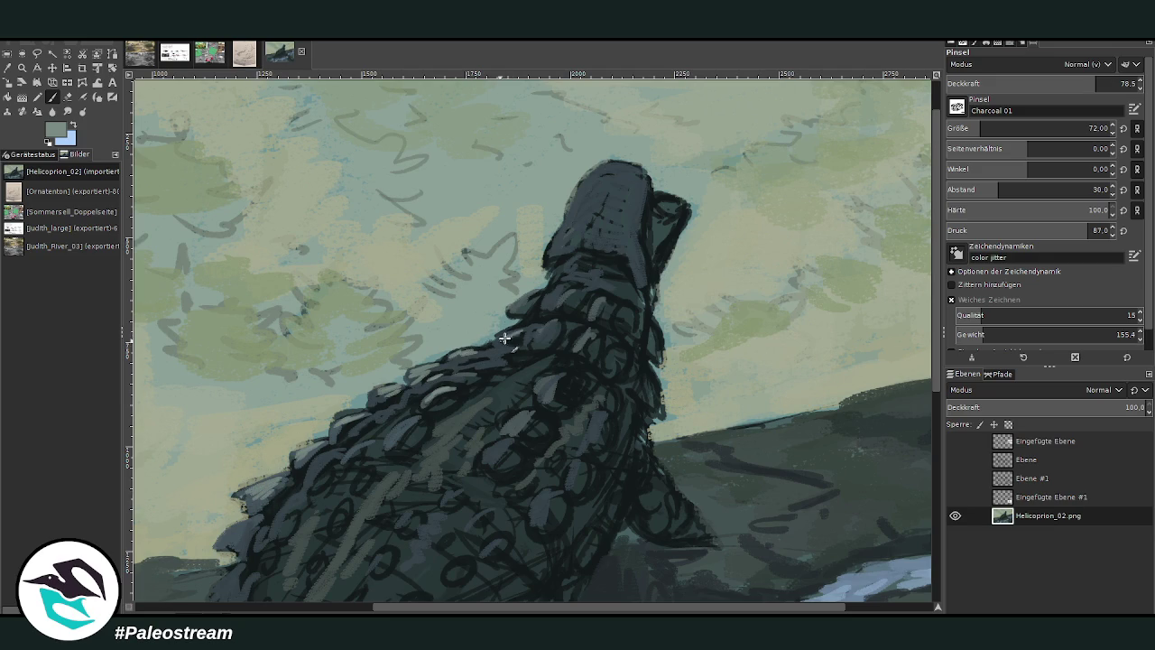
pyautogui.moveTo(505, 338)
pyautogui.mouseDown()
pyautogui.moveTo(541, 330)
pyautogui.moveTo(555, 296)
pyautogui.moveTo(524, 299)
pyautogui.mouseUp()
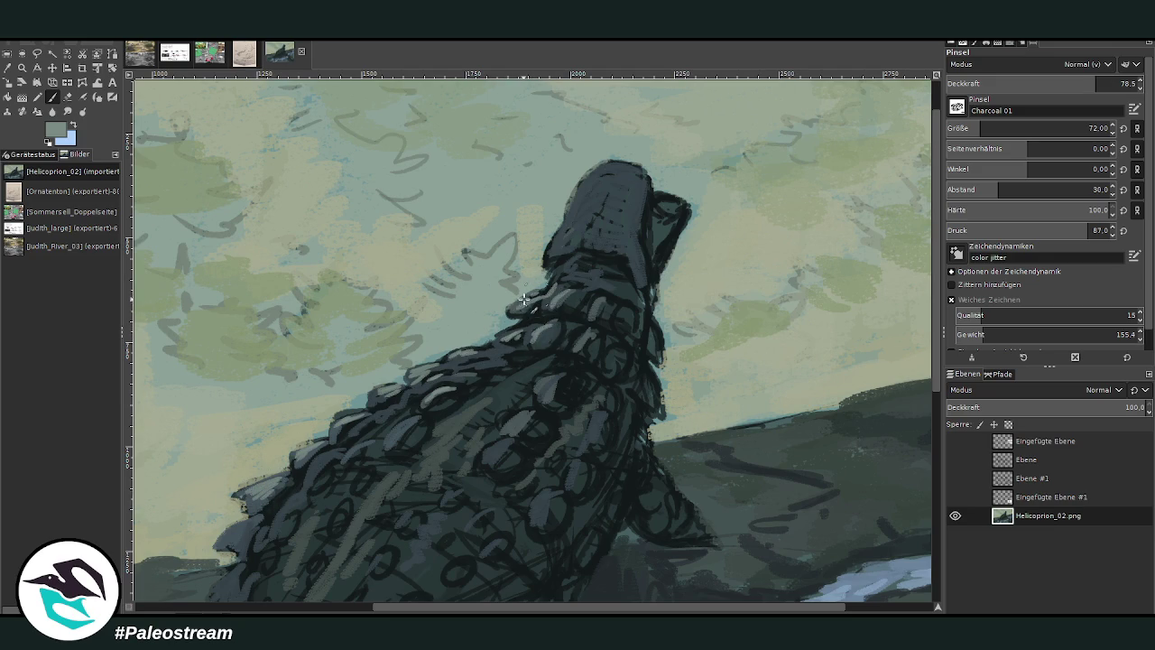
# - Lighten the left and right edges of the head and neck, then fit the whole painting in view
pyautogui.moveTo(563, 265)
pyautogui.mouseDown()
pyautogui.moveTo(575, 194)
pyautogui.moveTo(600, 170)
pyautogui.mouseUp()
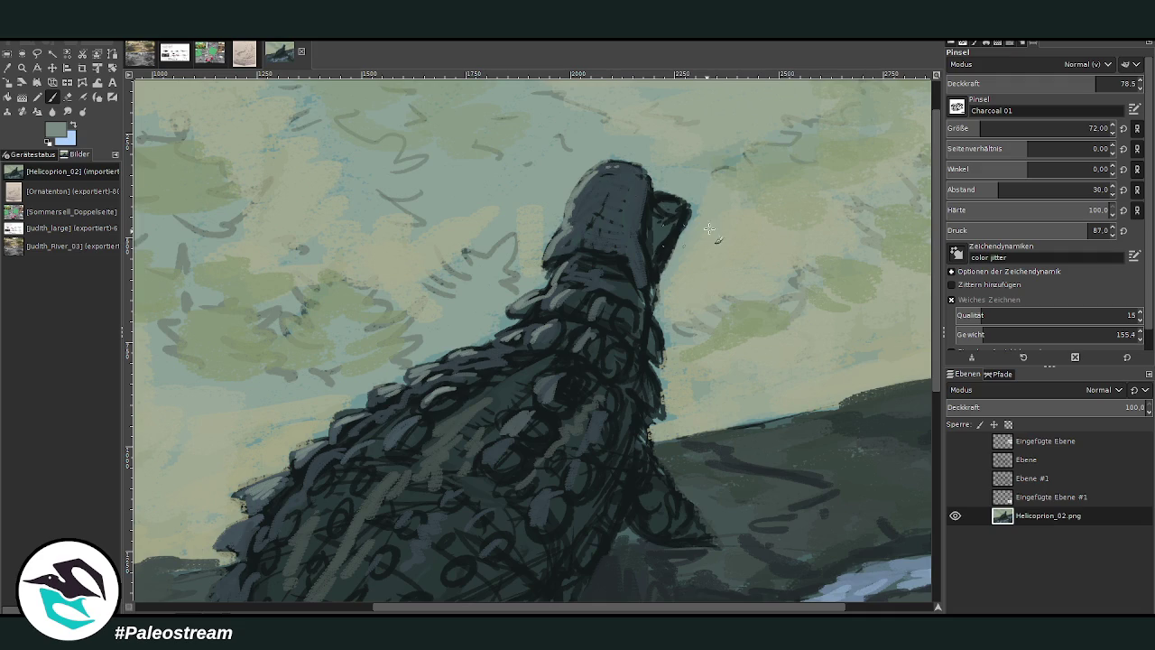
pyautogui.moveTo(678, 235); pyautogui.dragTo(652, 293)
pyautogui.moveTo(655, 336); pyautogui.dragTo(658, 357)
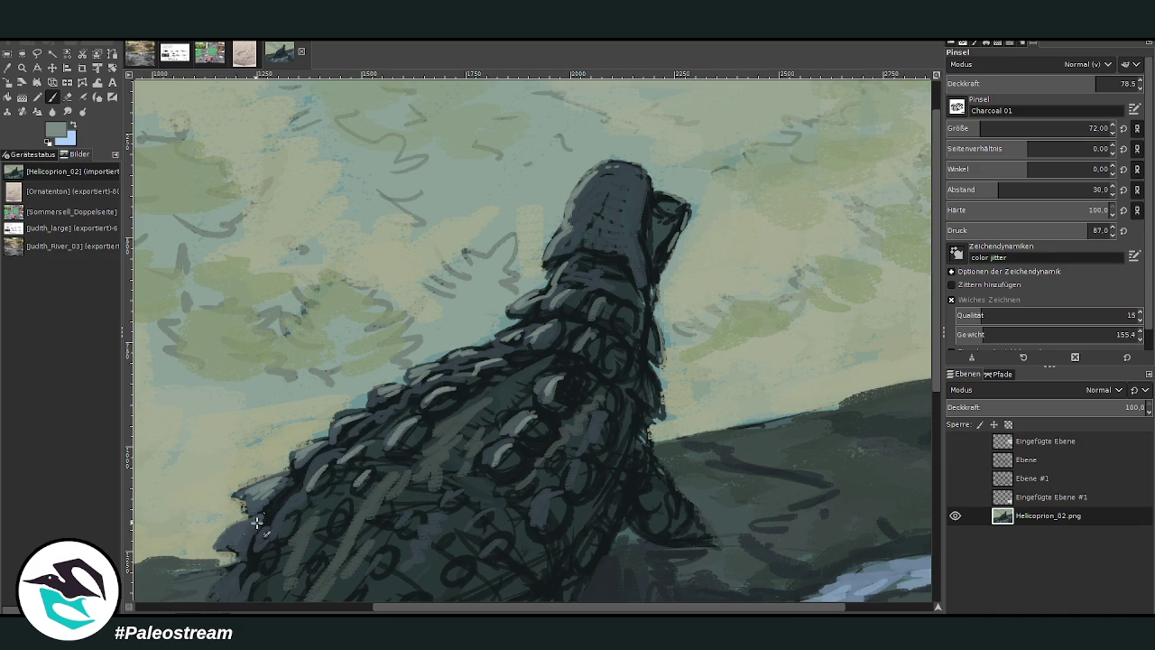
pyautogui.hotkey('shift', 'ctrl', 'j')
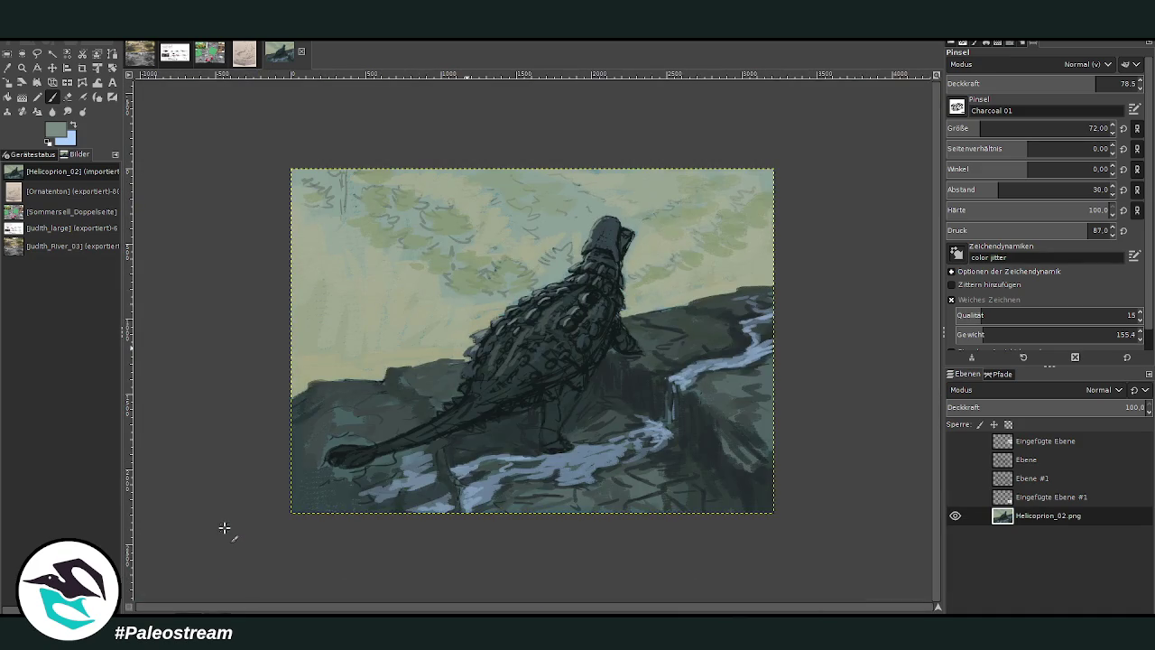
# - Sample dark green from the rocks and paint over the light scribbles around the tail tip with a size 265 brush
pyautogui.press('z')
pyautogui.moveTo(341, 305); pyautogui.dragTo(521, 505)
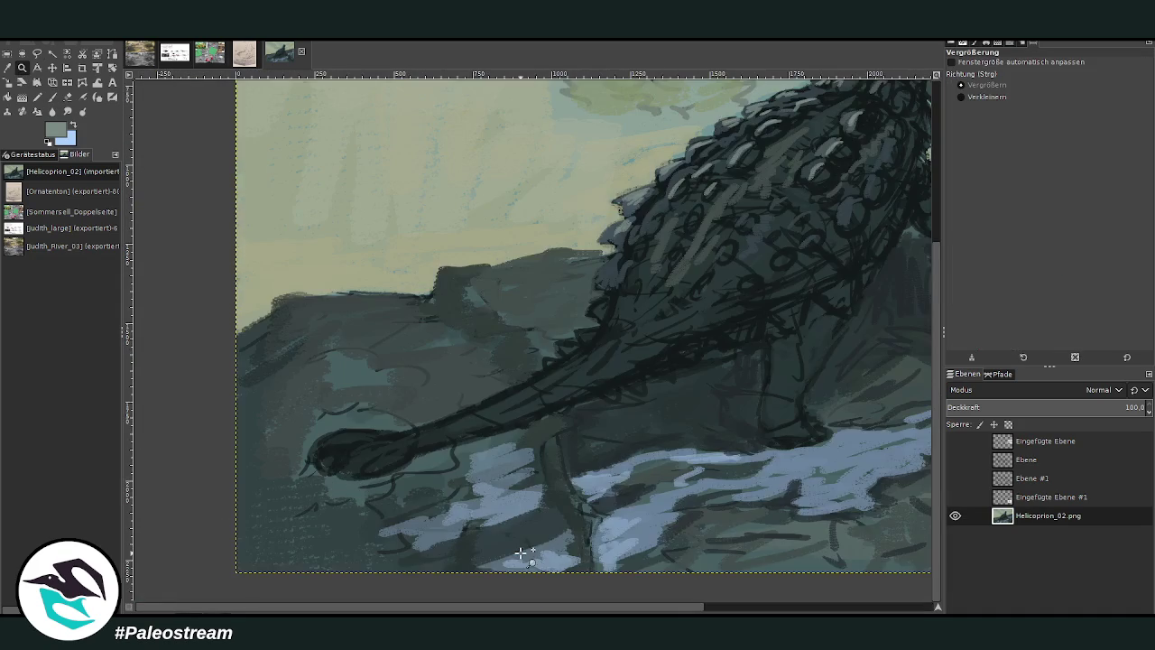
pyautogui.press('o')
pyautogui.click(605, 370)
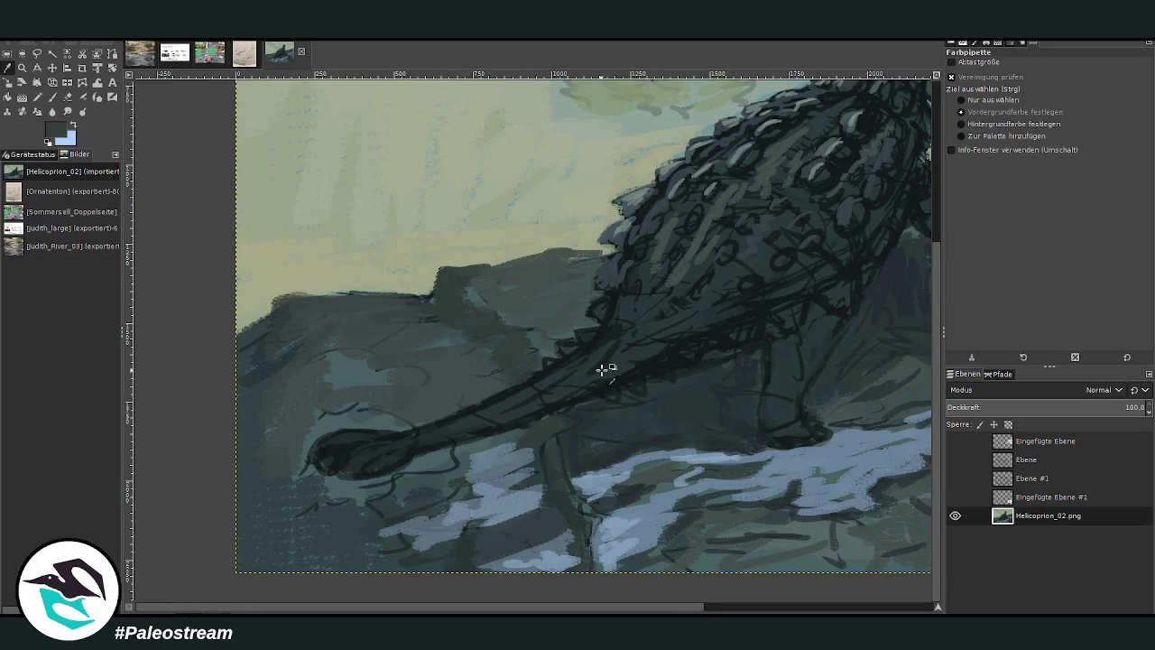
pyautogui.press('p')
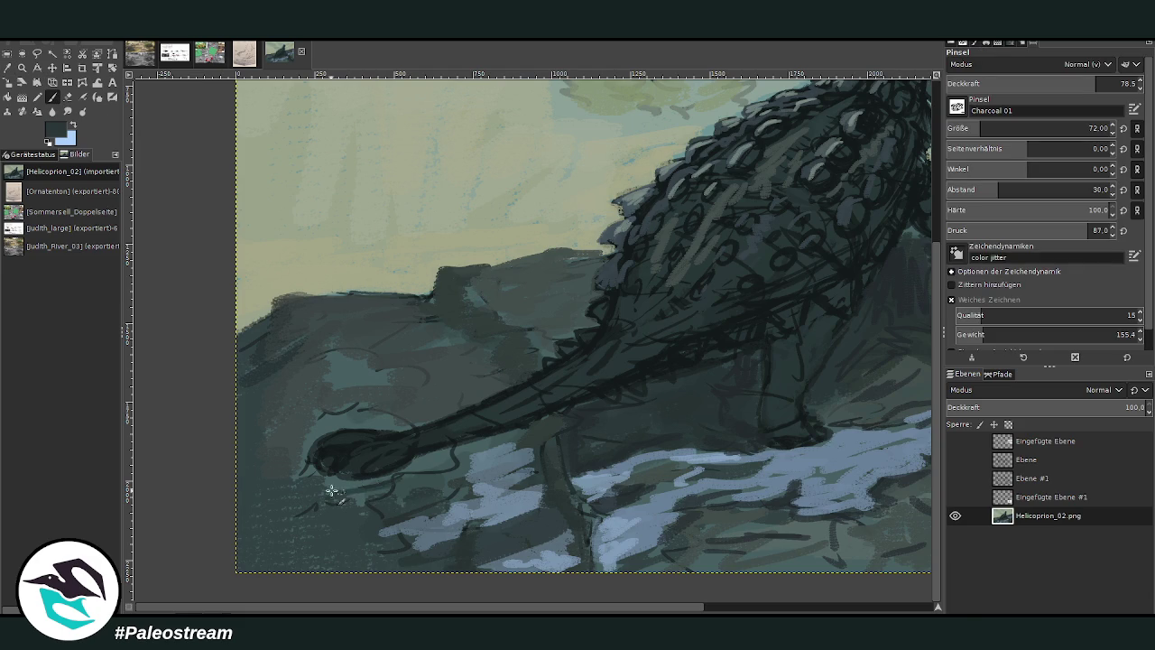
pyautogui.moveTo(334, 486)
pyautogui.mouseDown()
pyautogui.moveTo(391, 490)
pyautogui.moveTo(436, 445)
pyautogui.mouseUp()
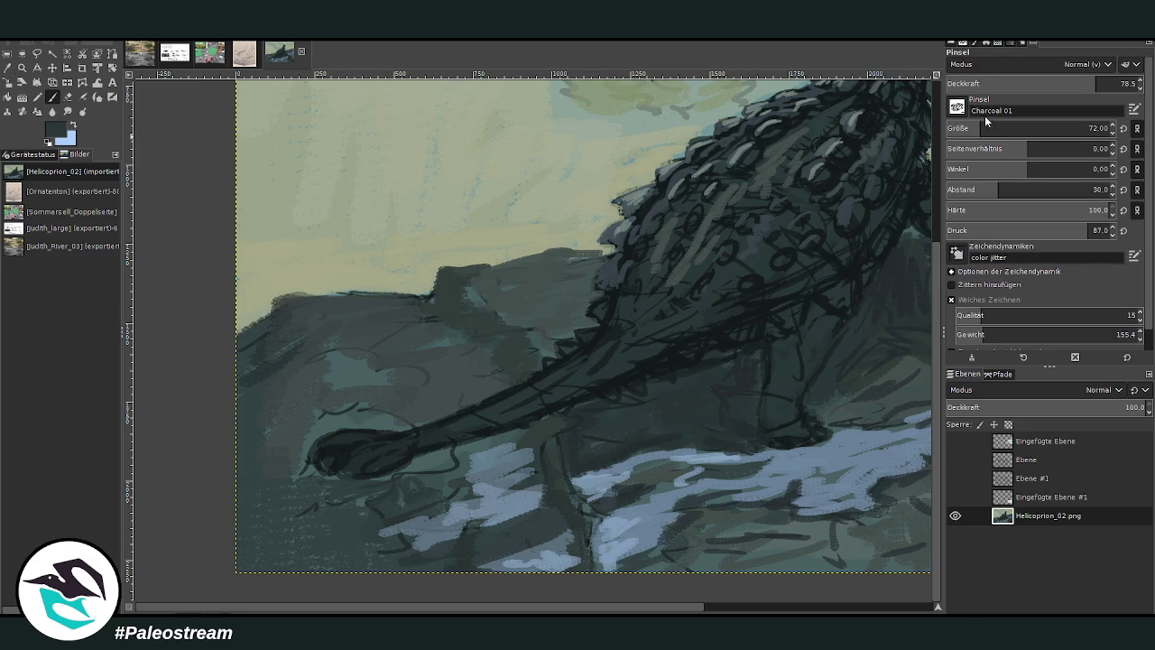
pyautogui.moveTo(986, 120); pyautogui.dragTo(1020, 125)
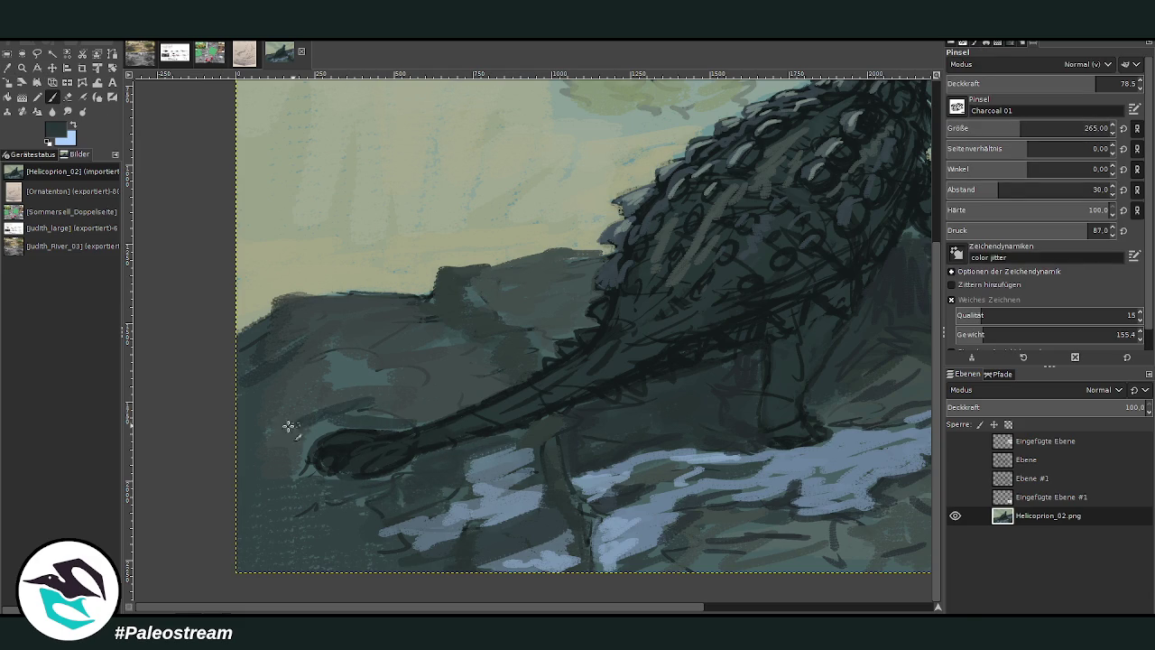
pyautogui.moveTo(288, 427)
pyautogui.mouseDown()
pyautogui.moveTo(297, 459)
pyautogui.moveTo(330, 392)
pyautogui.moveTo(322, 356)
pyautogui.moveTo(276, 340)
pyautogui.mouseUp()
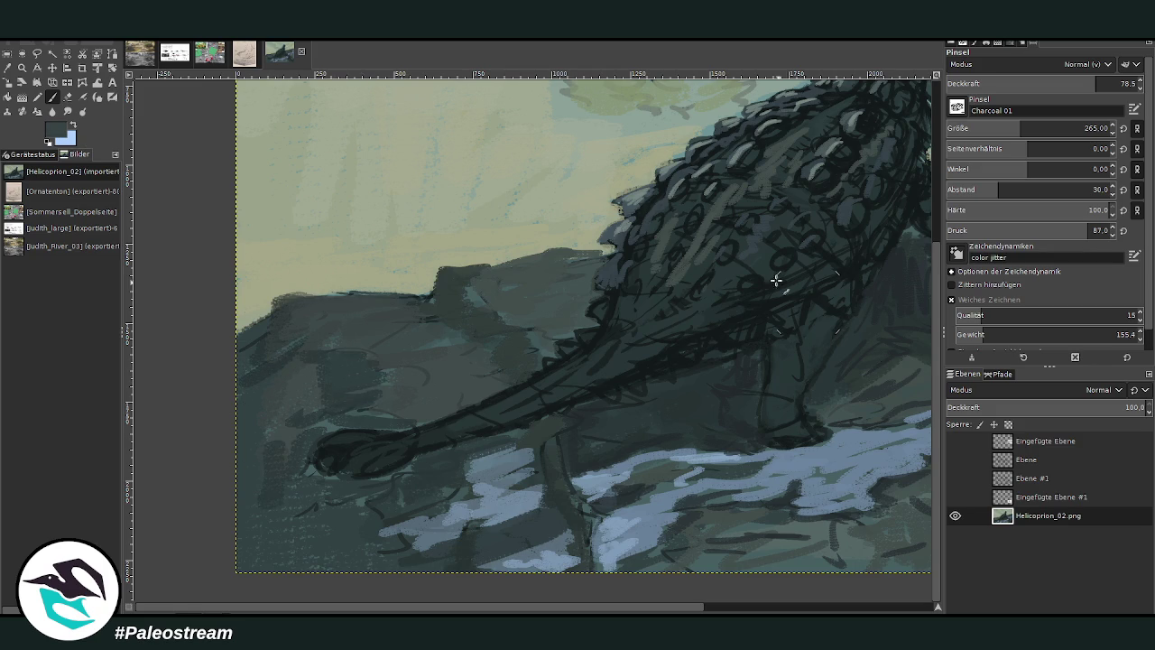
pyautogui.moveTo(348, 492)
pyautogui.mouseDown()
pyautogui.moveTo(310, 472)
pyautogui.moveTo(392, 477)
pyautogui.moveTo(382, 482)
pyautogui.moveTo(460, 462)
pyautogui.mouseUp()
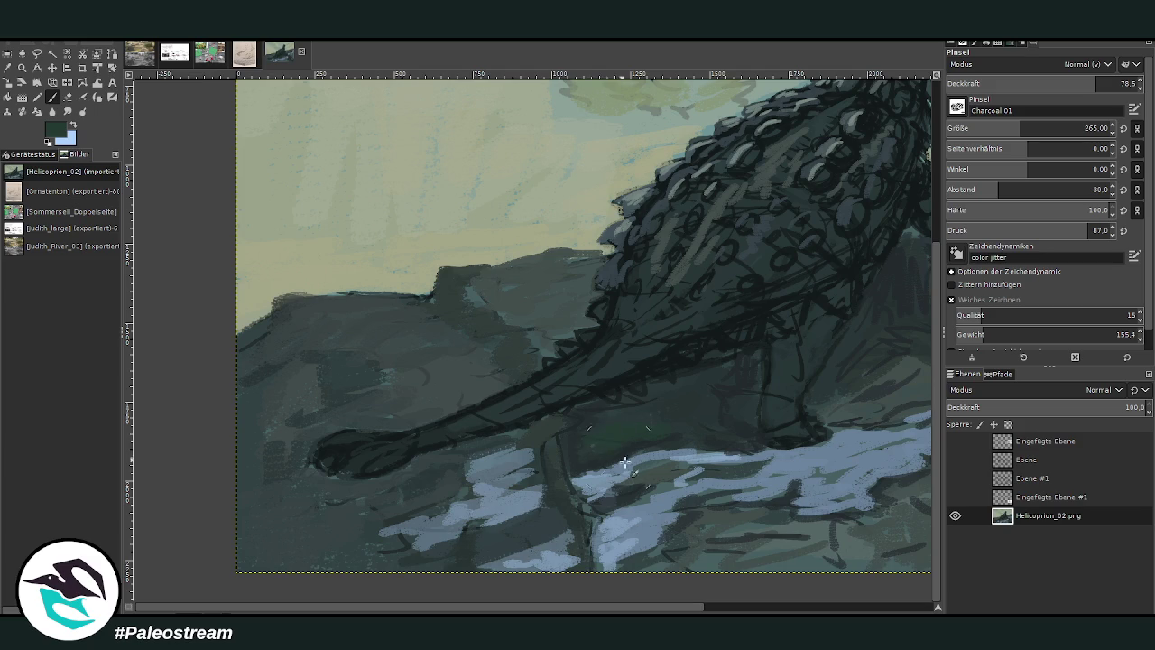
# - With a darker green, paint over the light strokes on the lower-middle rocks by the stream
pyautogui.click(735, 612)
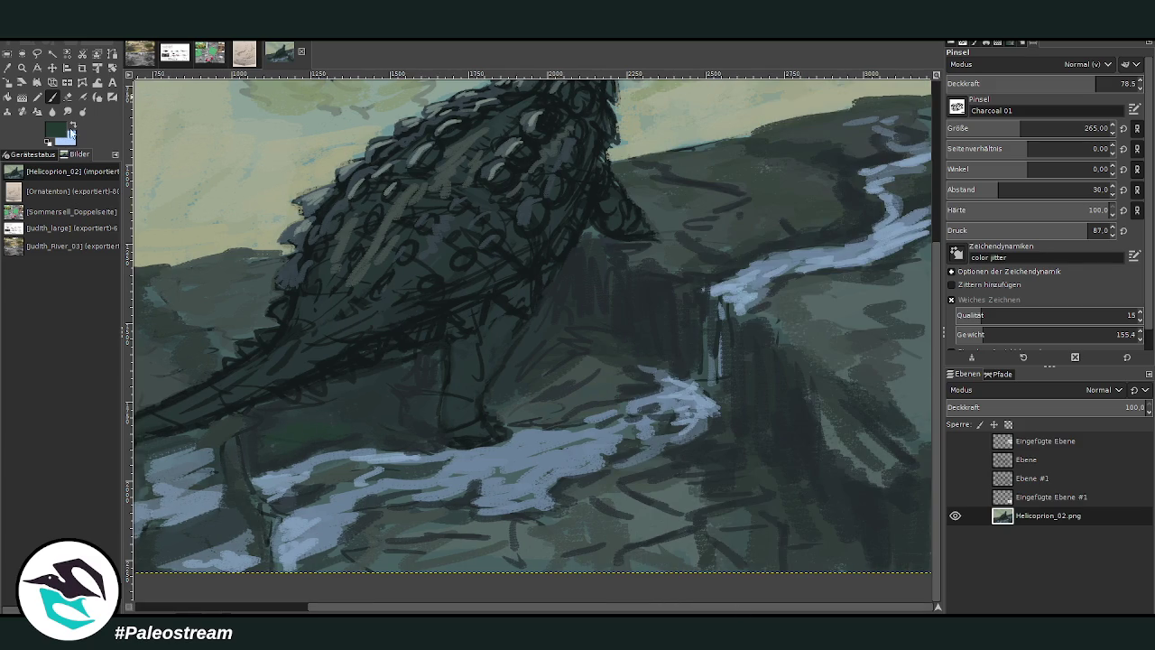
pyautogui.keyDown('ctrl'); pyautogui.click(921, 368); pyautogui.keyUp('ctrl')
pyautogui.moveTo(780, 483)
pyautogui.mouseDown()
pyautogui.moveTo(688, 511)
pyautogui.moveTo(623, 388)
pyautogui.moveTo(619, 356)
pyautogui.mouseUp()
pyautogui.moveTo(776, 313)
pyautogui.mouseDown()
pyautogui.moveTo(784, 361)
pyautogui.moveTo(820, 379)
pyautogui.moveTo(836, 431)
pyautogui.moveTo(833, 412)
pyautogui.moveTo(866, 387)
pyautogui.moveTo(766, 322)
pyautogui.moveTo(704, 240)
pyautogui.moveTo(716, 205)
pyautogui.mouseUp()
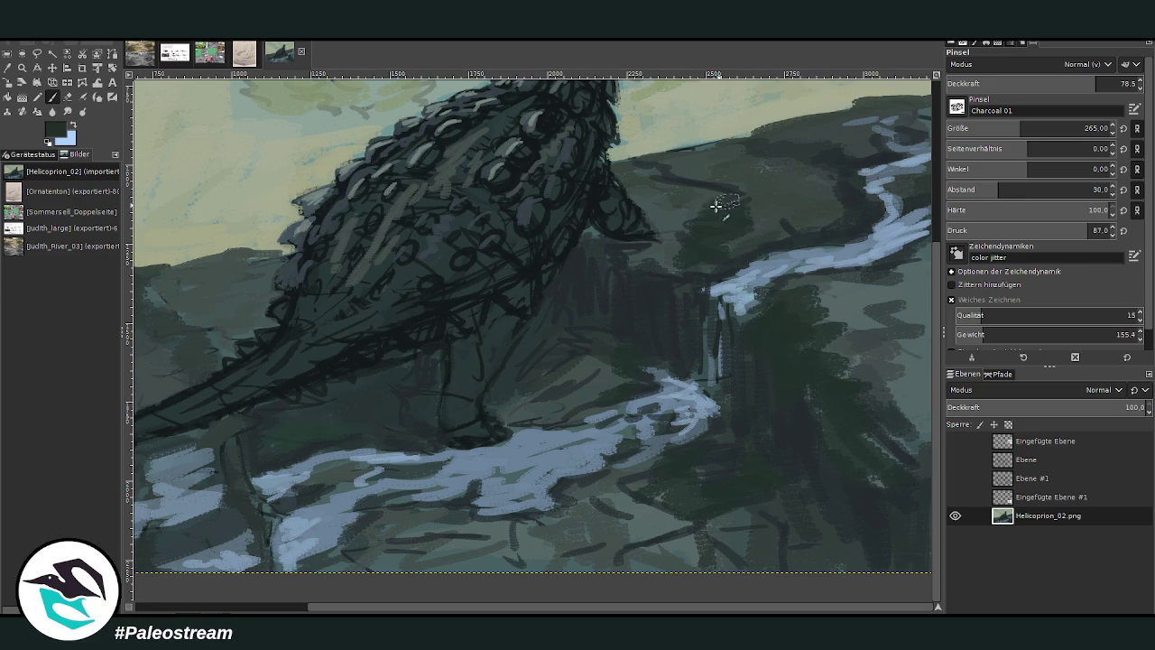
# - At opacity 87.1 and size 188, add dark marks on the slope and along the hill ridge
pyautogui.scroll(3, 921, 265)
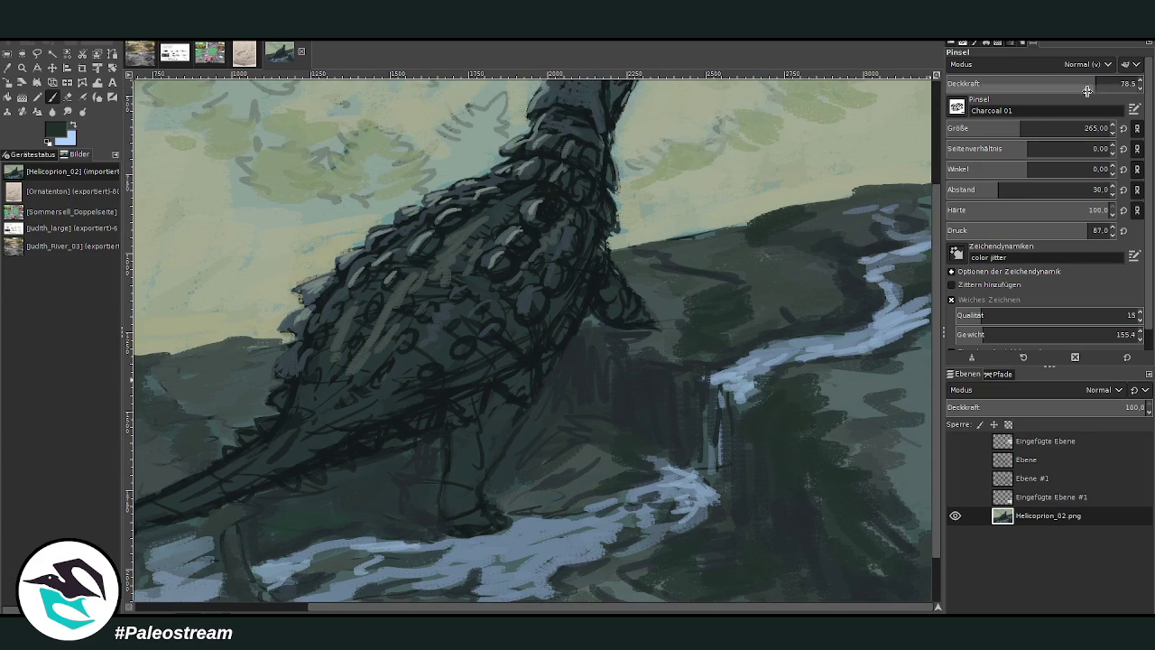
pyautogui.moveTo(1088, 90); pyautogui.dragTo(1103, 89)
pyautogui.moveTo(1038, 128); pyautogui.dragTo(1009, 128)
pyautogui.moveTo(831, 209)
pyautogui.mouseDown()
pyautogui.moveTo(814, 225)
pyautogui.moveTo(917, 180)
pyautogui.moveTo(820, 222)
pyautogui.moveTo(713, 243)
pyautogui.moveTo(759, 271)
pyautogui.moveTo(683, 253)
pyautogui.moveTo(775, 286)
pyautogui.moveTo(761, 310)
pyautogui.moveTo(820, 315)
pyautogui.moveTo(876, 405)
pyautogui.moveTo(865, 408)
pyautogui.moveTo(880, 470)
pyautogui.moveTo(916, 415)
pyautogui.moveTo(891, 372)
pyautogui.moveTo(922, 338)
pyautogui.moveTo(817, 366)
pyautogui.moveTo(851, 387)
pyautogui.mouseUp()
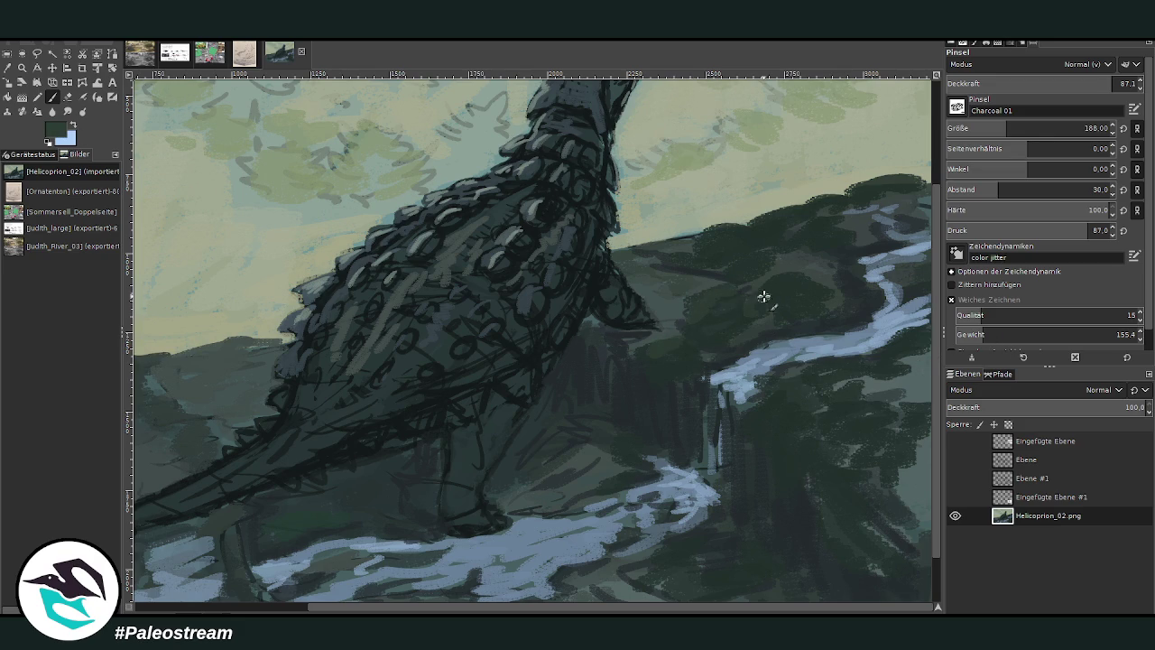
pyautogui.moveTo(731, 243); pyautogui.dragTo(709, 233)
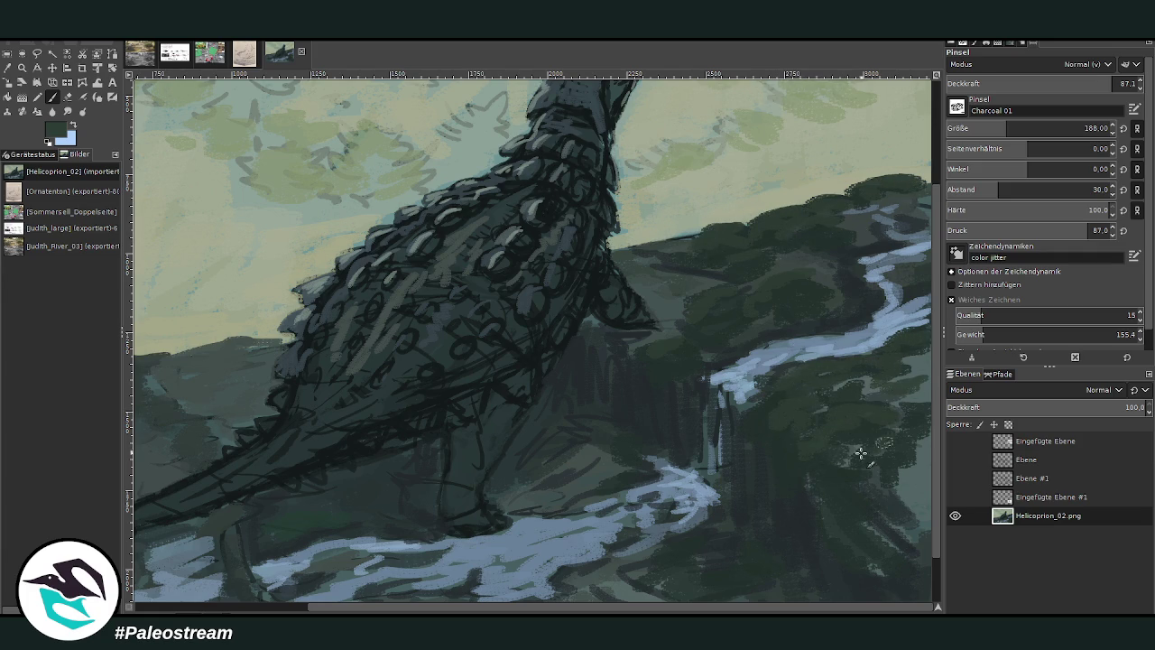
# - Lower opacity to 86.2 and paint a dark foliage patch on the hill
pyautogui.moveTo(1038, 86); pyautogui.dragTo(1033, 87)
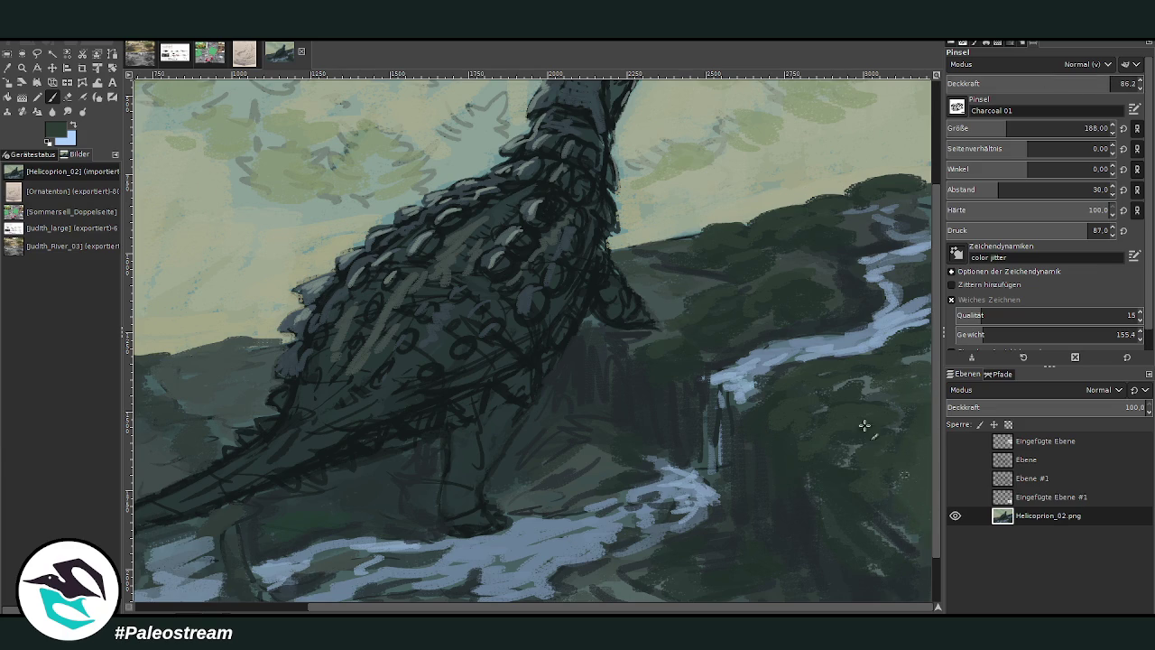
pyautogui.hscroll(-5, 232, 473)
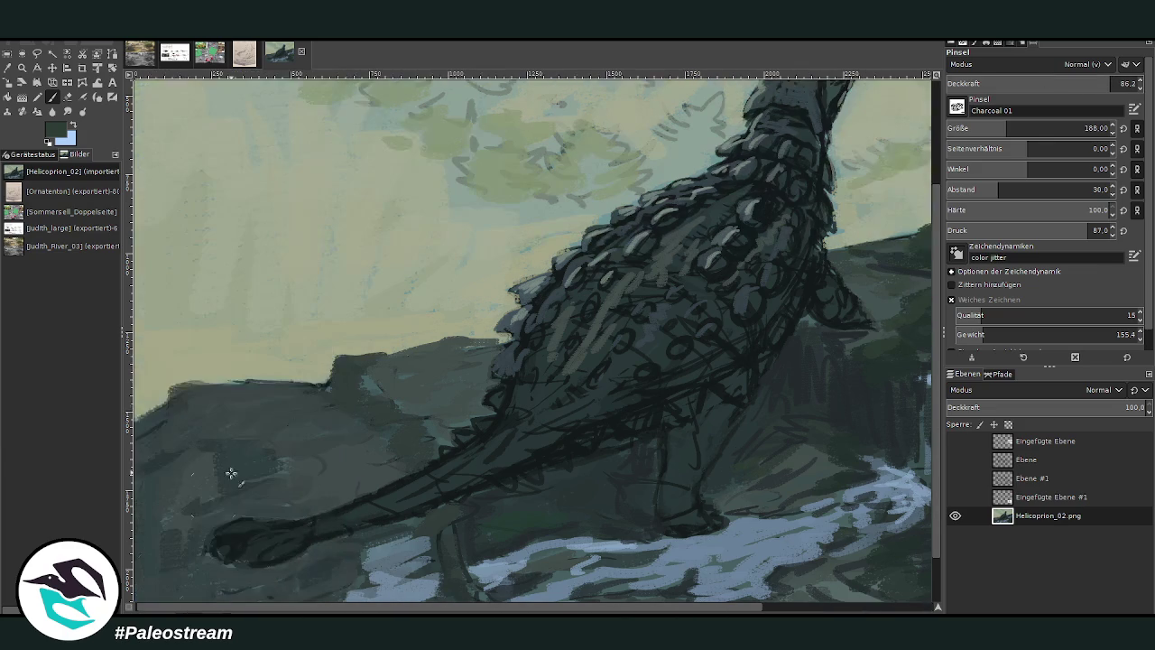
pyautogui.moveTo(363, 364)
pyautogui.mouseDown()
pyautogui.moveTo(435, 401)
pyautogui.moveTo(297, 407)
pyautogui.moveTo(307, 448)
pyautogui.moveTo(297, 478)
pyautogui.moveTo(345, 484)
pyautogui.mouseUp()
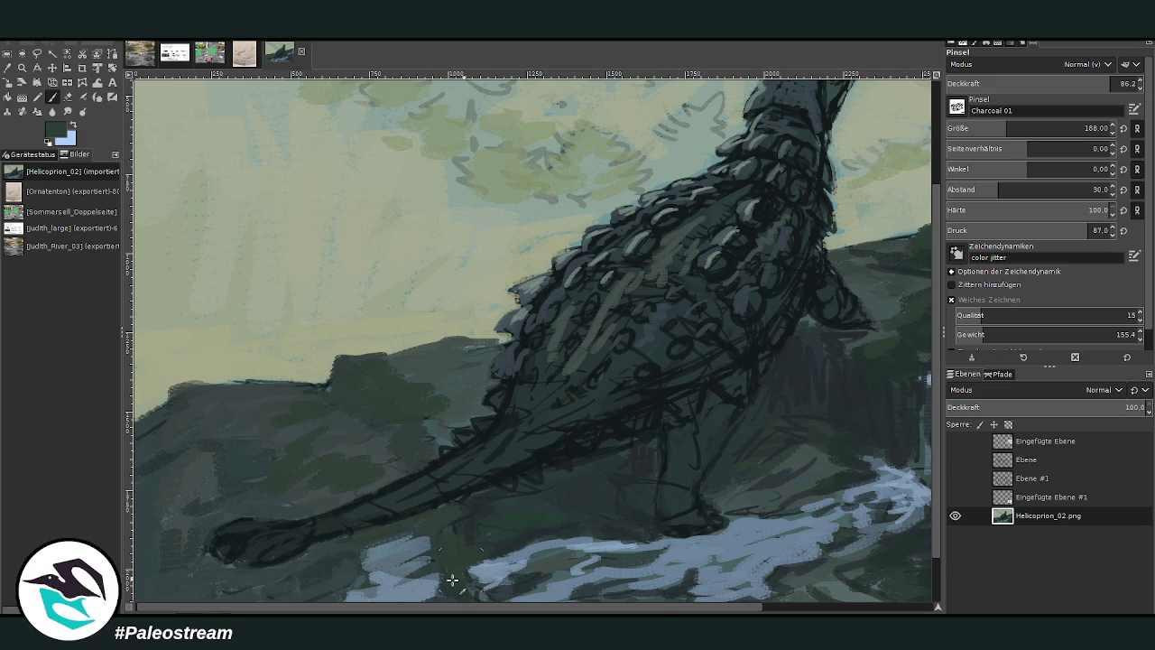
pyautogui.moveTo(548, 611)
pyautogui.mouseDown()
pyautogui.moveTo(665, 612)
pyautogui.moveTo(729, 586)
pyautogui.moveTo(681, 564)
pyautogui.mouseUp()
pyautogui.scroll(-2, 681, 563)
# - Zoom in on the dinosaur and sky, and switch to the Texture Hose 01 brush at size 67
pyautogui.scroll(-2, 682, 563)
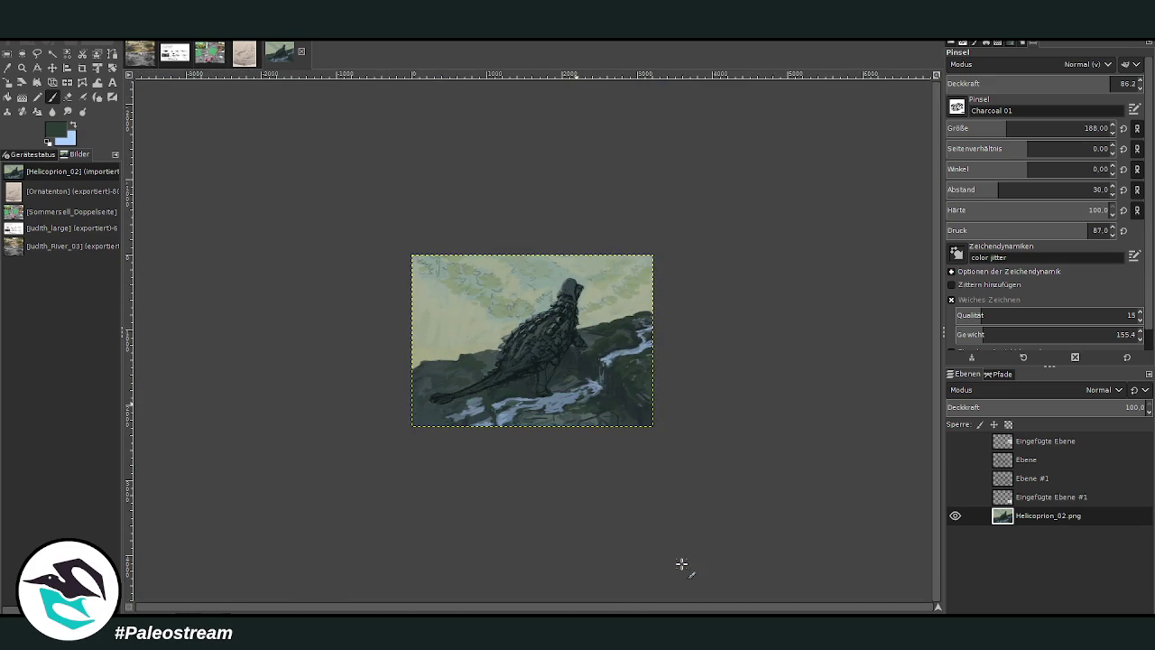
pyautogui.click(22, 68)
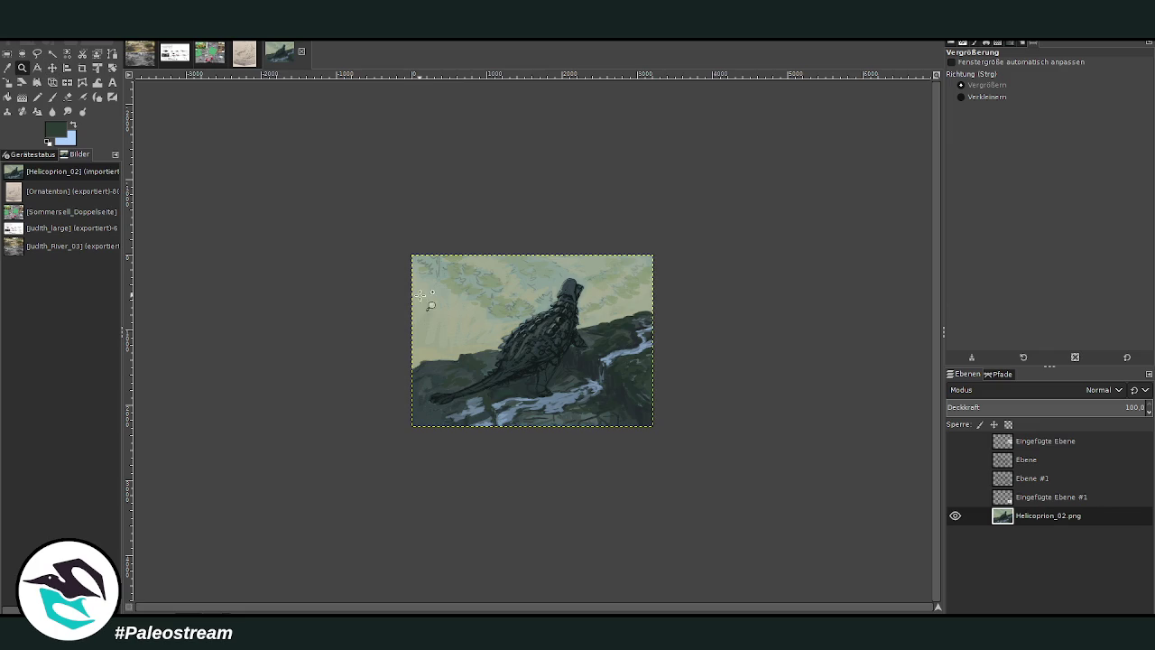
pyautogui.moveTo(513, 209); pyautogui.dragTo(633, 399)
pyautogui.moveTo(405, 141); pyautogui.dragTo(710, 503)
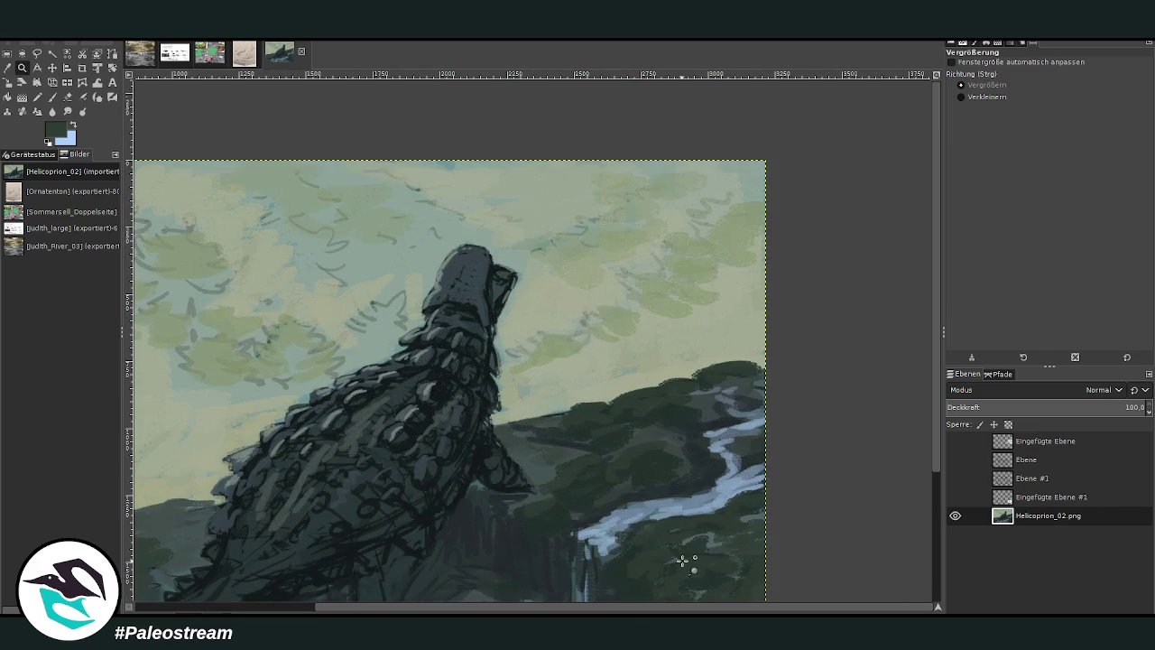
pyautogui.press('p')
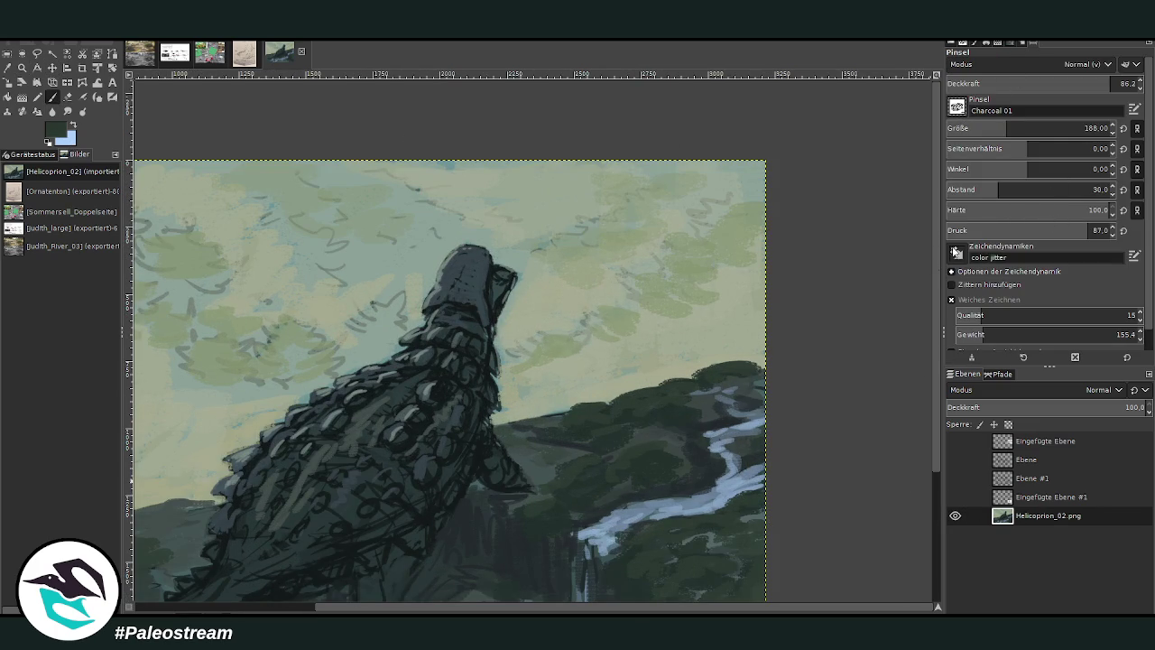
pyautogui.press('.')
pyautogui.click(1122, 83)
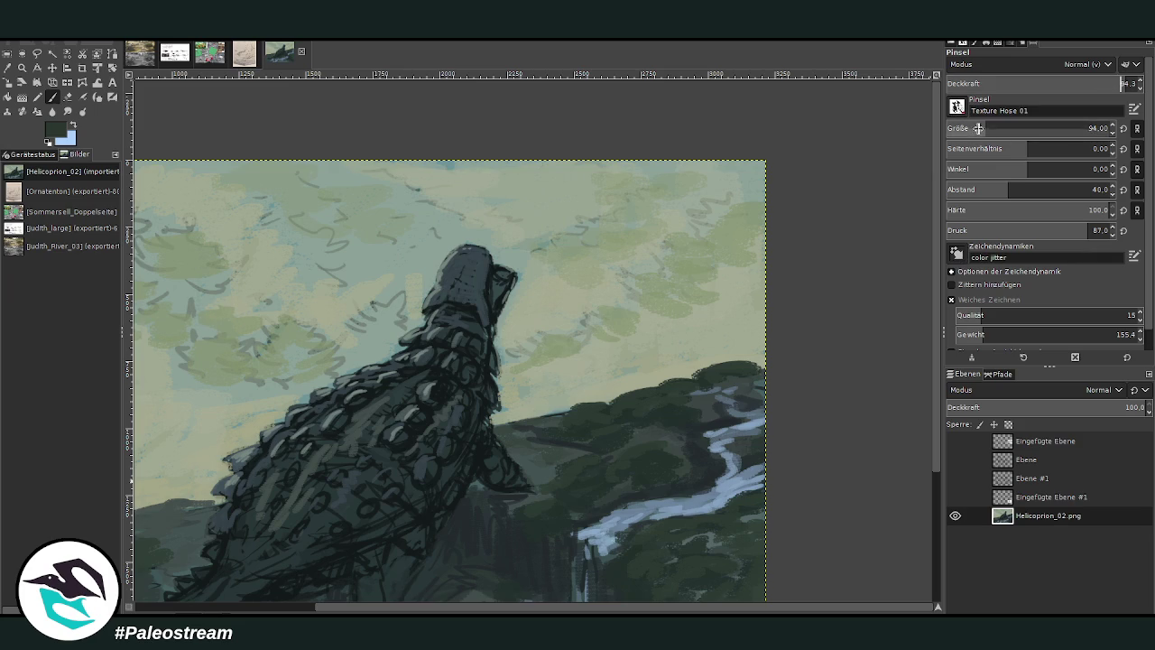
pyautogui.moveTo(978, 128); pyautogui.dragTo(966, 128)
# - Draw the flying creature's lower and upper wing strokes at size 124, then set spacing to 23
pyautogui.moveTo(596, 163); pyautogui.dragTo(556, 186)
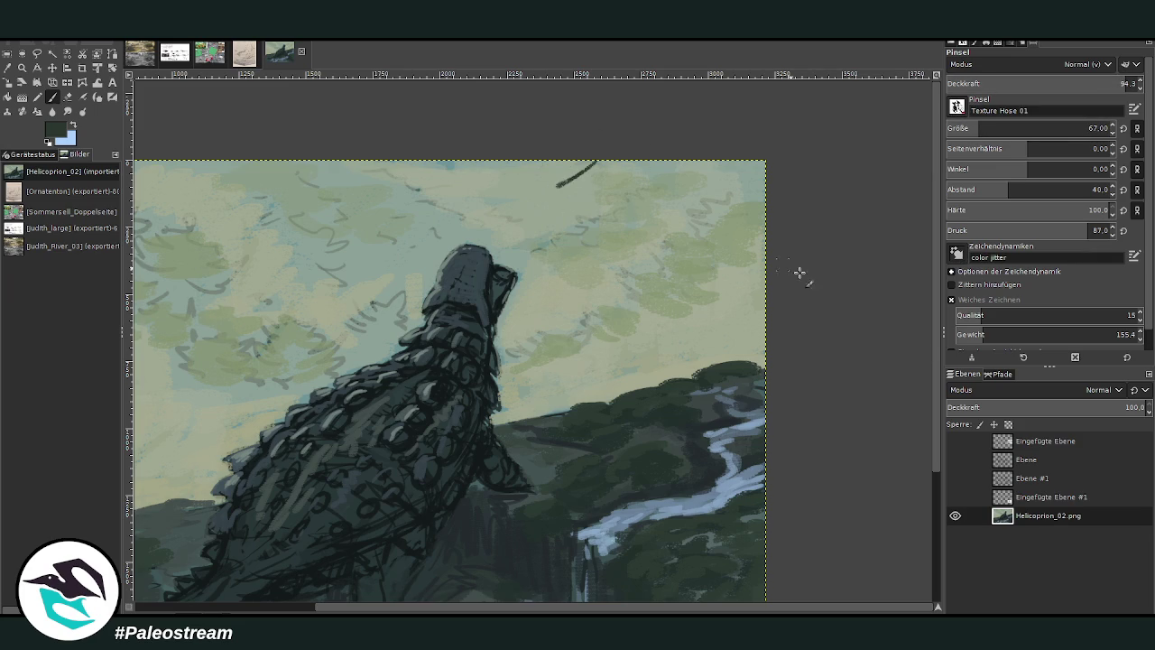
pyautogui.hotkey('ctrl', 'z')
pyautogui.hotkey('ctrl', 'z')
pyautogui.hotkey('ctrl', 'z')
pyautogui.moveTo(984, 128); pyautogui.dragTo(993, 128)
pyautogui.moveTo(558, 200); pyautogui.dragTo(512, 229)
pyautogui.click(1086, 128)
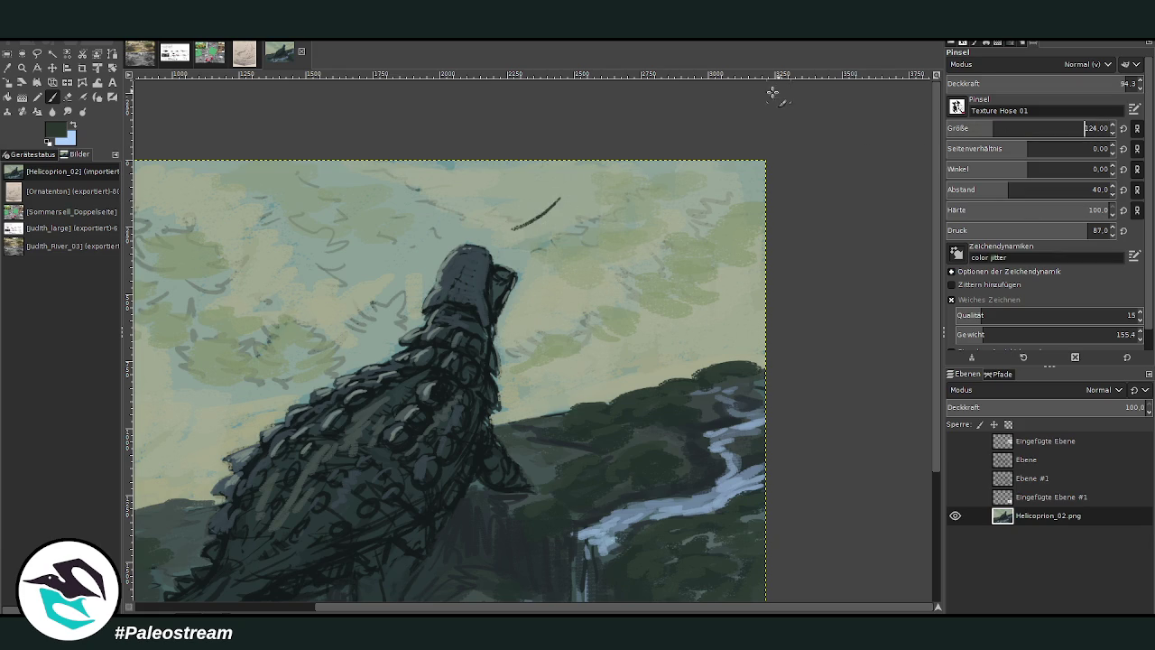
pyautogui.moveTo(564, 200); pyautogui.dragTo(506, 230)
pyautogui.moveTo(568, 169)
pyautogui.mouseDown()
pyautogui.moveTo(508, 198)
pyautogui.moveTo(520, 185)
pyautogui.moveTo(487, 182)
pyautogui.mouseUp()
pyautogui.click(990, 190)
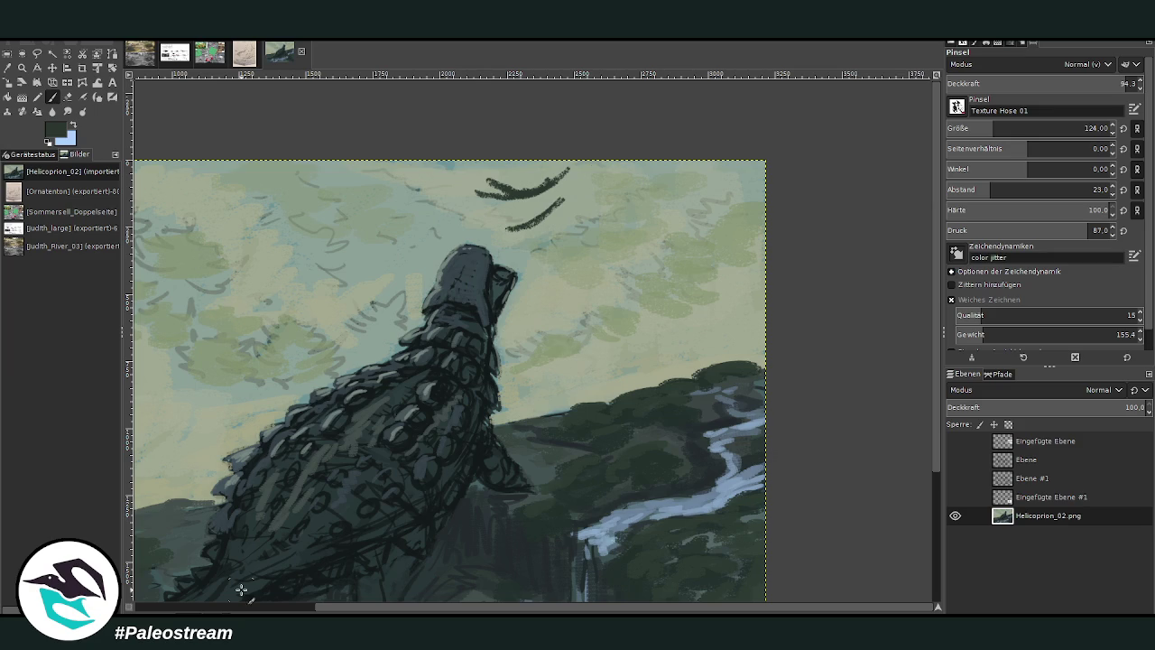
# - Extend the lower wing curve, then switch Discord from the voice channel to the text chat
pyautogui.moveTo(579, 170); pyautogui.dragTo(510, 230)
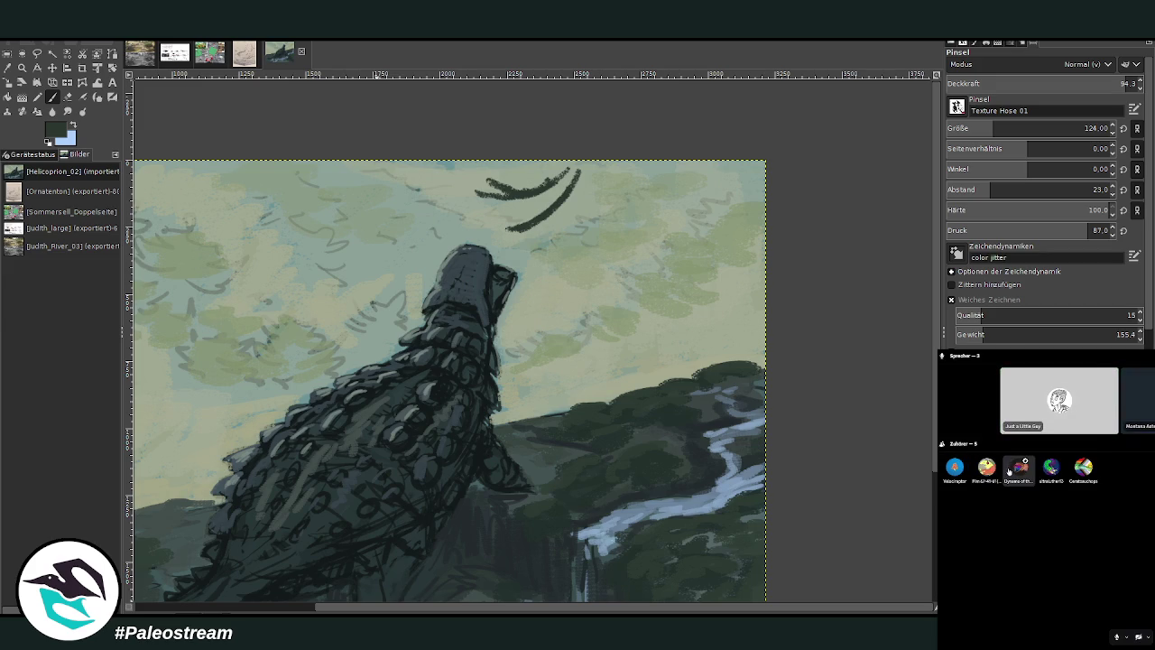
pyautogui.rightClick(1013, 470)
pyautogui.press('Escape')
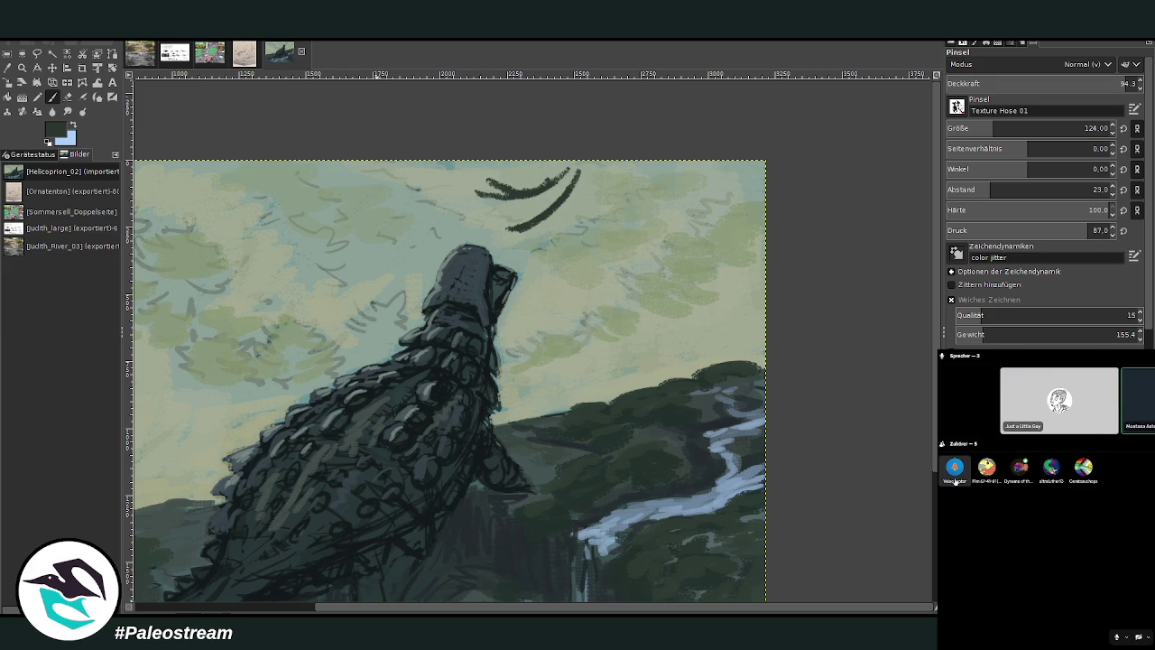
pyautogui.click(1040, 538)
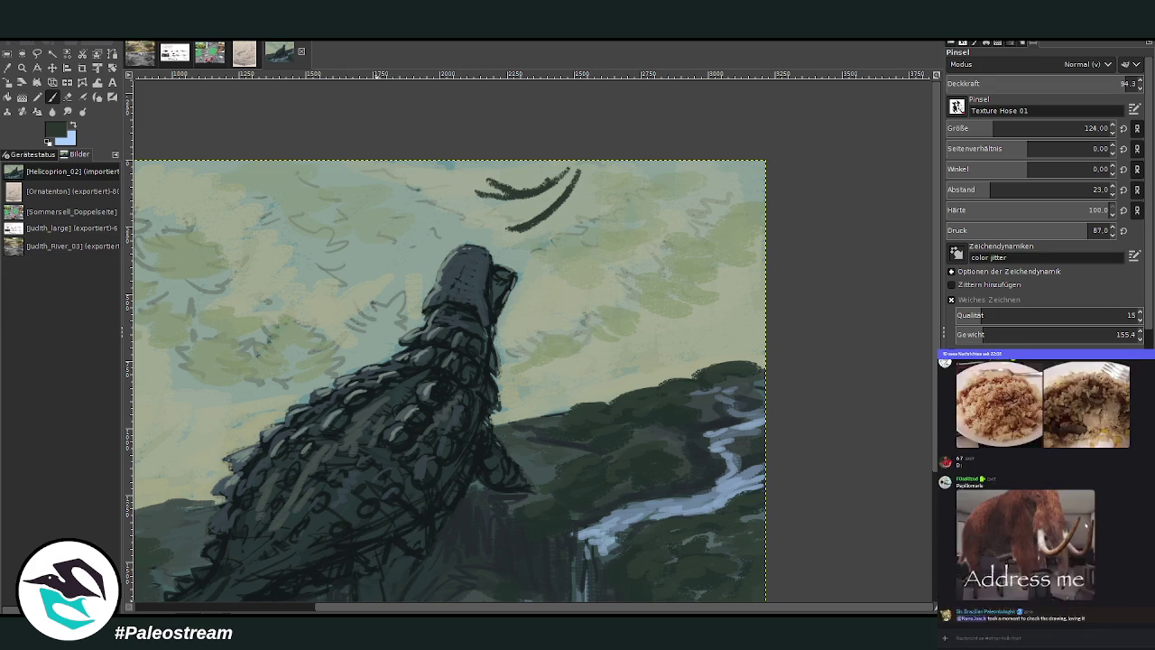
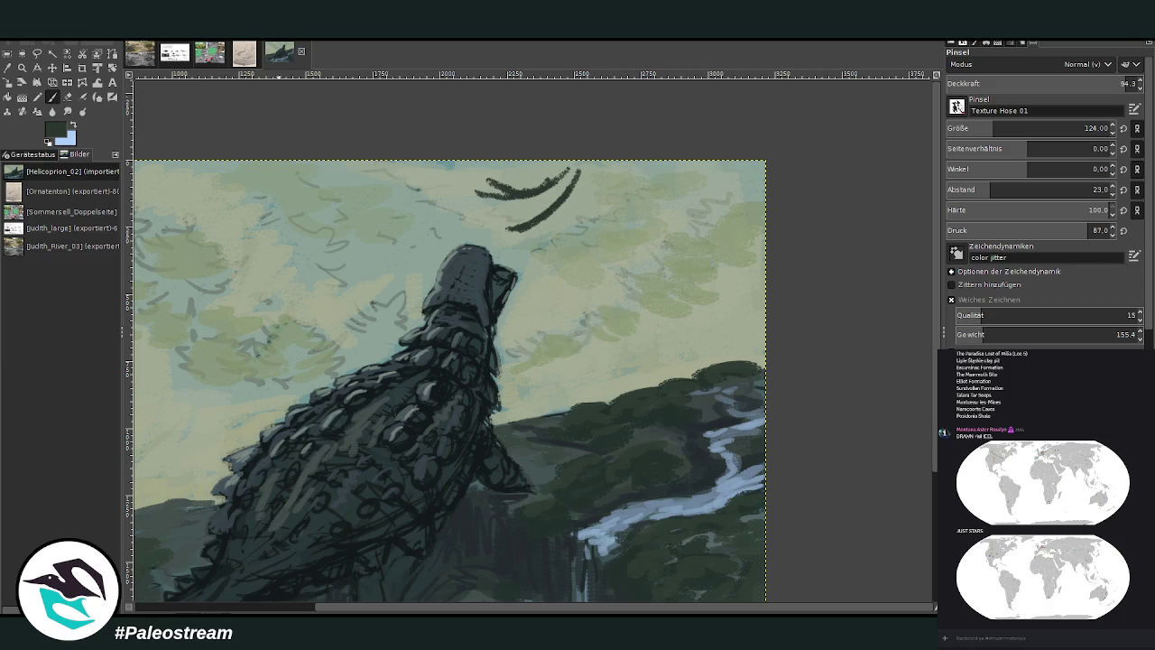
# - Paint dark drooping fronds on the conifer branch at the top centre in near-black
pyautogui.moveTo(508, 226)
pyautogui.mouseDown()
pyautogui.moveTo(578, 194)
pyautogui.moveTo(542, 206)
pyautogui.moveTo(581, 204)
pyautogui.moveTo(471, 178)
pyautogui.moveTo(471, 168)
pyautogui.mouseUp()
pyautogui.moveTo(529, 197); pyautogui.dragTo(508, 163)
pyautogui.moveTo(579, 202)
pyautogui.mouseDown()
pyautogui.moveTo(527, 161)
pyautogui.moveTo(603, 193)
pyautogui.moveTo(538, 213)
pyautogui.mouseUp()
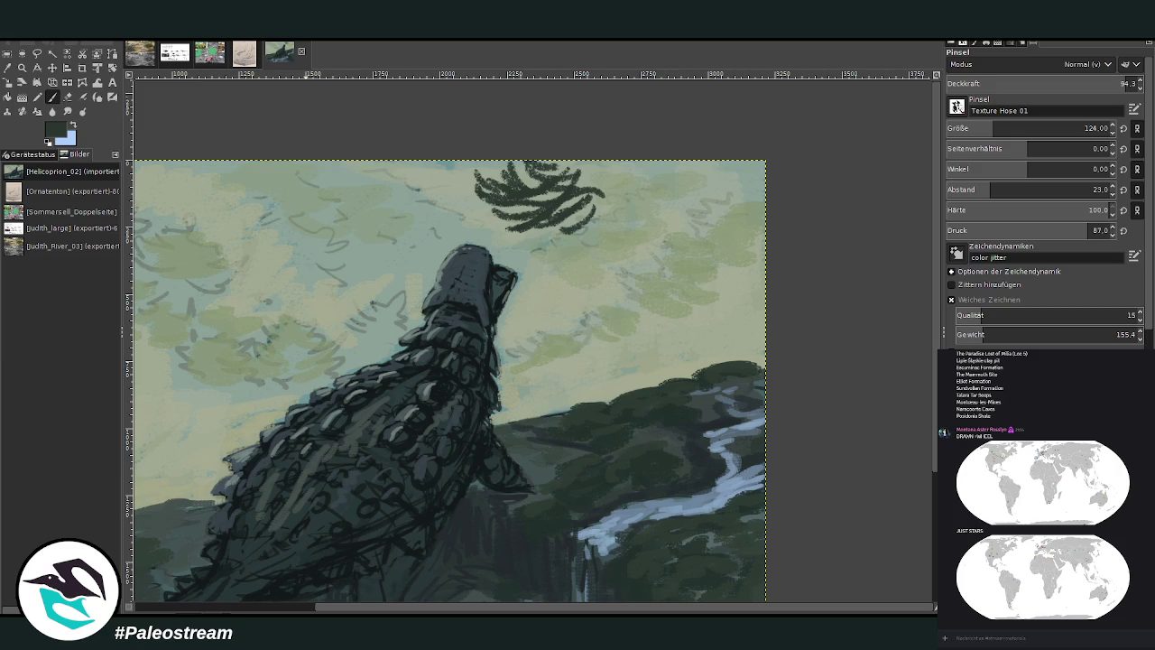
pyautogui.moveTo(578, 204)
pyautogui.mouseDown()
pyautogui.moveTo(545, 246)
pyautogui.moveTo(586, 238)
pyautogui.moveTo(477, 166)
pyautogui.mouseUp()
pyautogui.moveTo(603, 177); pyautogui.dragTo(579, 211)
pyautogui.moveTo(570, 179)
pyautogui.mouseDown()
pyautogui.moveTo(506, 166)
pyautogui.moveTo(599, 193)
pyautogui.moveTo(614, 218)
pyautogui.moveTo(582, 160)
pyautogui.mouseUp()
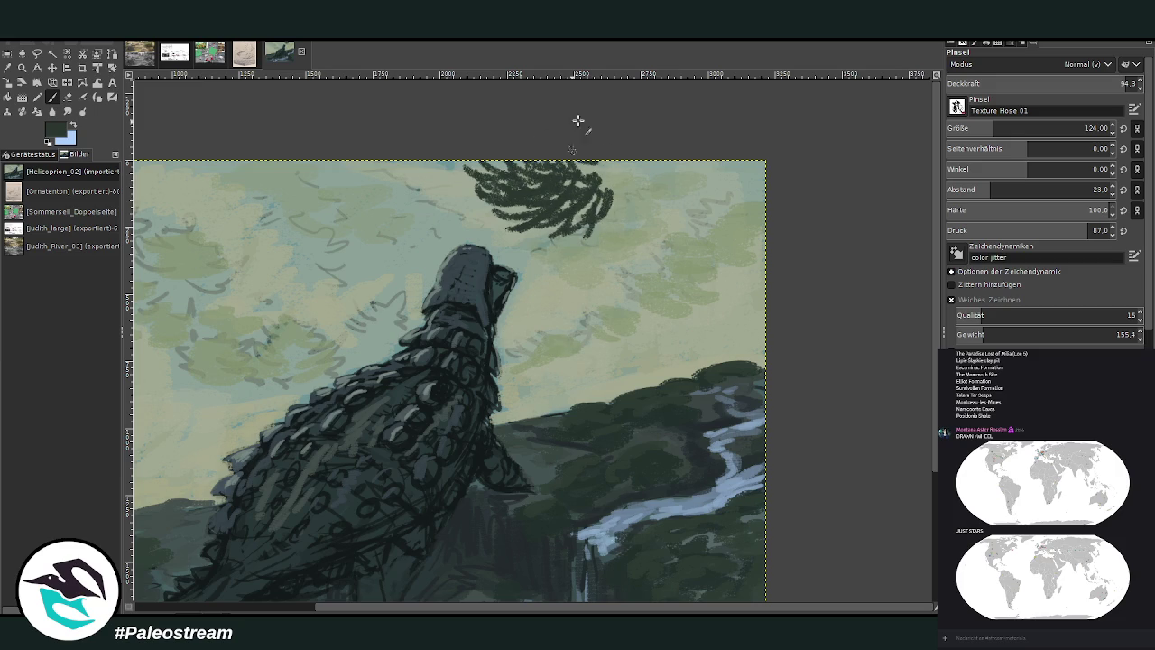
# - Paint a second dense conifer branch along the top-right edge with a larger brush
pyautogui.moveTo(768, 204)
pyautogui.mouseDown()
pyautogui.moveTo(707, 226)
pyautogui.moveTo(720, 193)
pyautogui.mouseUp()
pyautogui.moveTo(764, 231)
pyautogui.mouseDown()
pyautogui.moveTo(728, 245)
pyautogui.moveTo(718, 216)
pyautogui.mouseUp()
pyautogui.click(984, 190)
pyautogui.click(998, 128)
pyautogui.moveTo(768, 184)
pyautogui.mouseDown()
pyautogui.moveTo(689, 206)
pyautogui.moveTo(718, 187)
pyautogui.moveTo(771, 248)
pyautogui.moveTo(700, 235)
pyautogui.mouseUp()
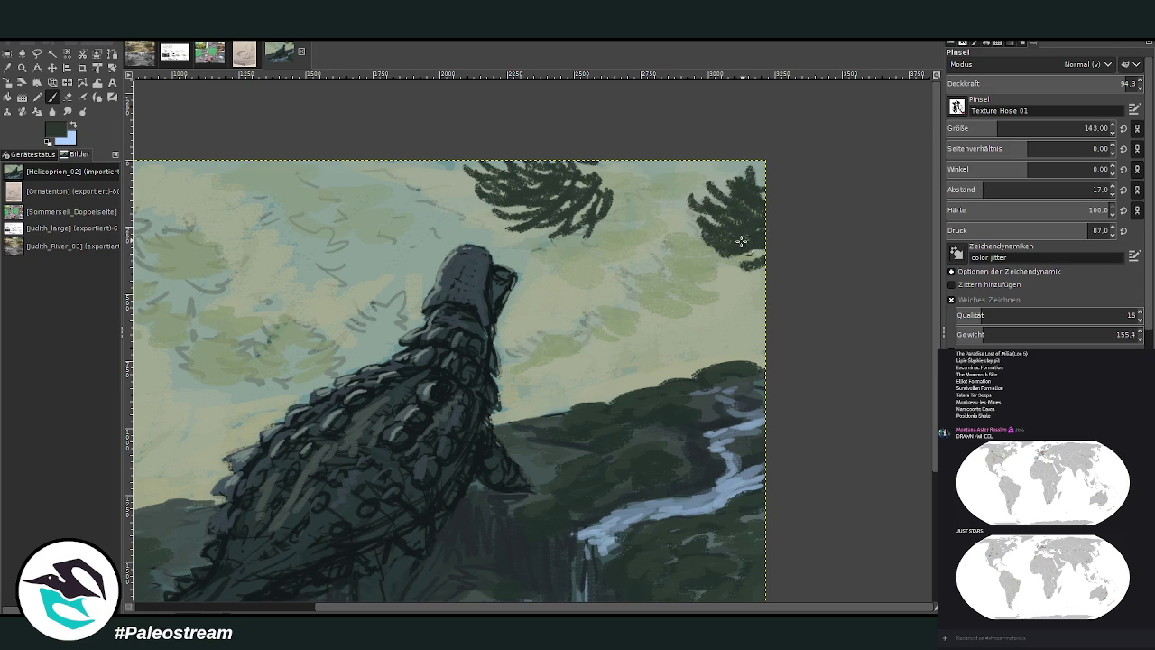
pyautogui.moveTo(764, 253); pyautogui.dragTo(730, 263)
pyautogui.moveTo(767, 262)
pyautogui.mouseDown()
pyautogui.moveTo(715, 216)
pyautogui.moveTo(702, 220)
pyautogui.mouseUp()
pyautogui.moveTo(769, 192); pyautogui.dragTo(738, 204)
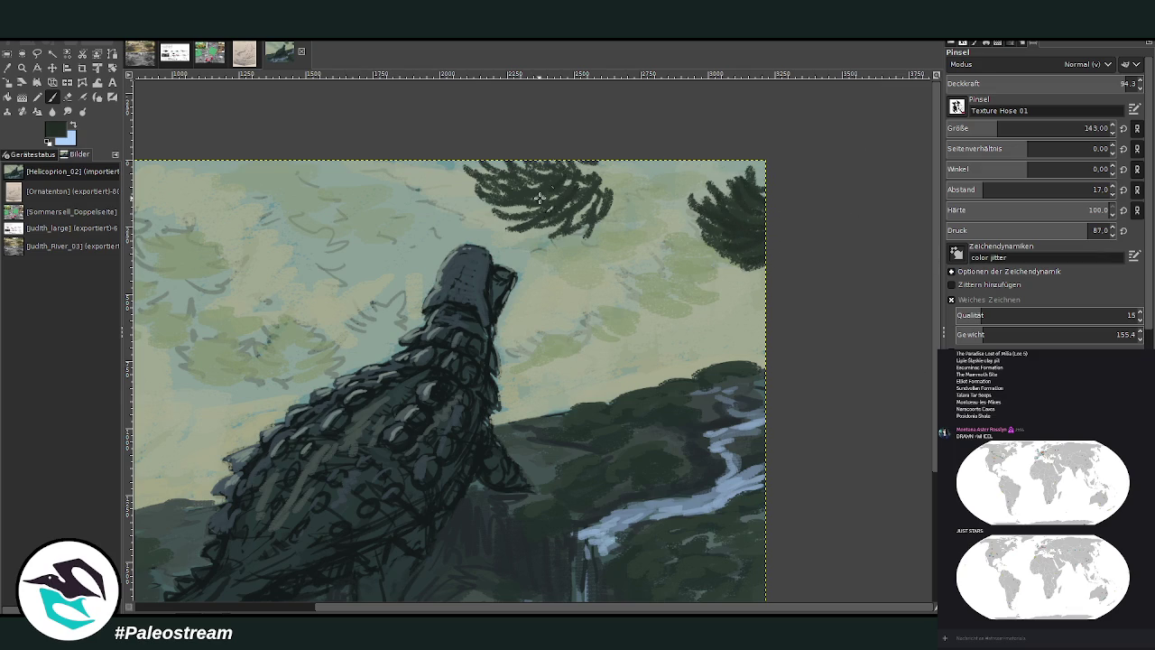
# - Thicken the top-centre conifer branch and extend it up to the left
pyautogui.moveTo(540, 200); pyautogui.dragTo(596, 216)
pyautogui.moveTo(567, 170); pyautogui.dragTo(600, 177)
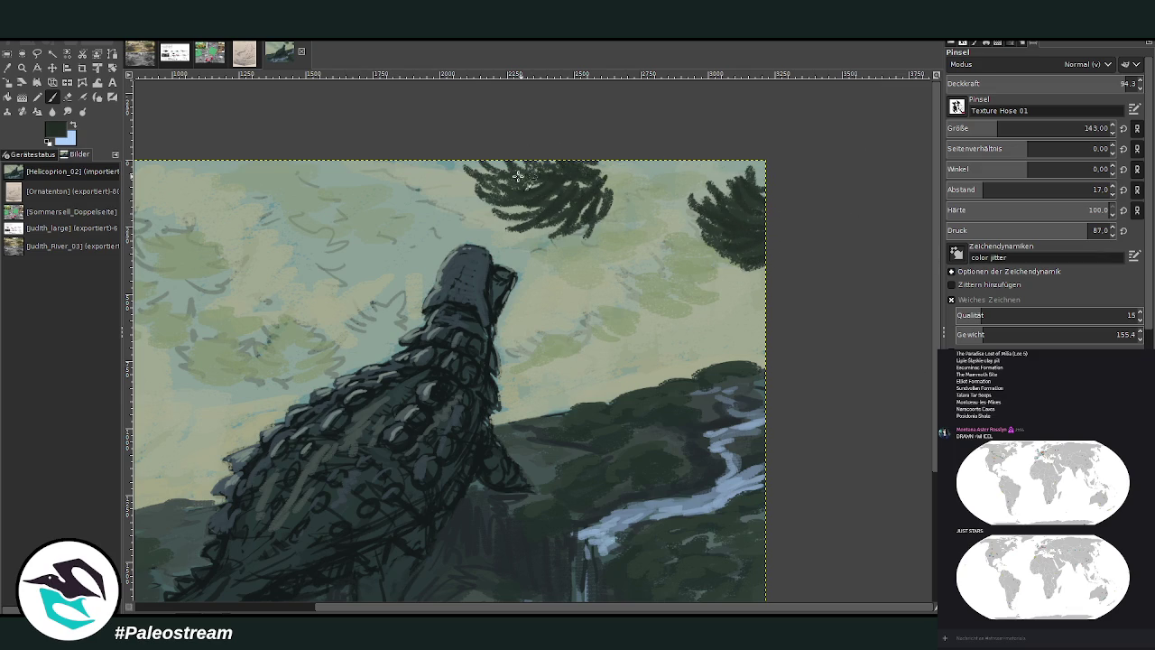
pyautogui.moveTo(518, 176); pyautogui.dragTo(497, 159)
pyautogui.moveTo(588, 191)
pyautogui.mouseDown()
pyautogui.moveTo(569, 175)
pyautogui.moveTo(610, 228)
pyautogui.mouseUp()
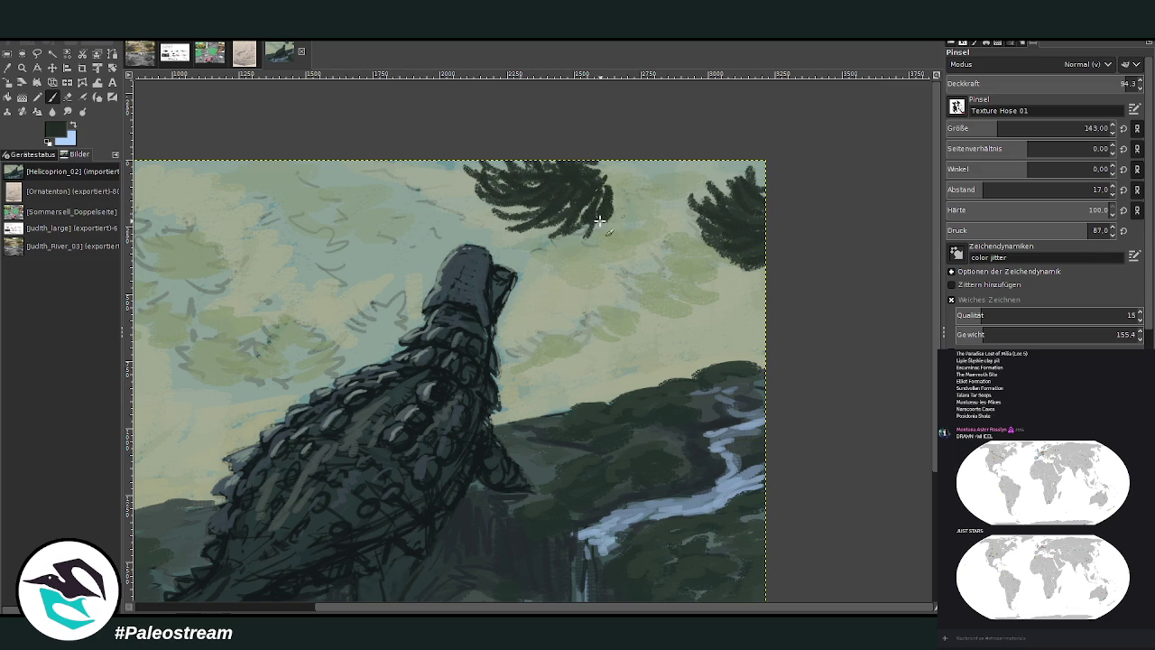
pyautogui.moveTo(587, 172); pyautogui.dragTo(612, 197)
# - Add thin fronds along the top branch edge, then reduce the brush to size 50
pyautogui.moveTo(997, 128); pyautogui.dragTo(982, 128)
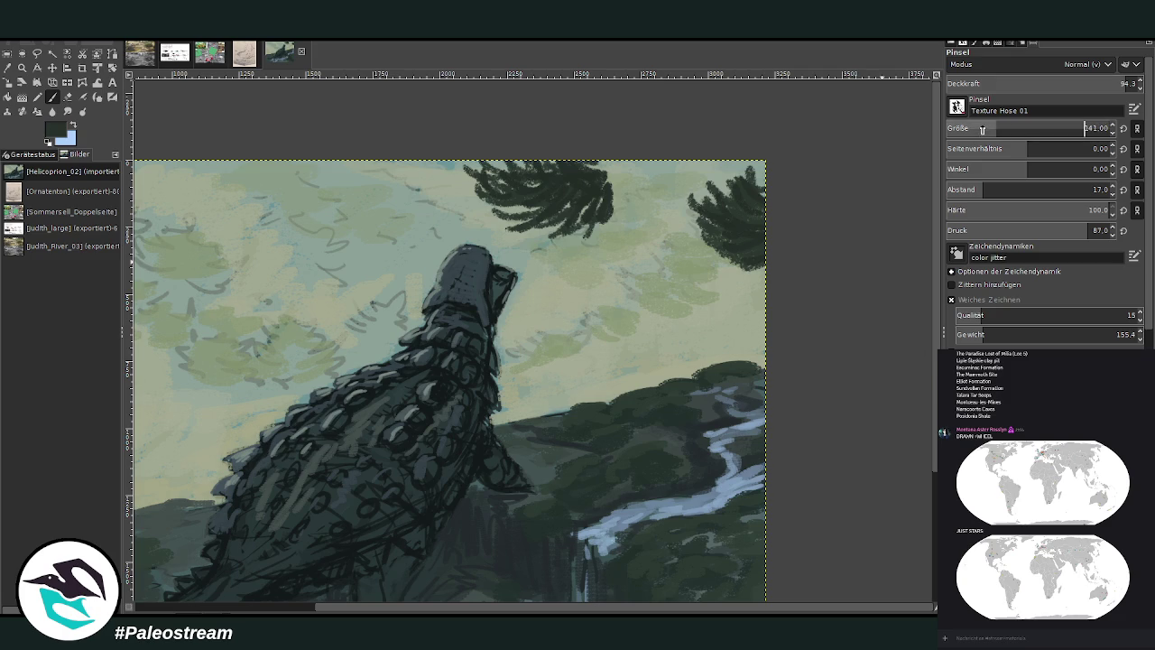
pyautogui.moveTo(984, 190); pyautogui.dragTo(975, 189)
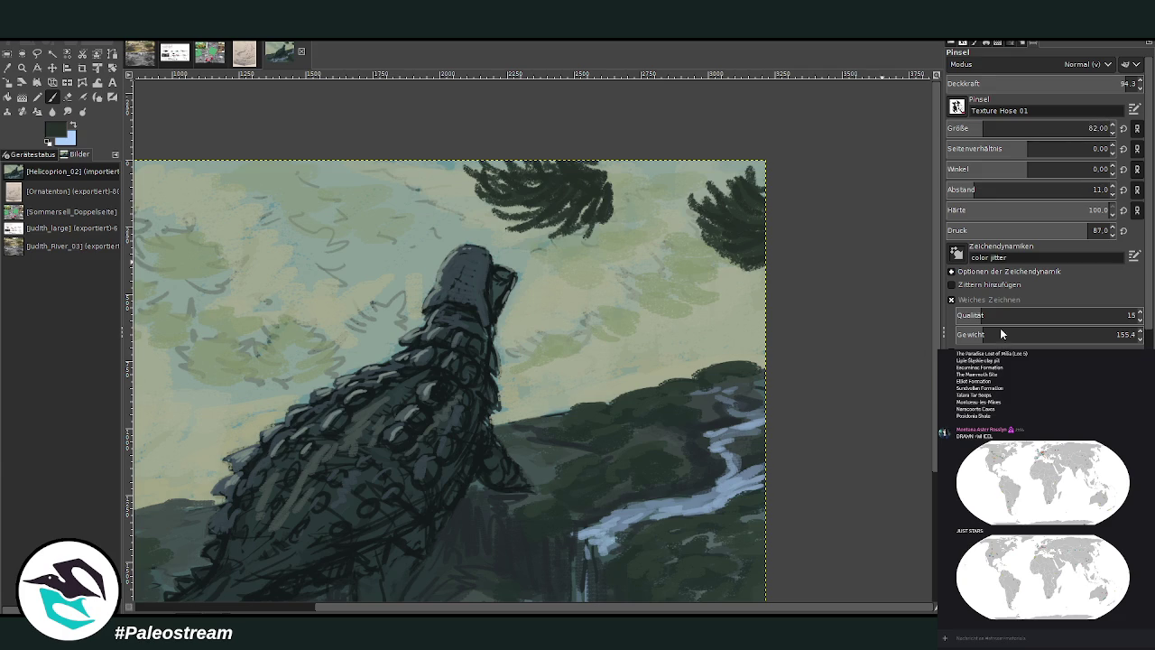
pyautogui.moveTo(610, 177); pyautogui.dragTo(641, 166)
pyautogui.moveTo(610, 176); pyautogui.dragTo(650, 161)
pyautogui.moveTo(1002, 128); pyautogui.dragTo(984, 128)
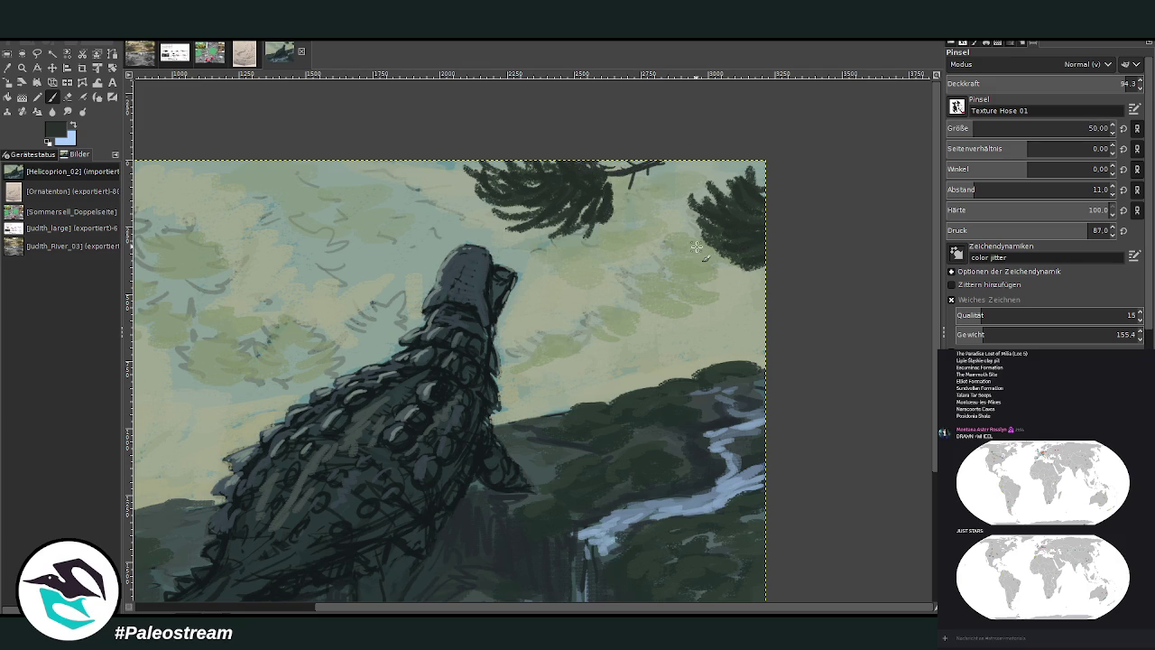
pyautogui.scroll(-2, 697, 246)
pyautogui.scroll(-2, 697, 246)
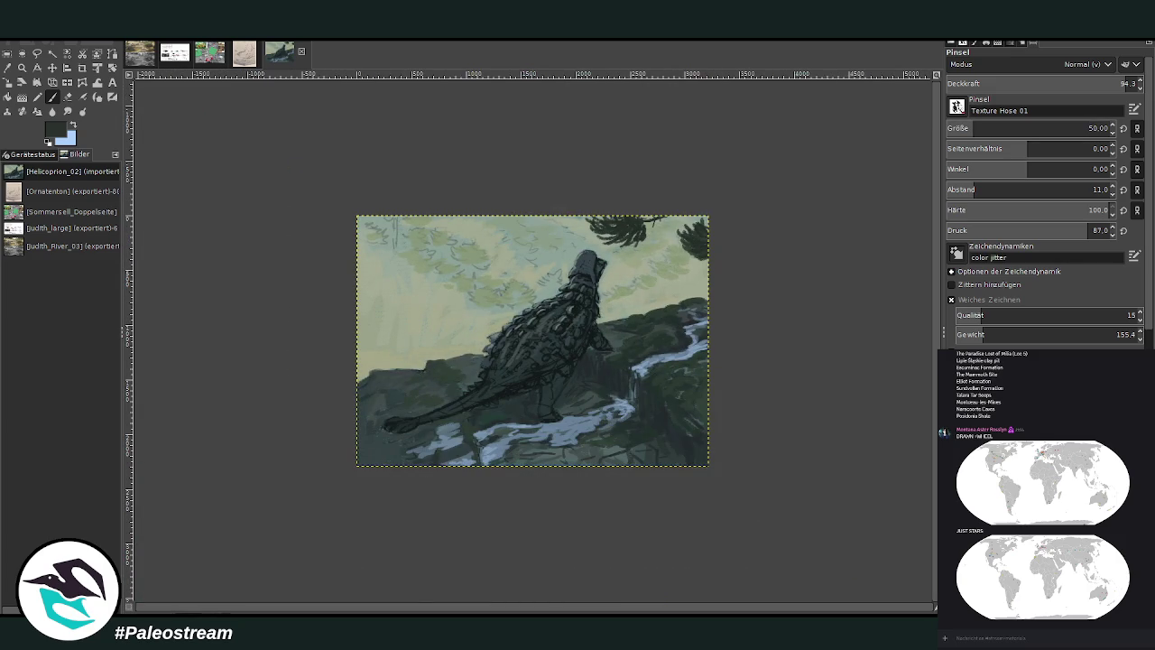
# - Zoom in close around the ankylosaur's head and armoured back
pyautogui.click(21, 67)
pyautogui.moveTo(436, 188); pyautogui.dragTo(650, 450)
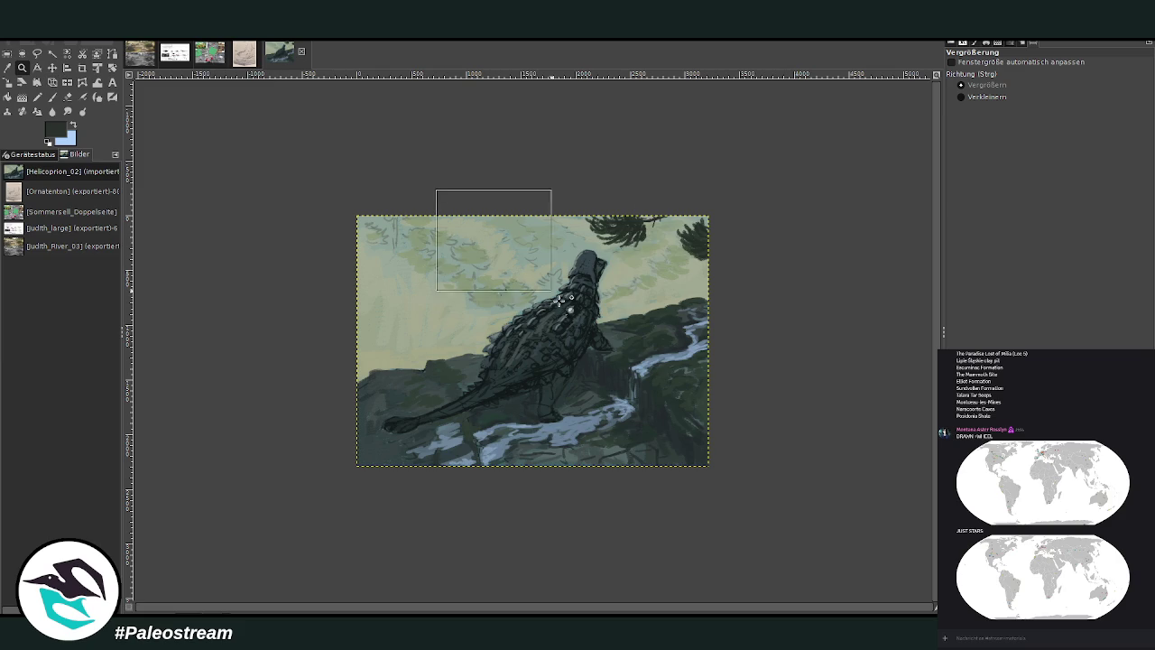
pyautogui.moveTo(460, 144); pyautogui.dragTo(759, 460)
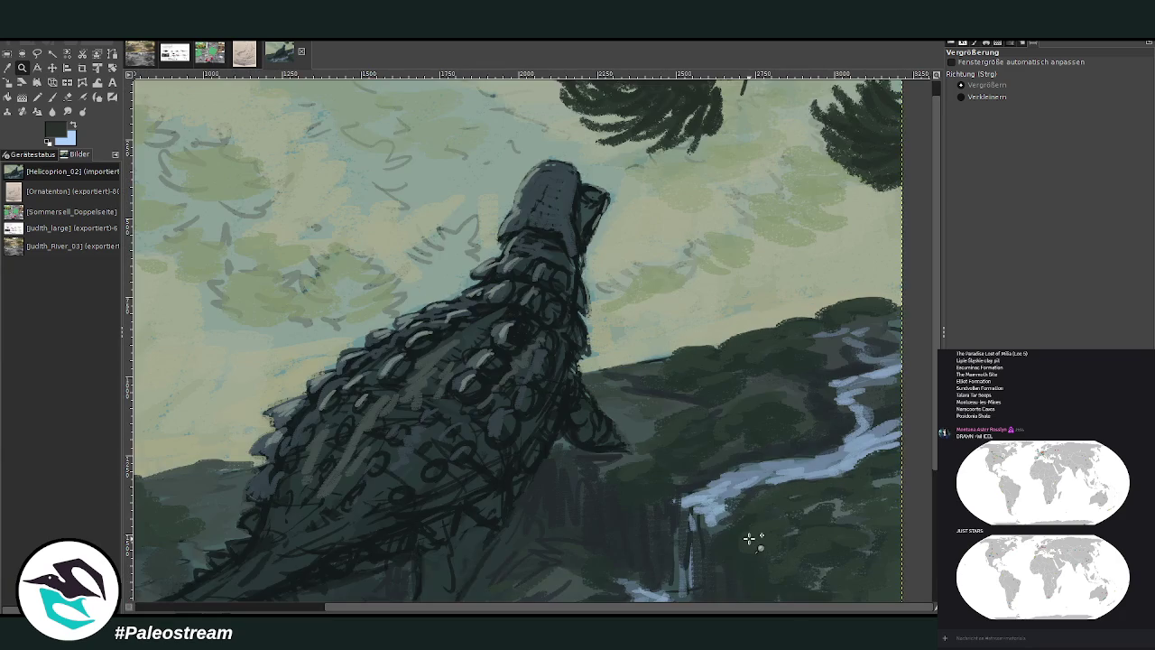
pyautogui.moveTo(397, 94); pyautogui.dragTo(689, 497)
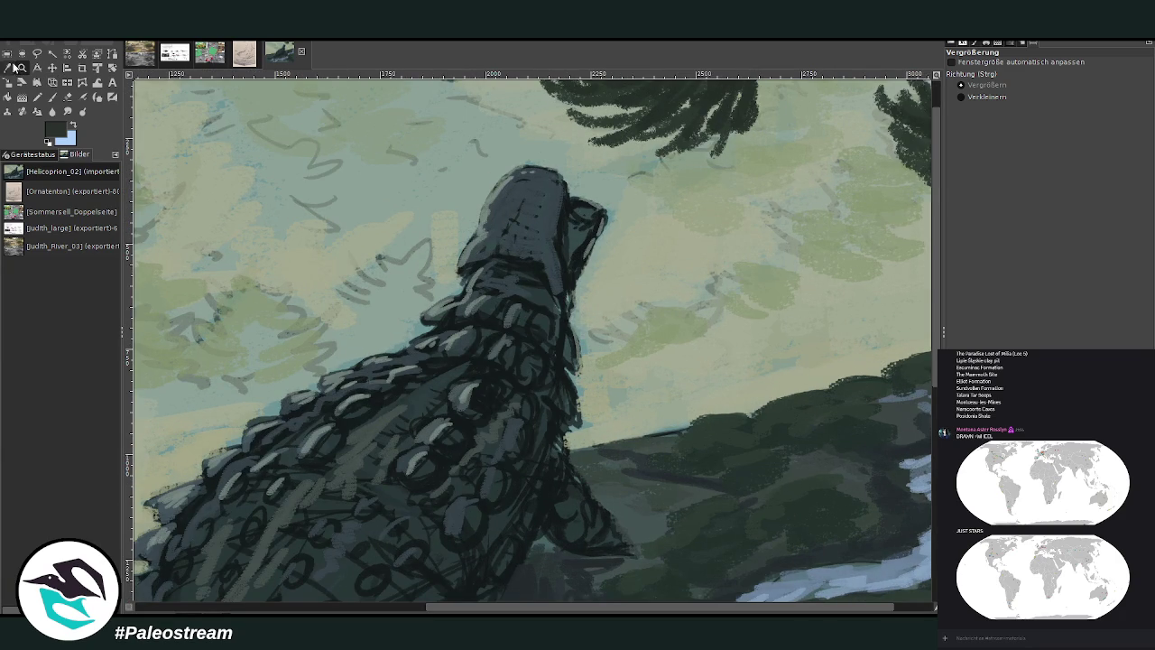
# - Set the Paintbrush to near-black with Texture Hose size 111
pyautogui.click(51, 96)
pyautogui.keyDown('ctrl'); pyautogui.click(909, 373); pyautogui.keyUp('ctrl')
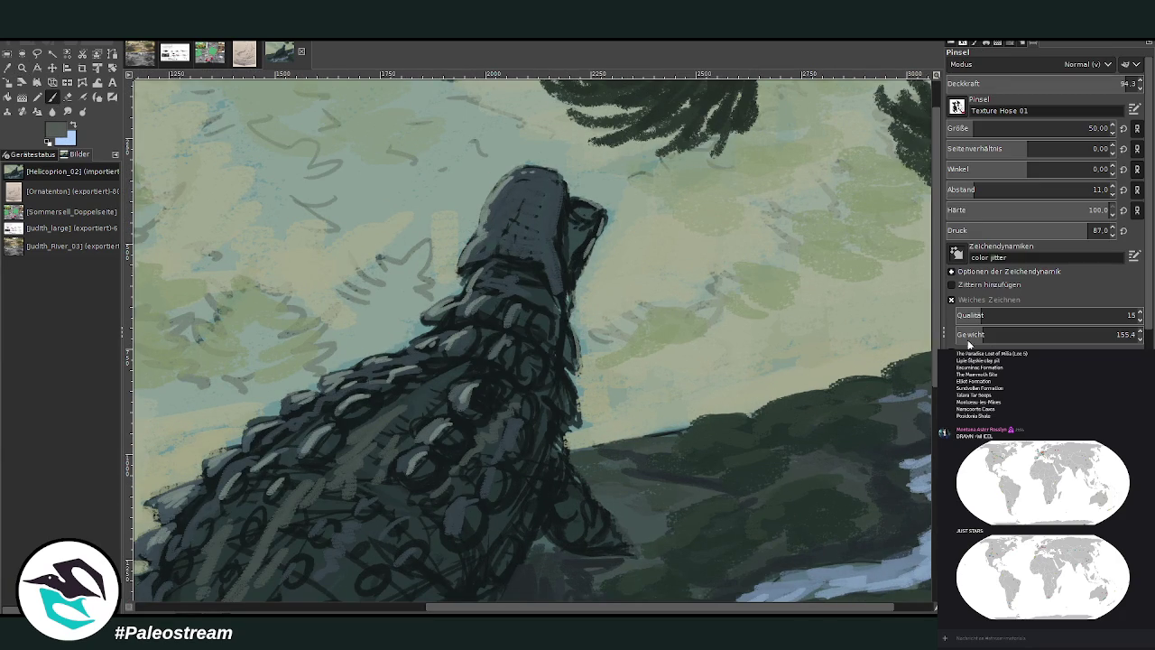
pyautogui.click(961, 129)
pyautogui.keyDown('ctrl'); pyautogui.click(906, 355); pyautogui.keyUp('ctrl')
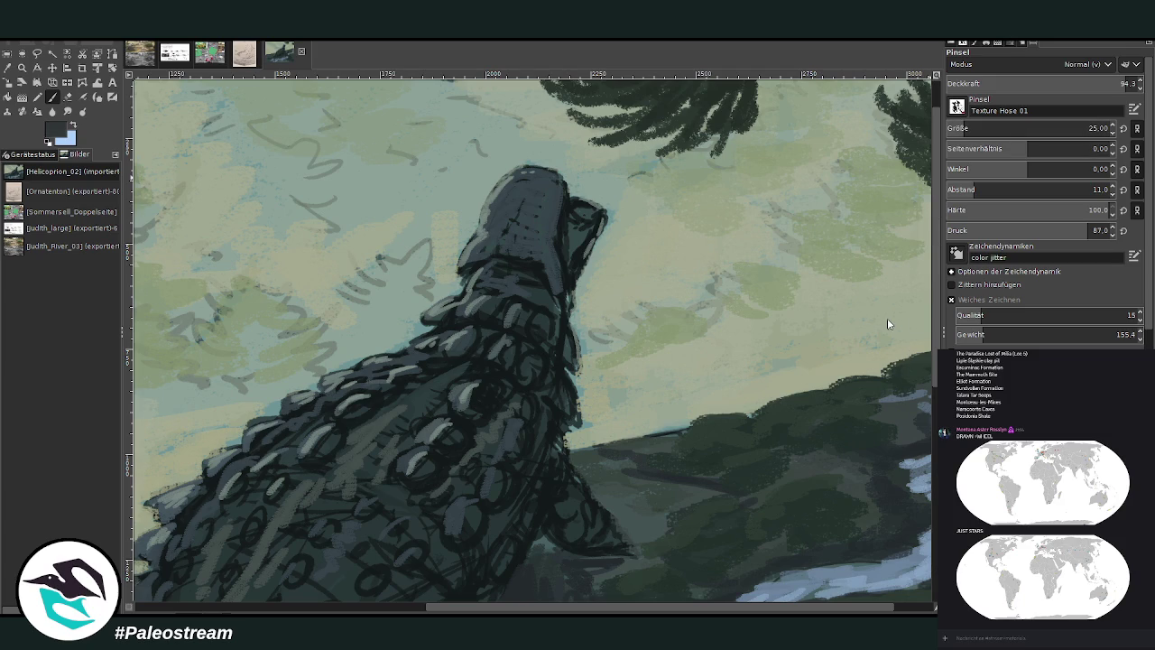
pyautogui.click(51, 96)
pyautogui.click(1085, 128)
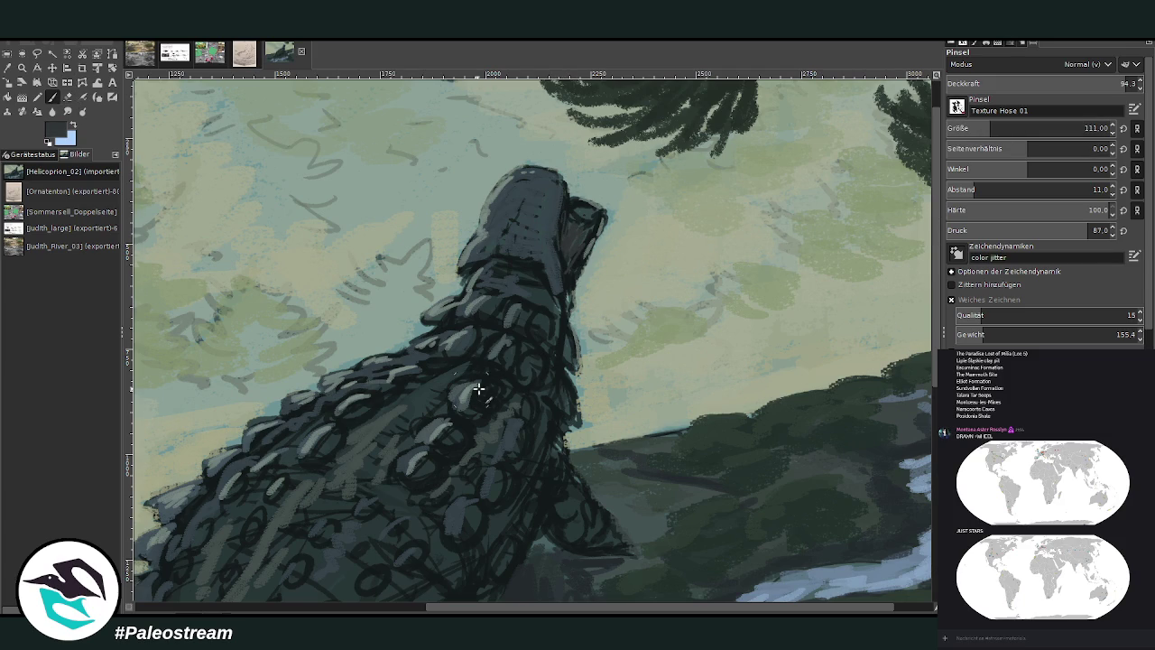
pyautogui.hscroll(-3, 821, 560)
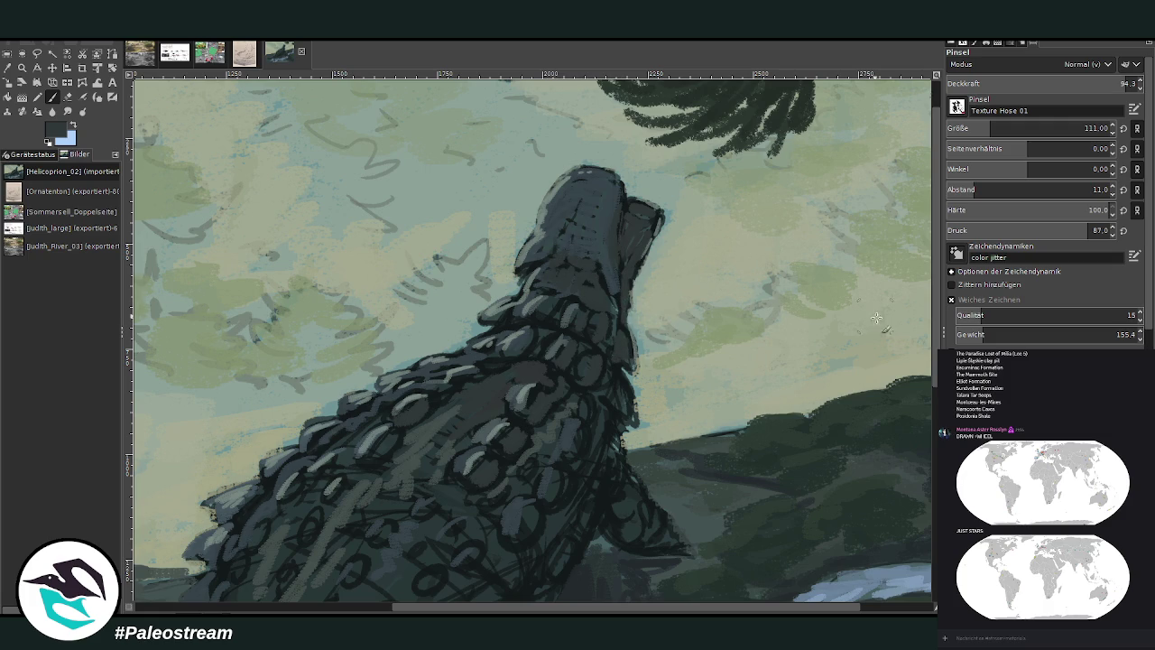
# - Paint grey strokes on the neck edge at 69.4 opacity, then texture the lower body at 82.3
pyautogui.scroll(-3, 937, 341)
pyautogui.click(1077, 83)
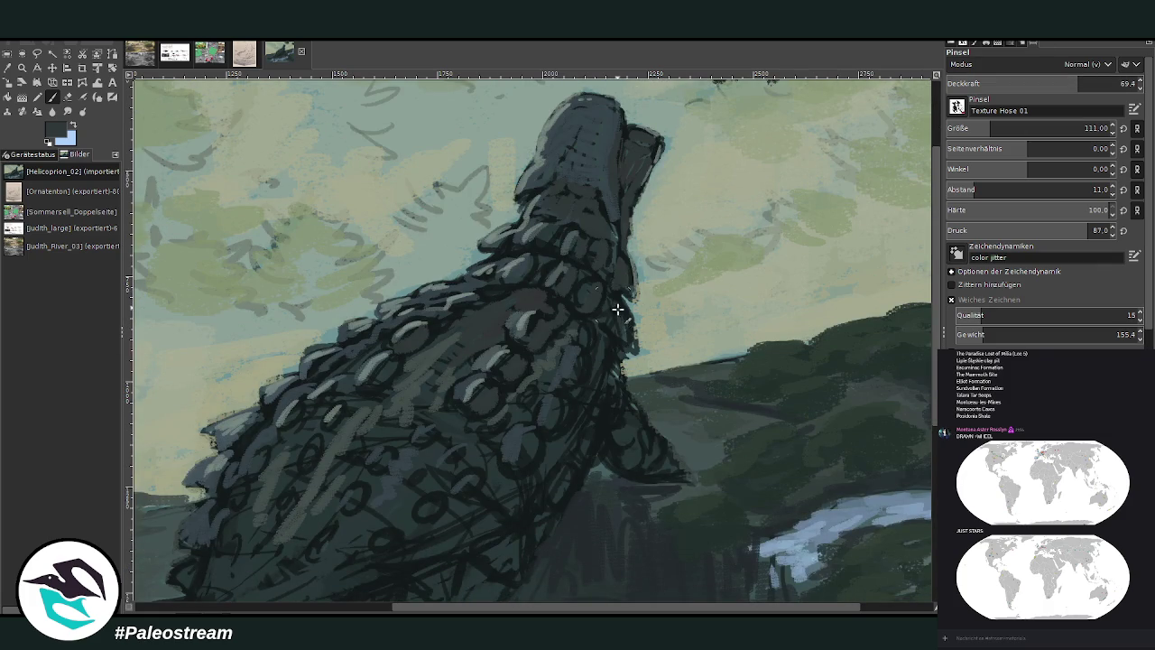
pyautogui.moveTo(622, 313)
pyautogui.mouseDown()
pyautogui.moveTo(599, 387)
pyautogui.moveTo(646, 452)
pyautogui.moveTo(597, 349)
pyautogui.mouseUp()
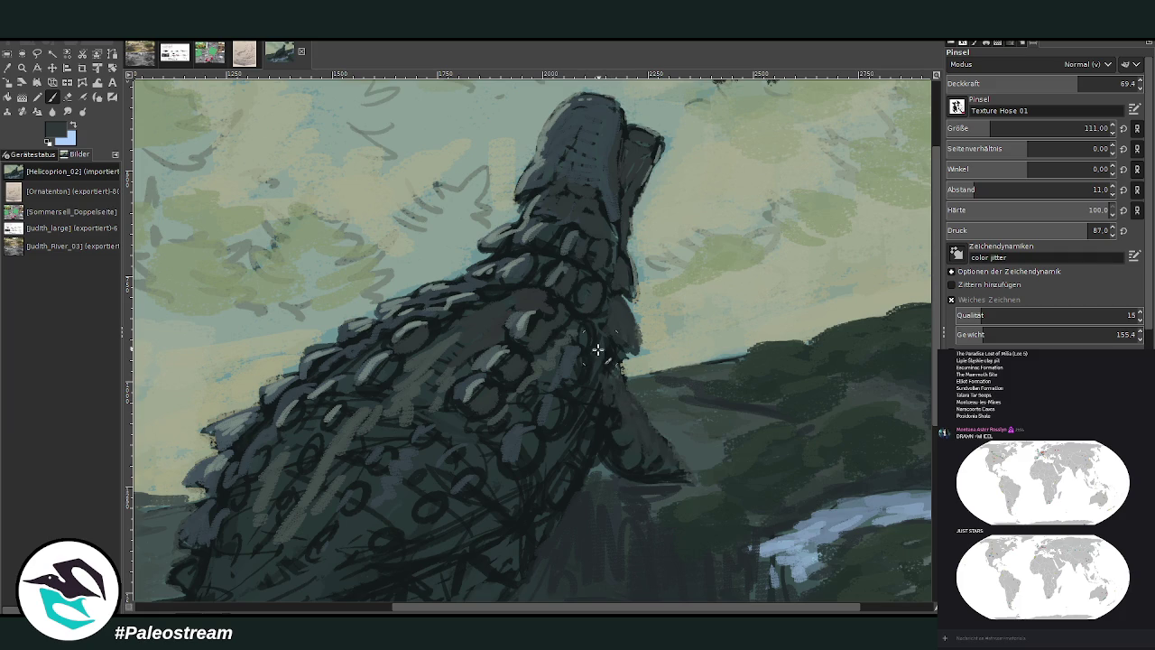
pyautogui.click(1102, 83)
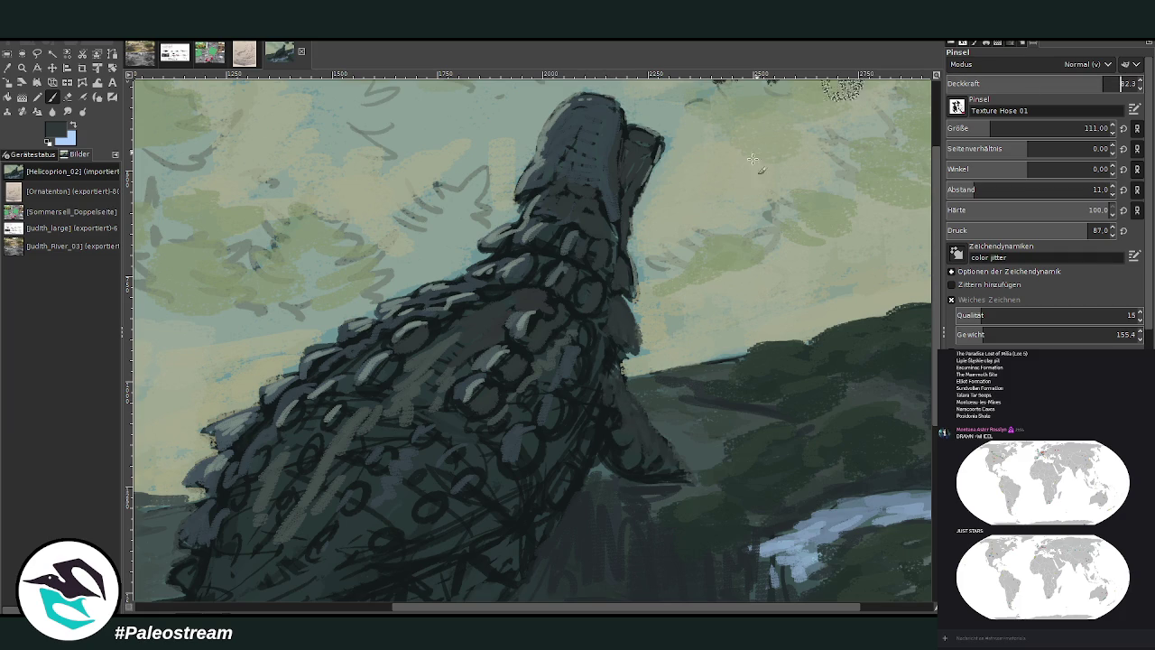
pyautogui.moveTo(493, 436)
pyautogui.mouseDown()
pyautogui.moveTo(456, 425)
pyautogui.moveTo(470, 466)
pyautogui.moveTo(405, 482)
pyautogui.moveTo(427, 525)
pyautogui.mouseUp()
pyautogui.moveTo(340, 466); pyautogui.dragTo(322, 482)
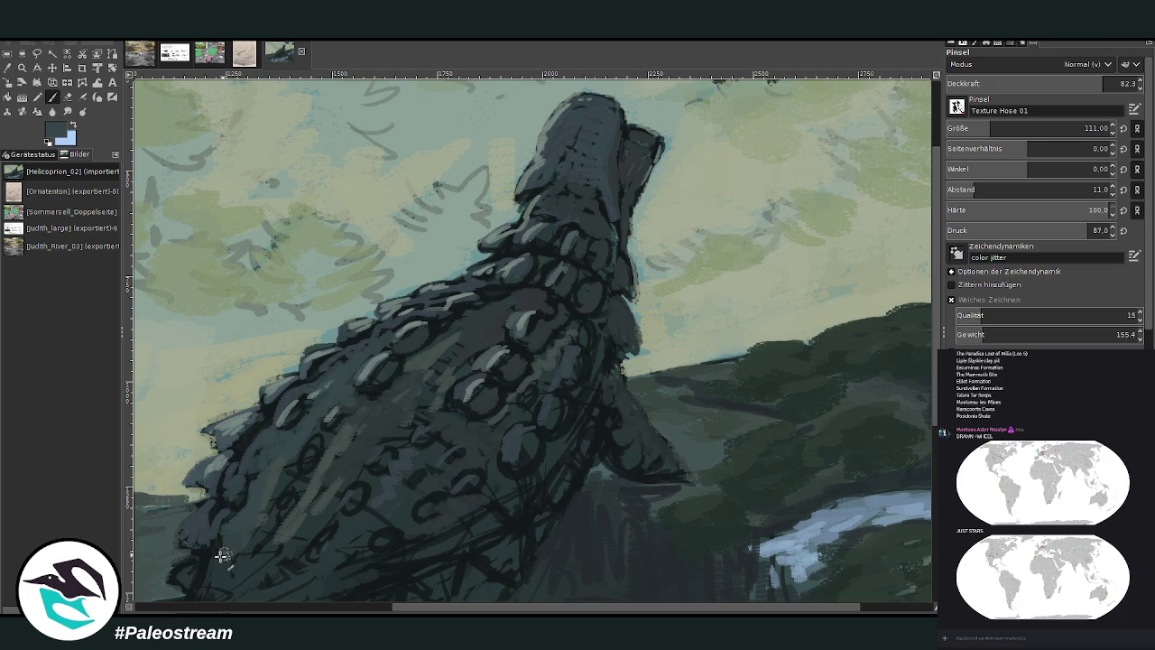
pyautogui.hscroll(-5, 828, 350)
# - Shade a back scale, the flank, back edge and head, then darken the hind leg and foot
pyautogui.scroll(-2, 813, 347)
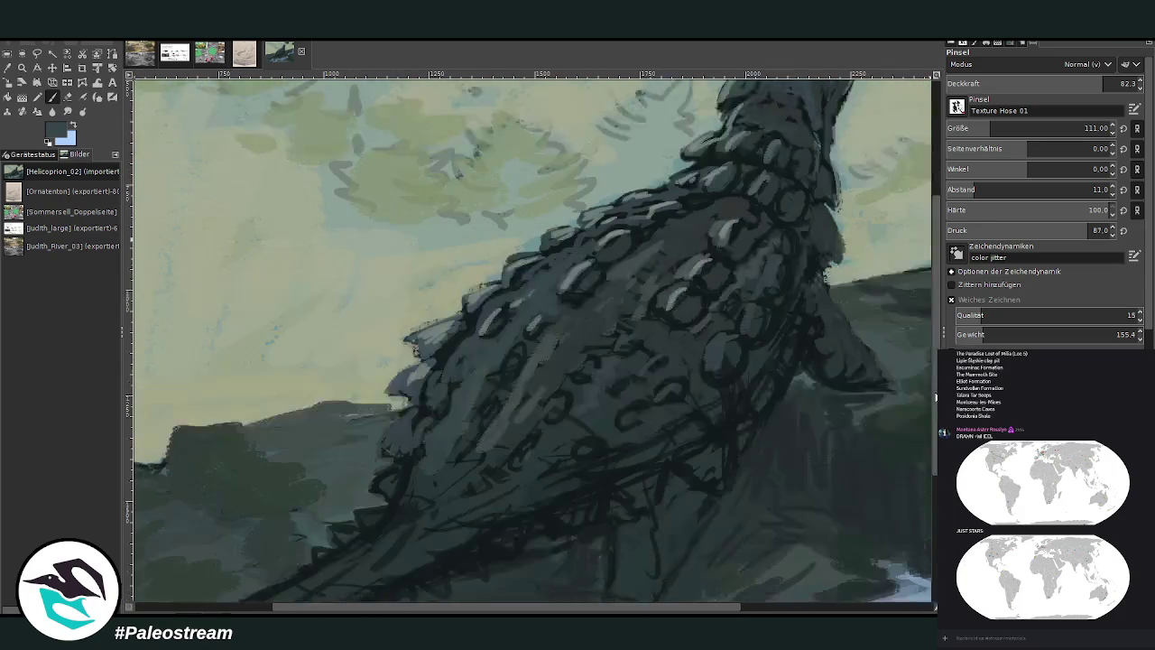
pyautogui.scroll(-2, 514, 312)
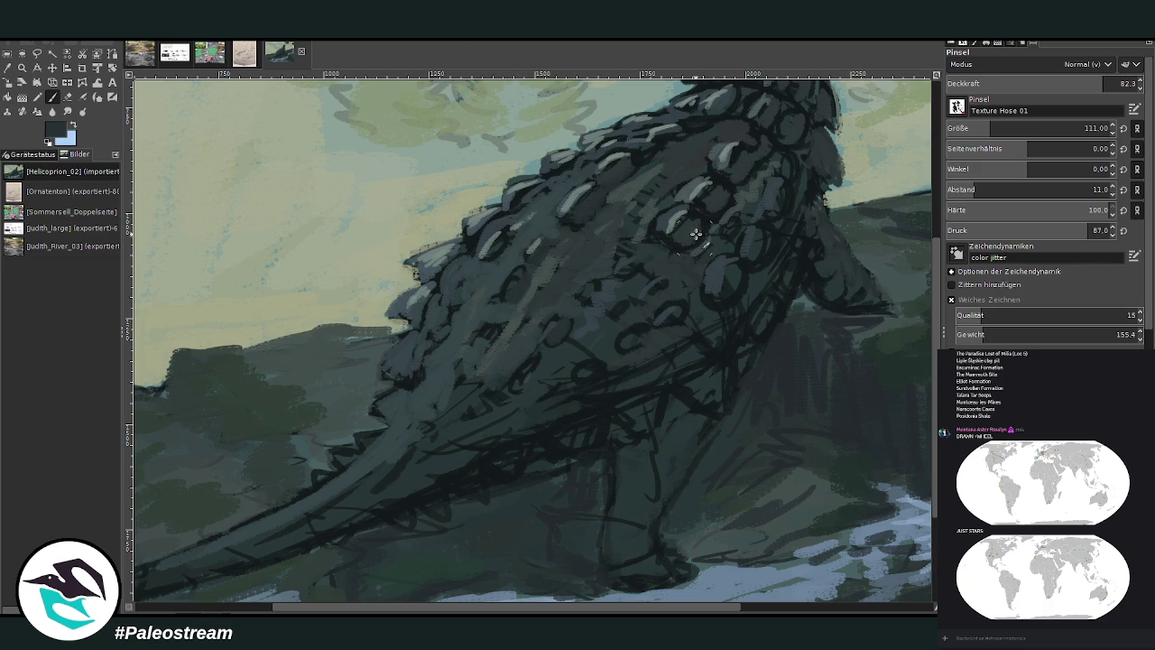
pyautogui.moveTo(697, 221); pyautogui.dragTo(736, 197)
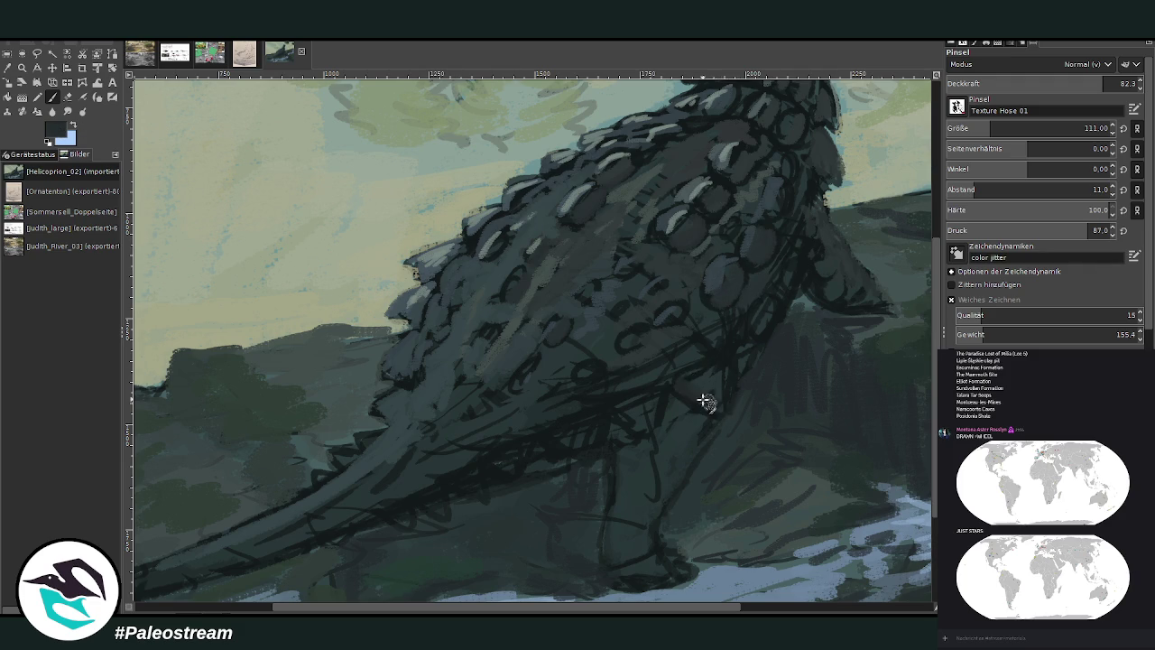
pyautogui.moveTo(702, 400); pyautogui.dragTo(717, 367)
pyautogui.moveTo(639, 414)
pyautogui.mouseDown()
pyautogui.moveTo(620, 412)
pyautogui.moveTo(578, 443)
pyautogui.moveTo(573, 425)
pyautogui.moveTo(586, 443)
pyautogui.moveTo(511, 464)
pyautogui.moveTo(490, 449)
pyautogui.moveTo(472, 487)
pyautogui.moveTo(440, 473)
pyautogui.moveTo(397, 513)
pyautogui.moveTo(400, 490)
pyautogui.moveTo(340, 450)
pyautogui.moveTo(397, 396)
pyautogui.moveTo(411, 357)
pyautogui.mouseUp()
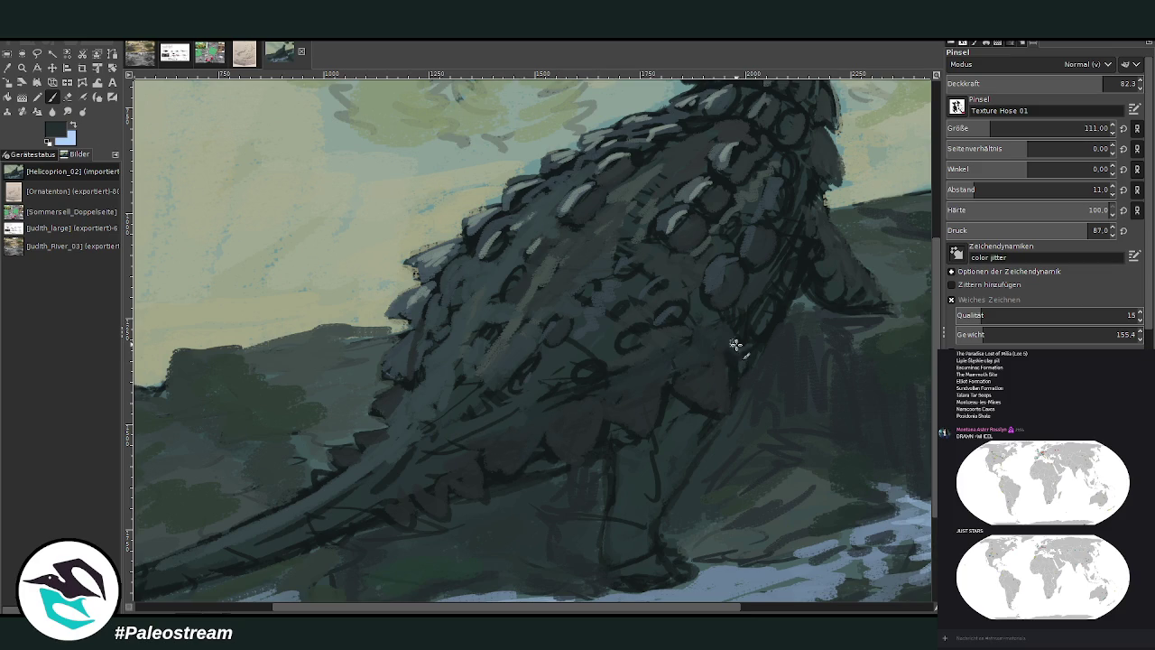
pyautogui.moveTo(735, 344); pyautogui.dragTo(807, 242)
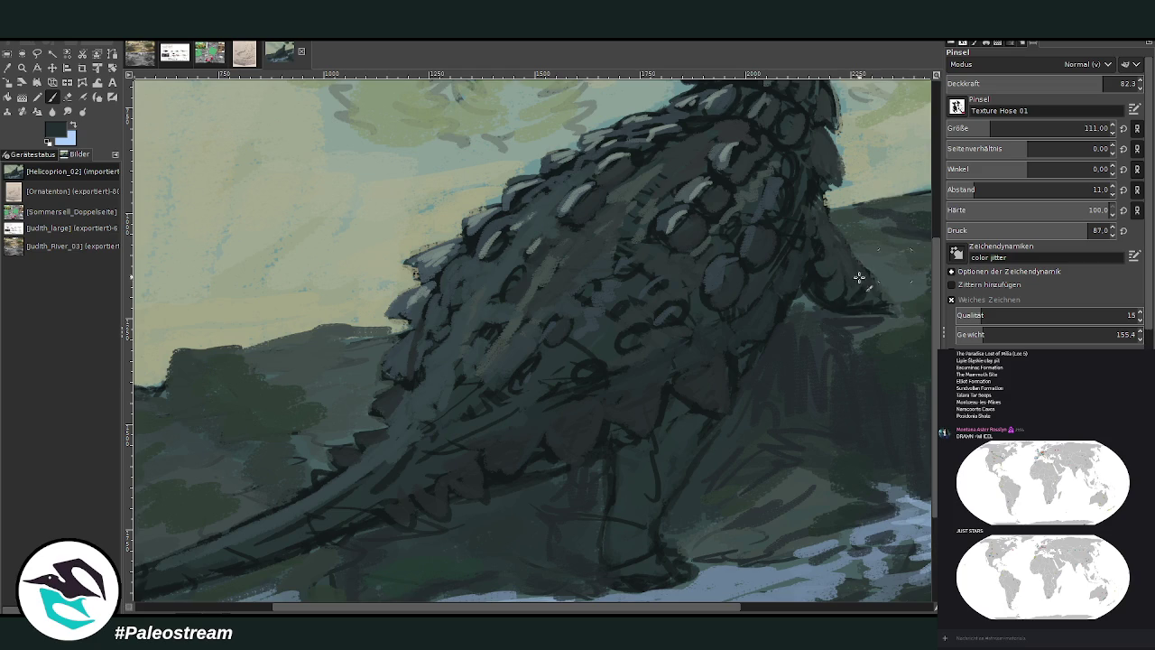
pyautogui.moveTo(860, 278)
pyautogui.mouseDown()
pyautogui.moveTo(830, 297)
pyautogui.moveTo(744, 243)
pyautogui.mouseUp()
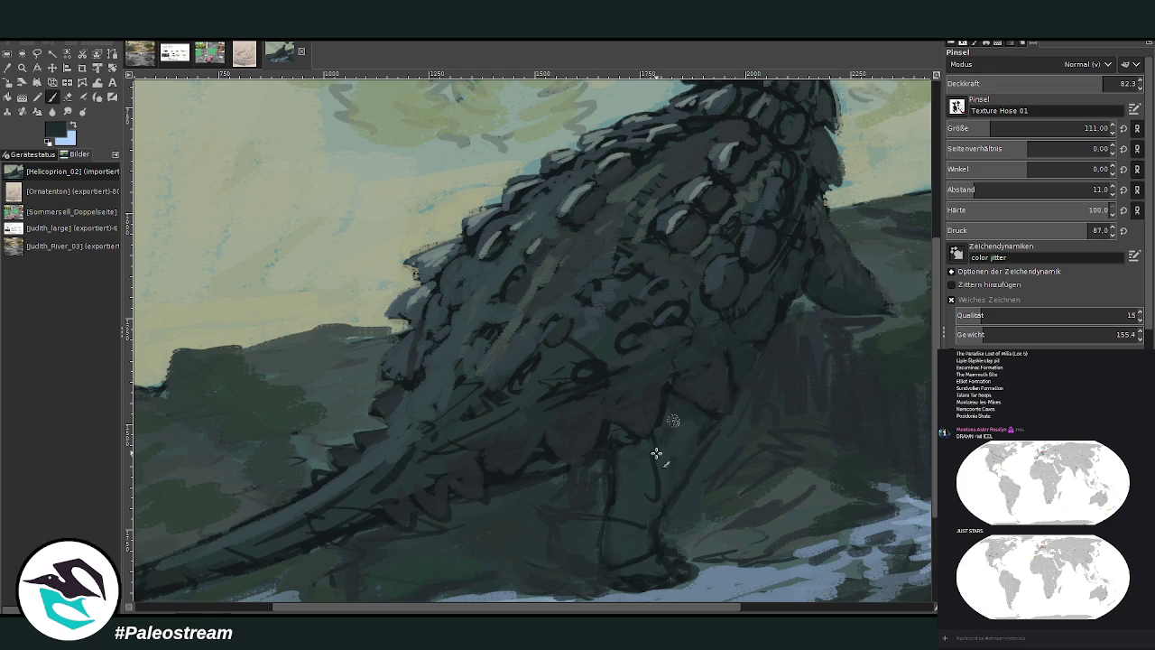
pyautogui.moveTo(623, 502)
pyautogui.mouseDown()
pyautogui.moveTo(621, 561)
pyautogui.moveTo(614, 436)
pyautogui.moveTo(639, 469)
pyautogui.mouseUp()
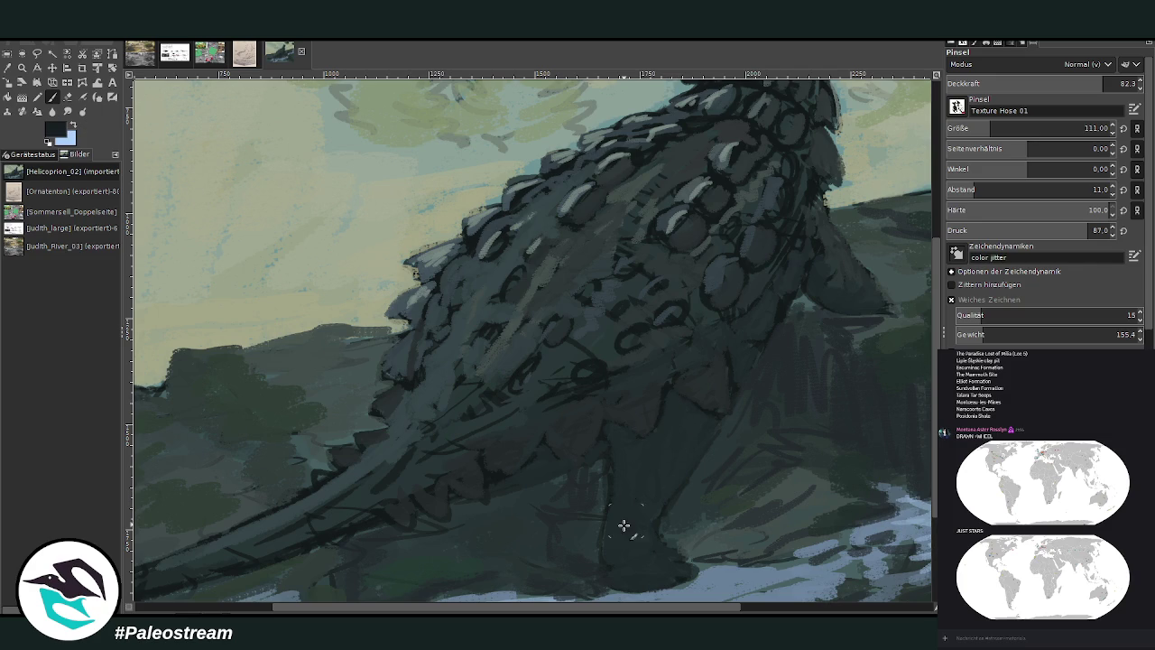
pyautogui.moveTo(616, 558)
pyautogui.mouseDown()
pyautogui.moveTo(627, 583)
pyautogui.moveTo(608, 547)
pyautogui.mouseUp()
# - At 57.4 opacity, add lighter strokes on the leg and darker dabs beside the back
pyautogui.click(1055, 81)
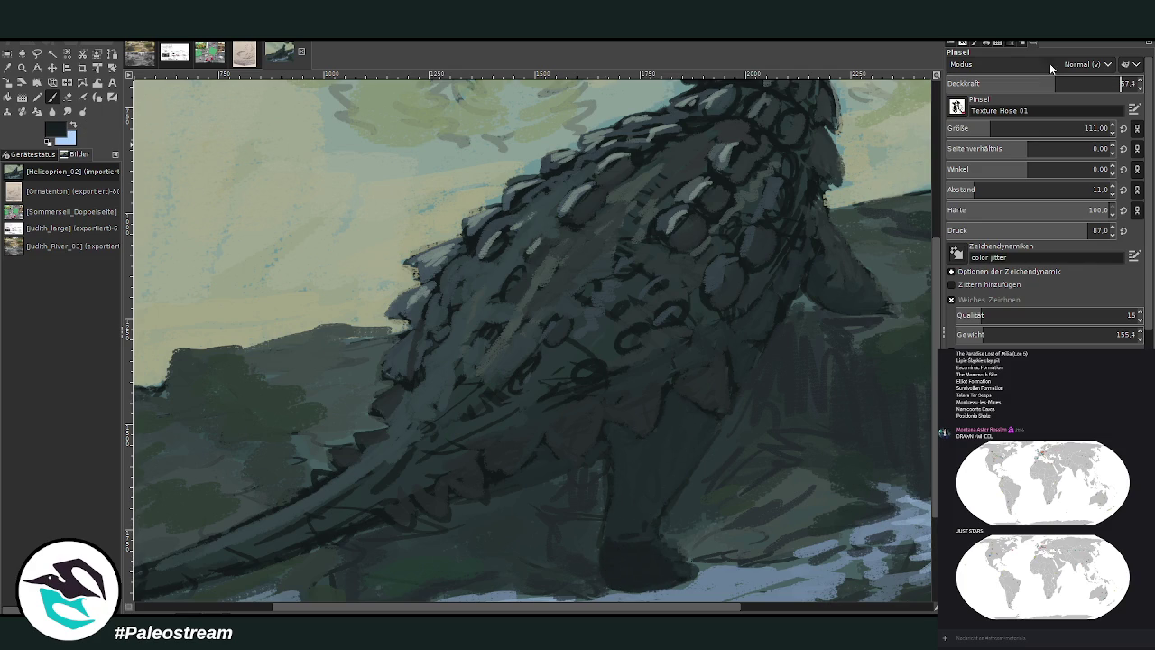
pyautogui.moveTo(615, 509)
pyautogui.mouseDown()
pyautogui.moveTo(608, 434)
pyautogui.moveTo(662, 436)
pyautogui.mouseUp()
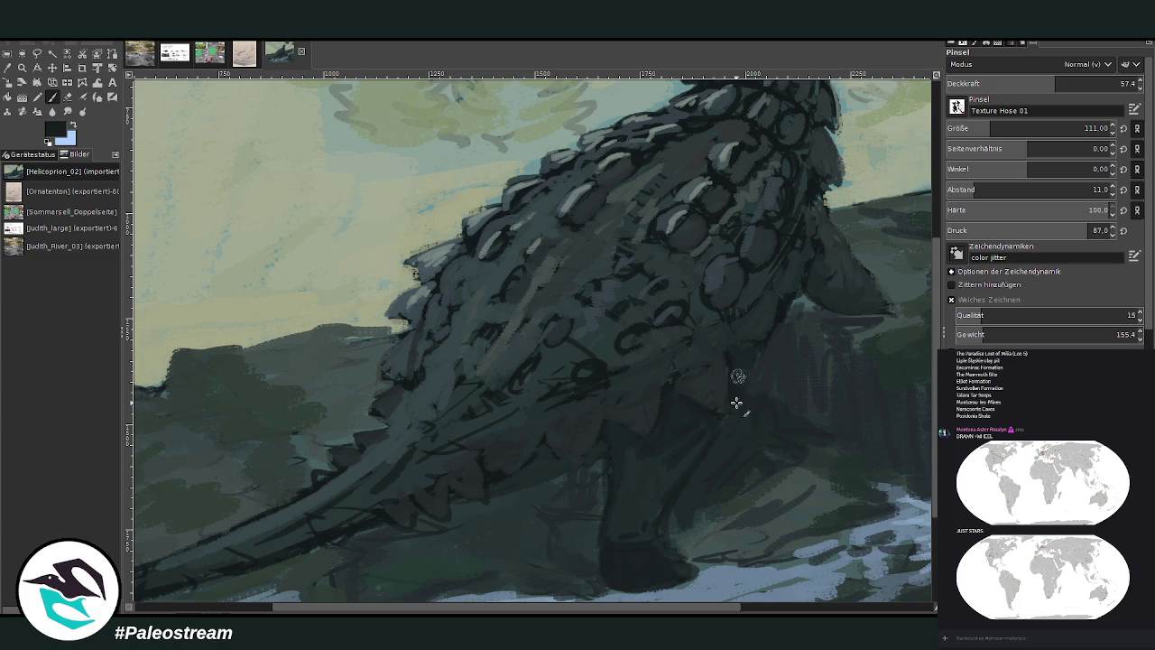
pyautogui.moveTo(767, 362); pyautogui.dragTo(863, 326)
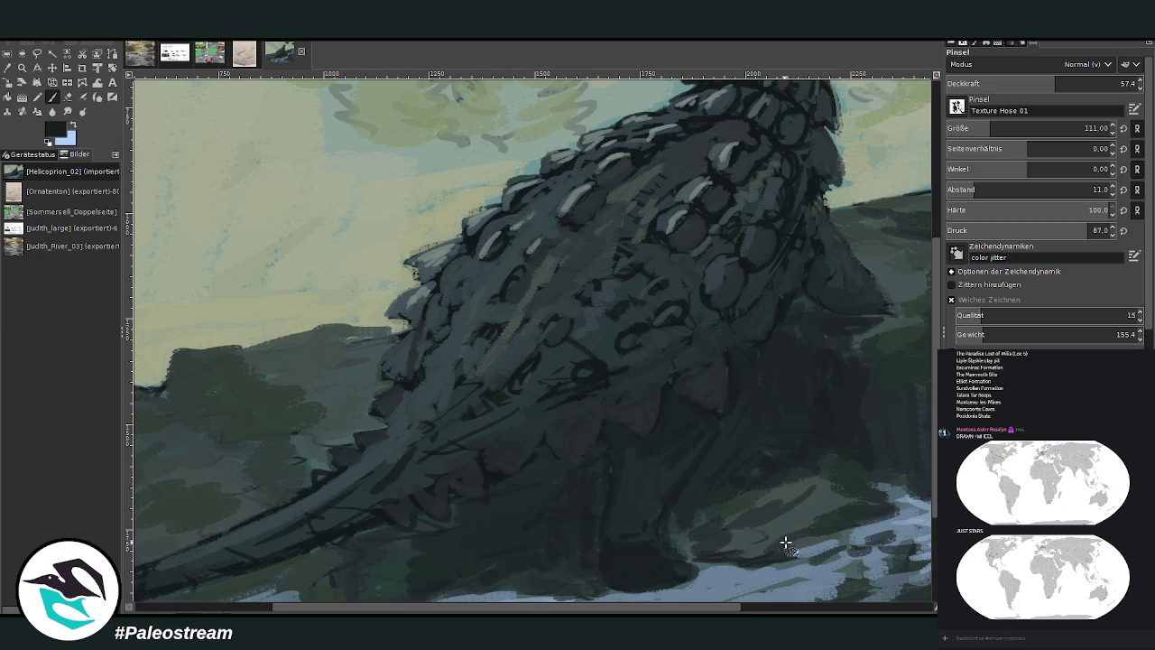
# - Fit the whole painting in view, then zoom in on the lower body and river
pyautogui.hscroll(5, 857, 476)
pyautogui.scroll(-2, 857, 476)
pyautogui.scroll(-3, 563, 460)
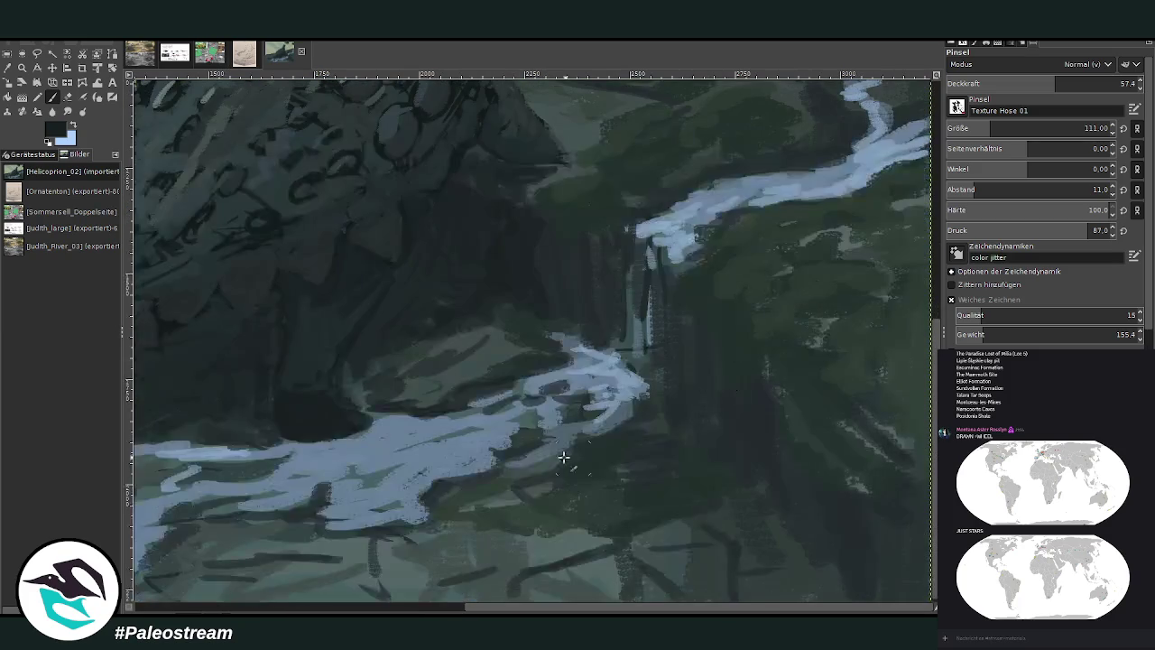
pyautogui.moveTo(562, 459)
pyautogui.mouseDown()
pyautogui.moveTo(497, 466)
pyautogui.moveTo(404, 543)
pyautogui.moveTo(312, 531)
pyautogui.moveTo(302, 513)
pyautogui.moveTo(397, 505)
pyautogui.moveTo(370, 473)
pyautogui.moveTo(343, 476)
pyautogui.mouseUp()
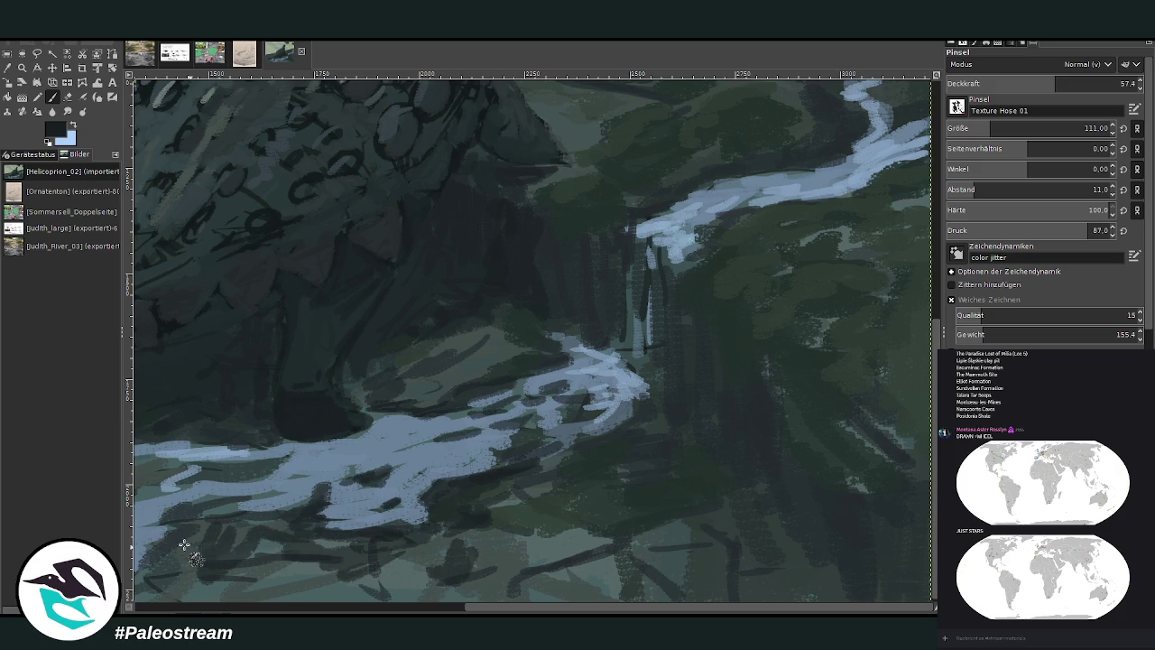
pyautogui.hotkey('shift', 'ctrl', 'j')
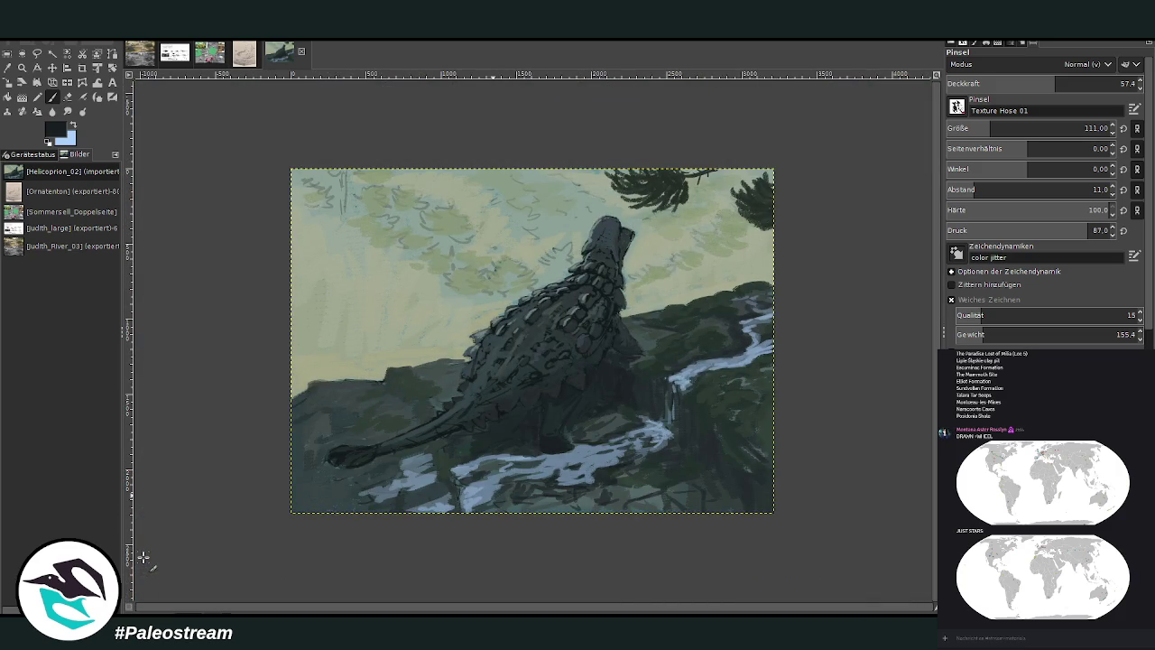
pyautogui.press('z')
pyautogui.moveTo(388, 267); pyautogui.dragTo(586, 530)
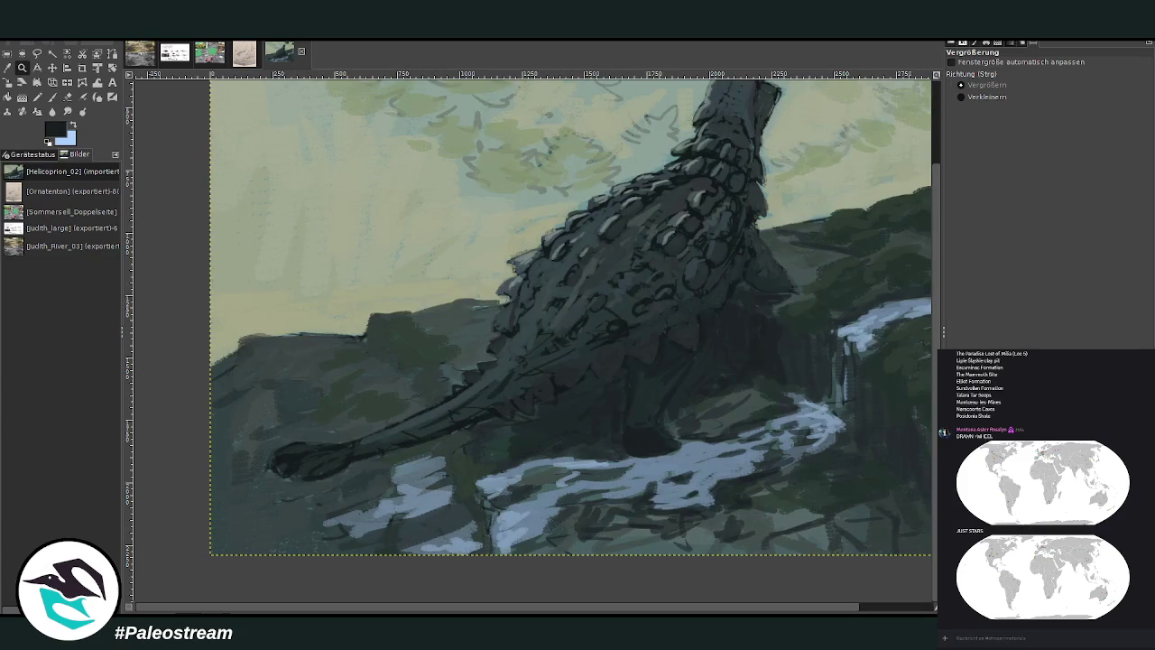
# - Paint dark strokes below the body and across the white water
pyautogui.press('p')
pyautogui.moveTo(431, 397); pyautogui.dragTo(425, 359)
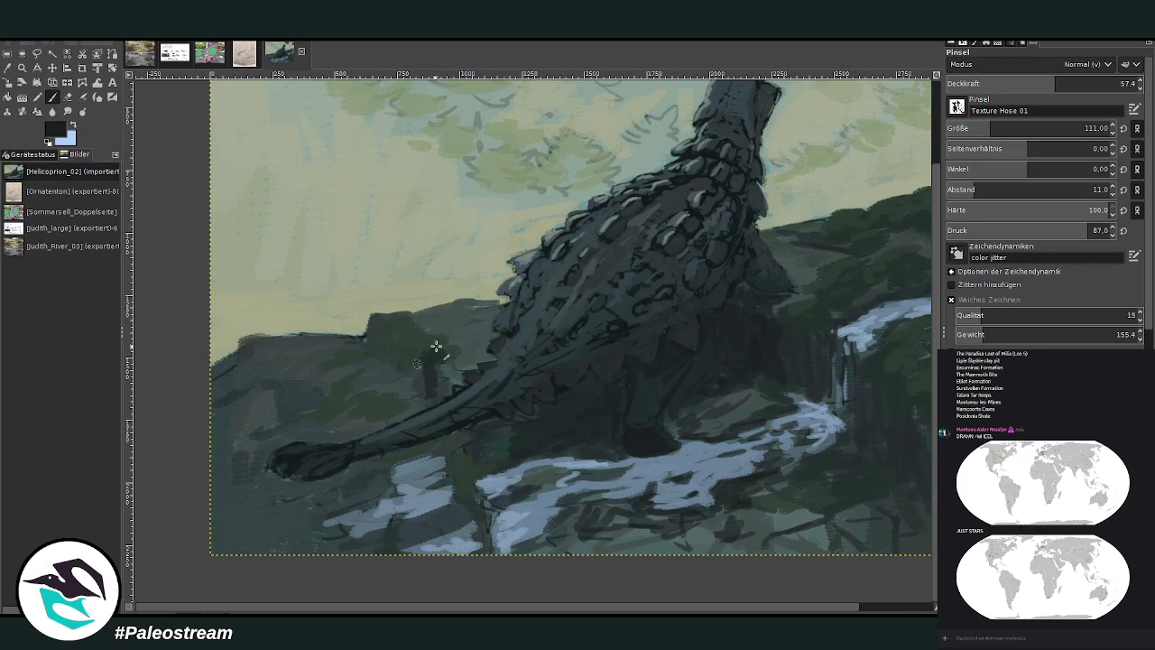
pyautogui.moveTo(456, 444)
pyautogui.mouseDown()
pyautogui.moveTo(463, 479)
pyautogui.moveTo(438, 511)
pyautogui.moveTo(365, 536)
pyautogui.moveTo(320, 532)
pyautogui.moveTo(270, 498)
pyautogui.moveTo(253, 418)
pyautogui.moveTo(322, 416)
pyautogui.moveTo(262, 395)
pyautogui.mouseUp()
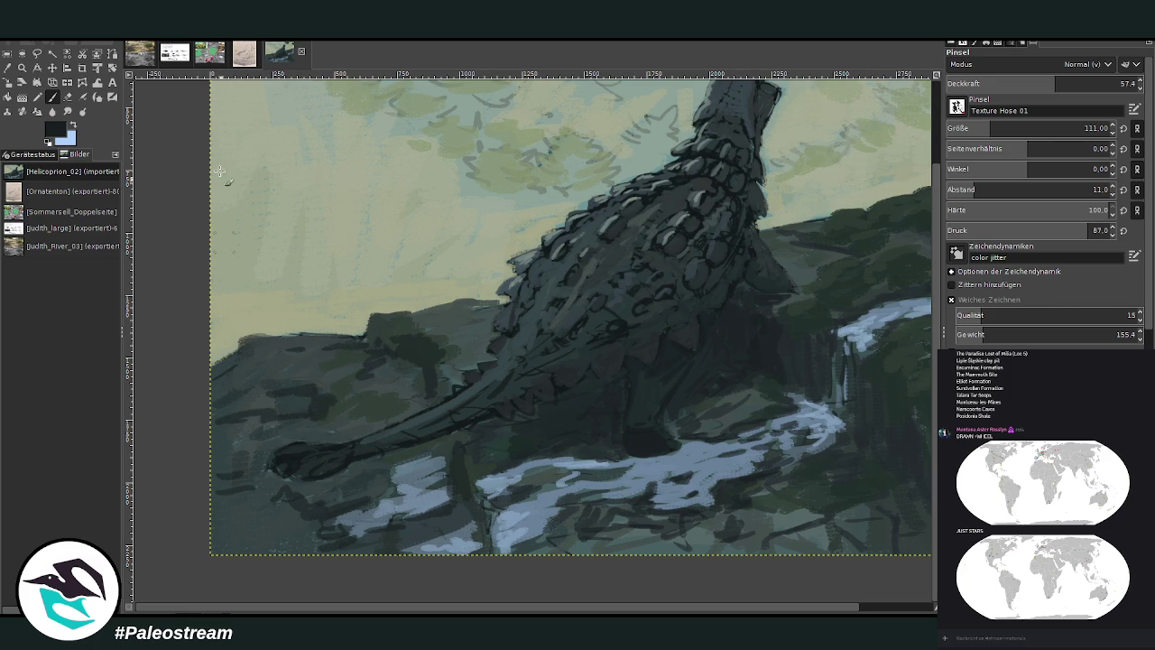
# - Sample slate grey and repaint the tail with a rounded club at size 119, opacity 36.9
pyautogui.press('o')
pyautogui.click(564, 264)
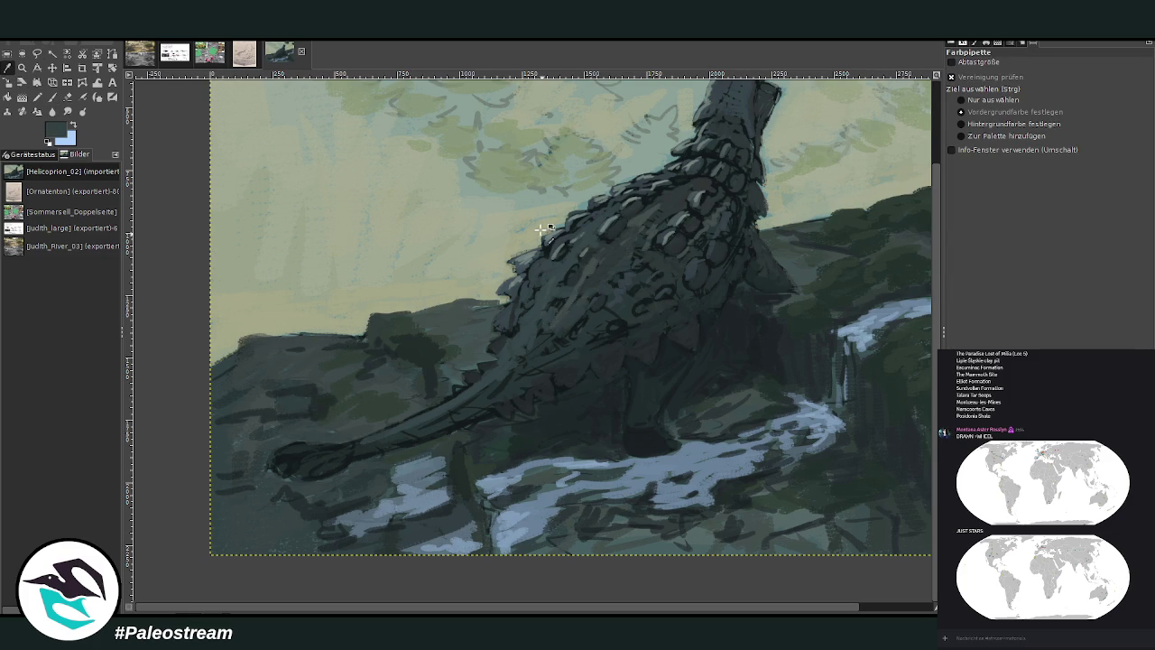
pyautogui.click(53, 97)
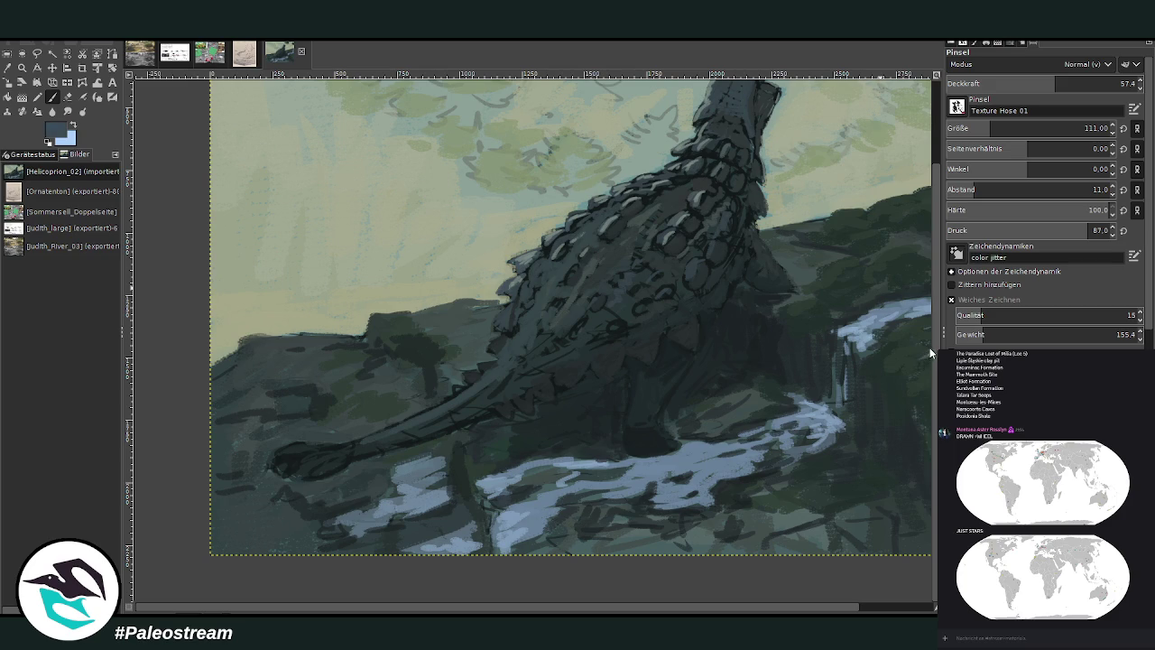
pyautogui.click(977, 129)
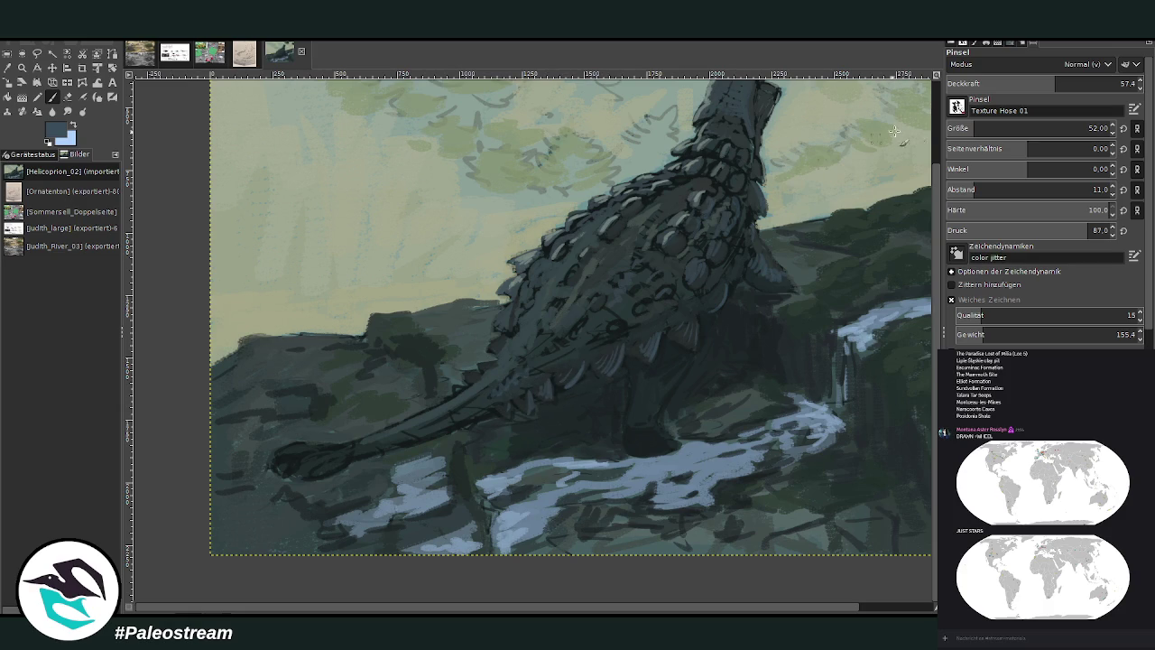
pyautogui.click(993, 129)
pyautogui.click(1016, 83)
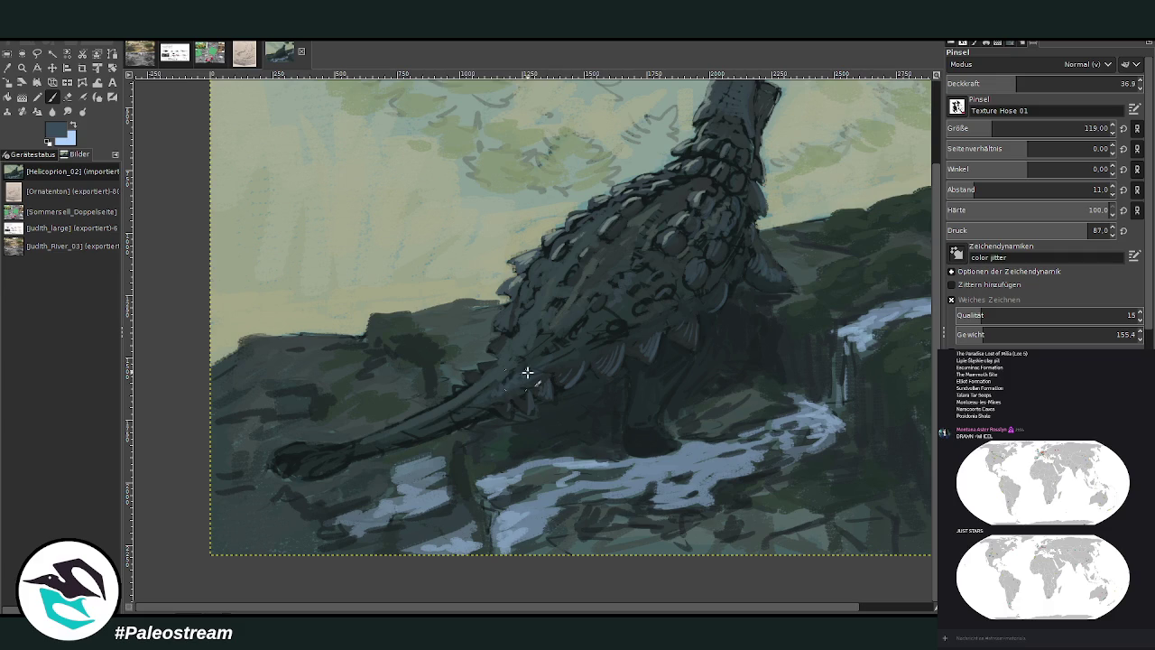
pyautogui.moveTo(527, 372)
pyautogui.mouseDown()
pyautogui.moveTo(290, 465)
pyautogui.moveTo(310, 462)
pyautogui.moveTo(286, 460)
pyautogui.moveTo(296, 471)
pyautogui.moveTo(411, 434)
pyautogui.mouseUp()
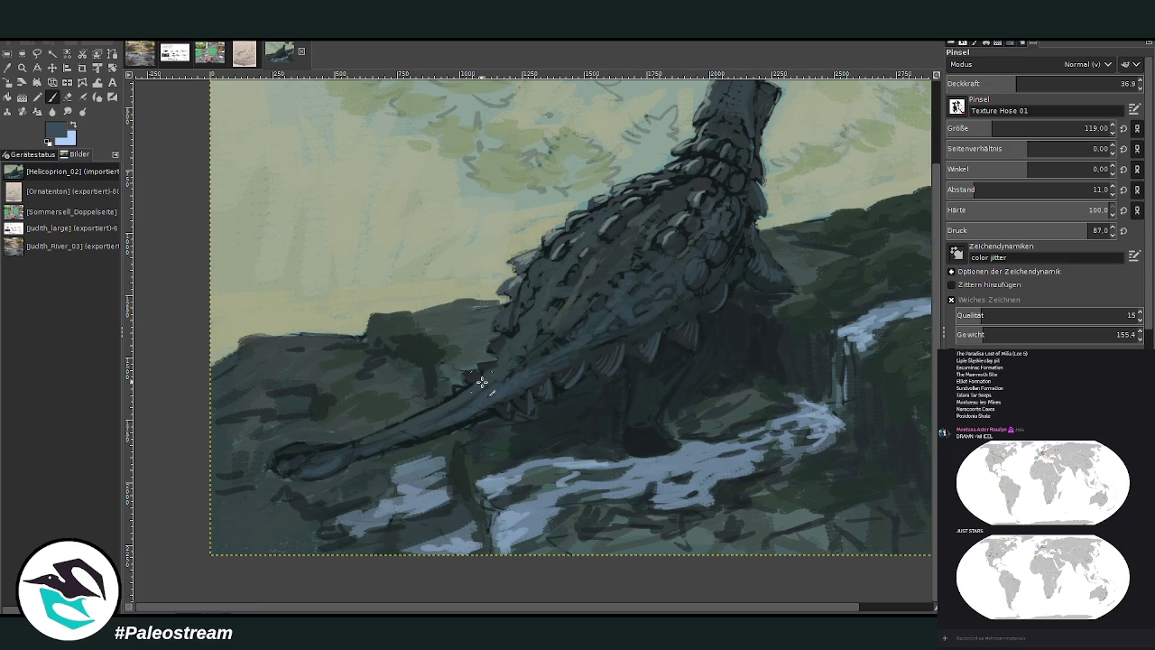
pyautogui.scroll(-2, 483, 382)
pyautogui.scroll(-1, 483, 383)
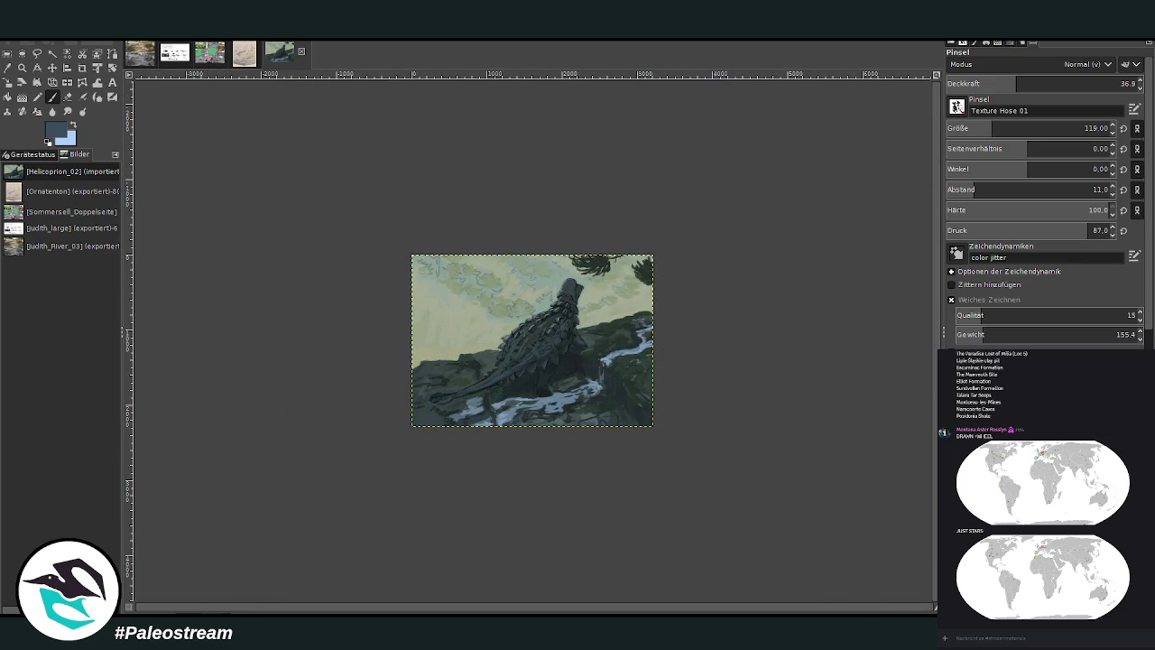
# - Sample a dark body colour and shade under the neck at size 52, opacity 70.3
pyautogui.click(22, 68)
pyautogui.click(500, 251)
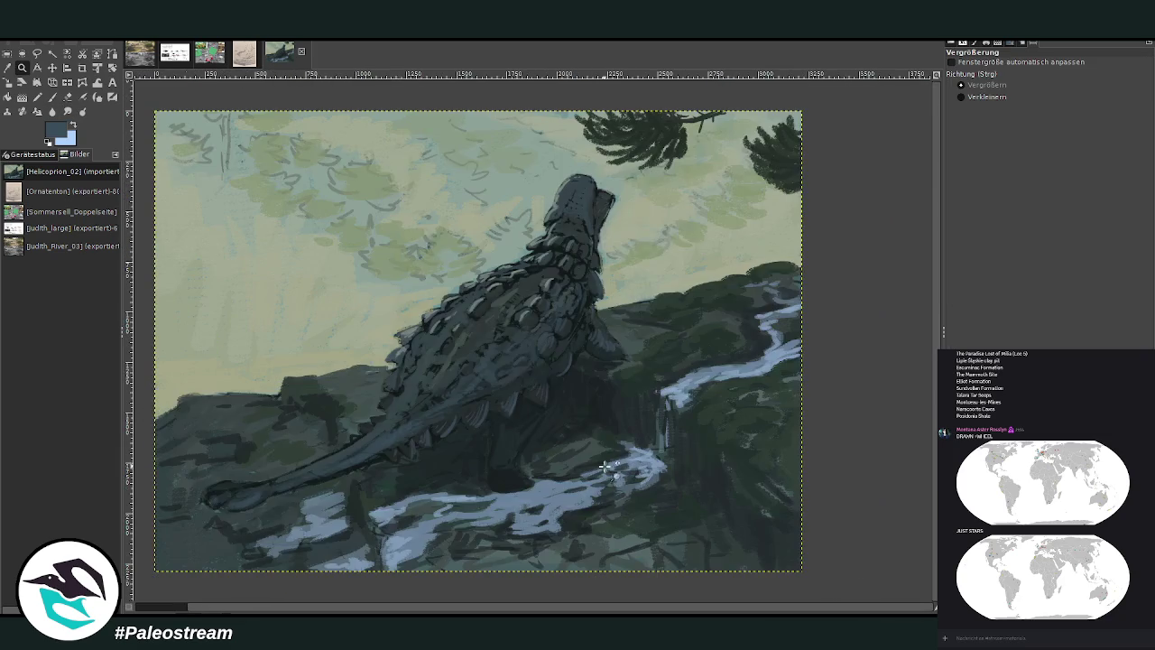
pyautogui.moveTo(395, 164); pyautogui.dragTo(606, 422)
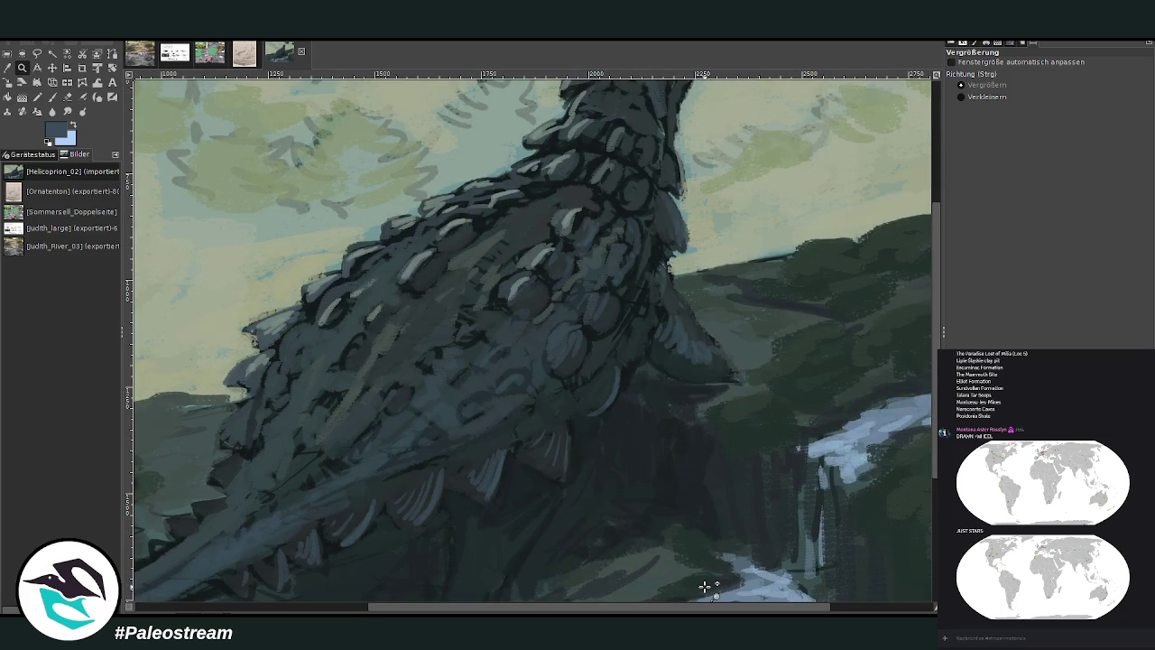
pyautogui.press('o')
pyautogui.click(515, 480)
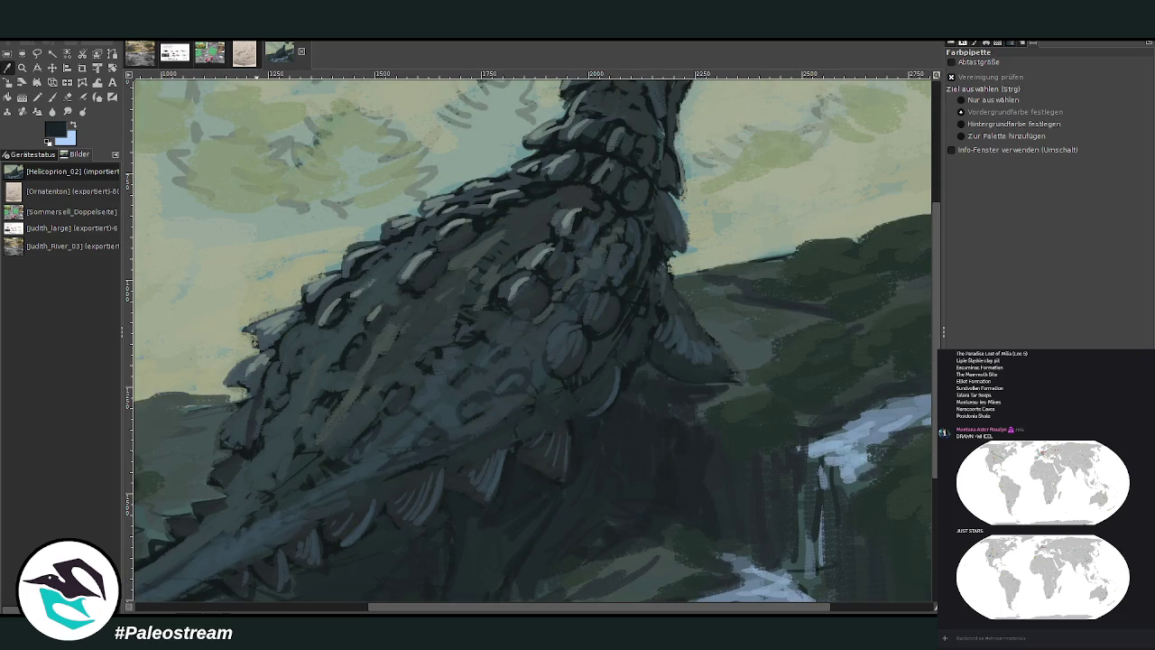
pyautogui.click(51, 98)
pyautogui.click(1080, 83)
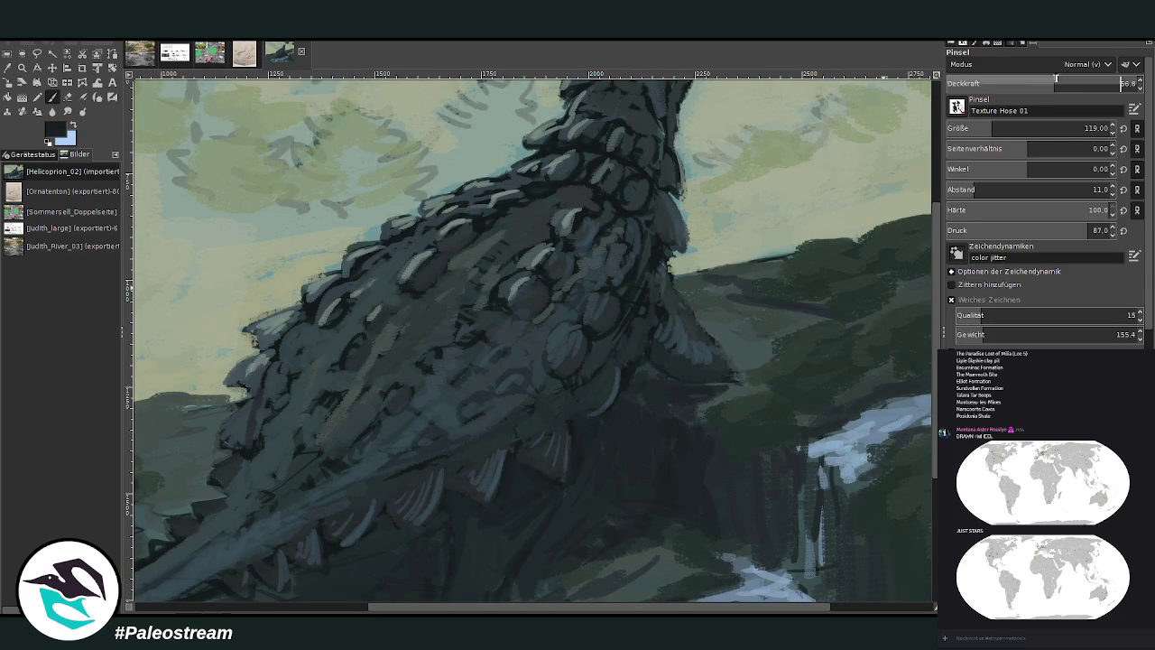
pyautogui.click(971, 123)
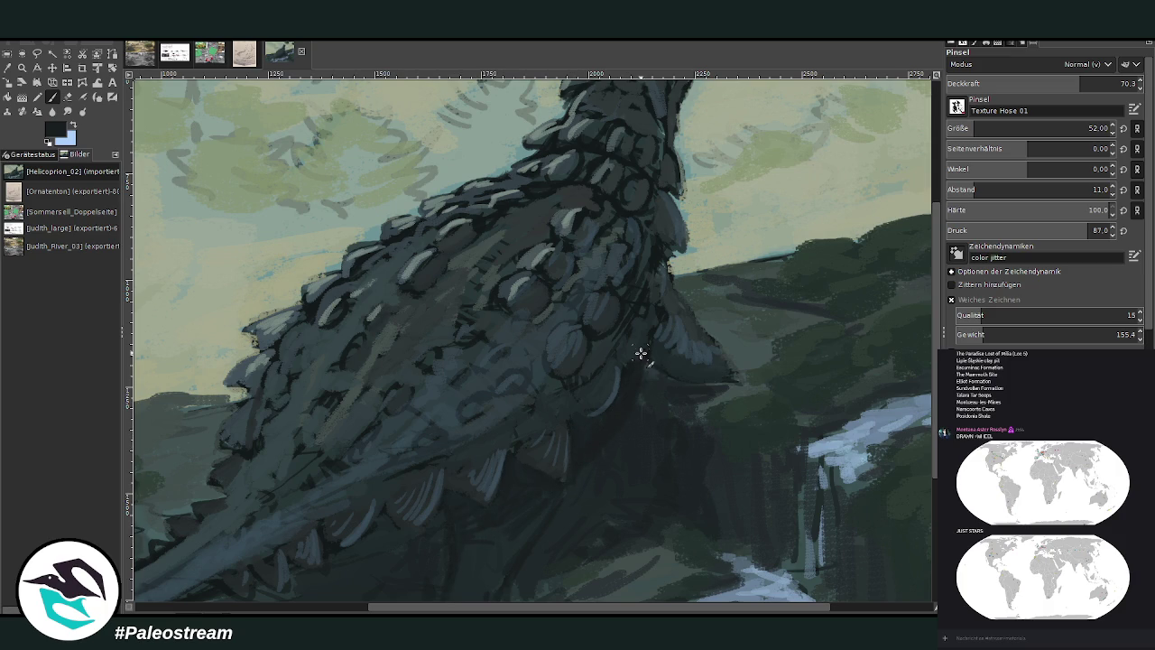
pyautogui.moveTo(673, 371)
pyautogui.mouseDown()
pyautogui.moveTo(762, 390)
pyautogui.moveTo(729, 359)
pyautogui.moveTo(700, 392)
pyautogui.mouseUp()
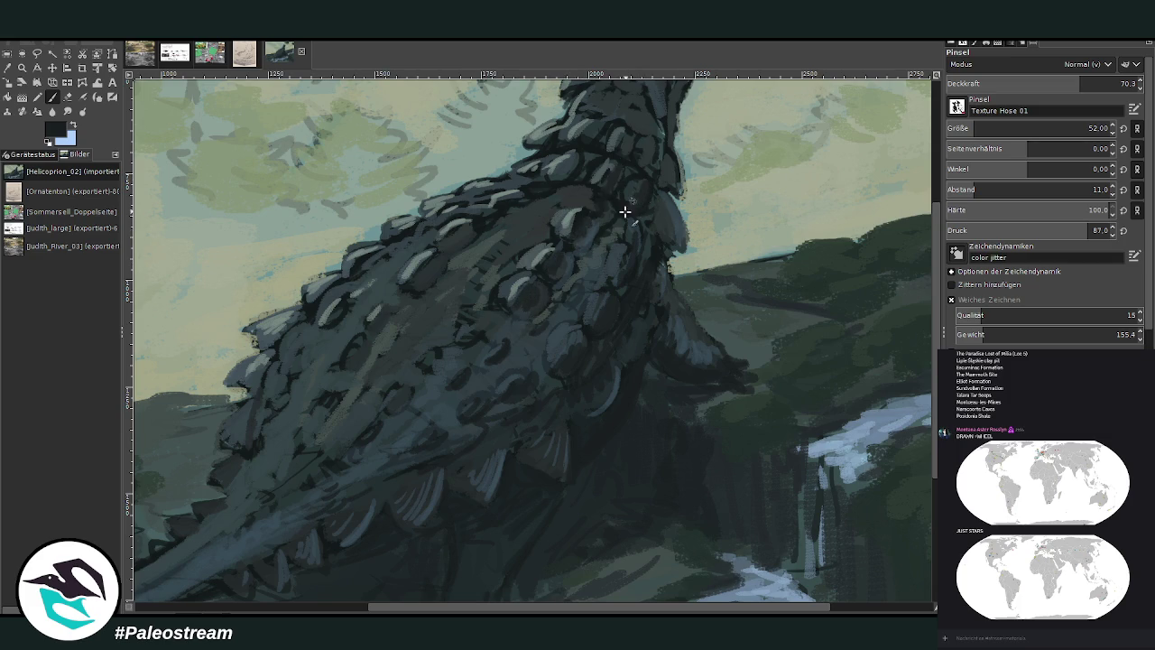
pyautogui.moveTo(935, 292); pyautogui.dragTo(941, 219)
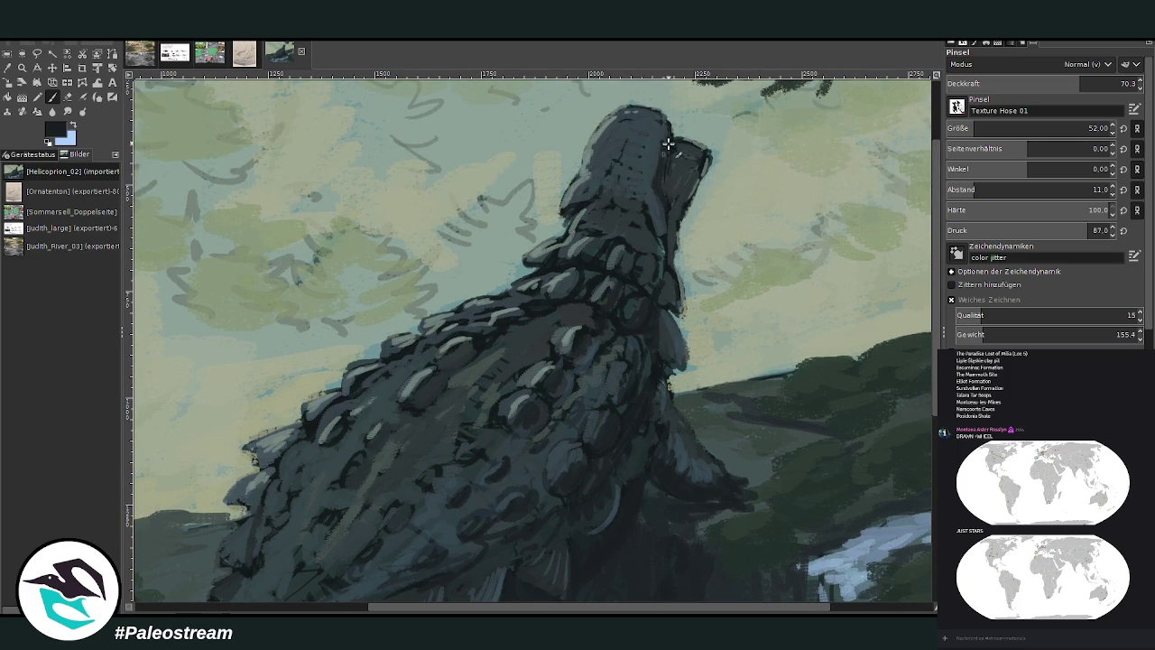
# - Paint dark strokes on the snout and along both neck edges
pyautogui.moveTo(671, 187)
pyautogui.mouseDown()
pyautogui.moveTo(672, 154)
pyautogui.moveTo(683, 175)
pyautogui.moveTo(676, 199)
pyautogui.moveTo(693, 187)
pyautogui.moveTo(672, 269)
pyautogui.mouseUp()
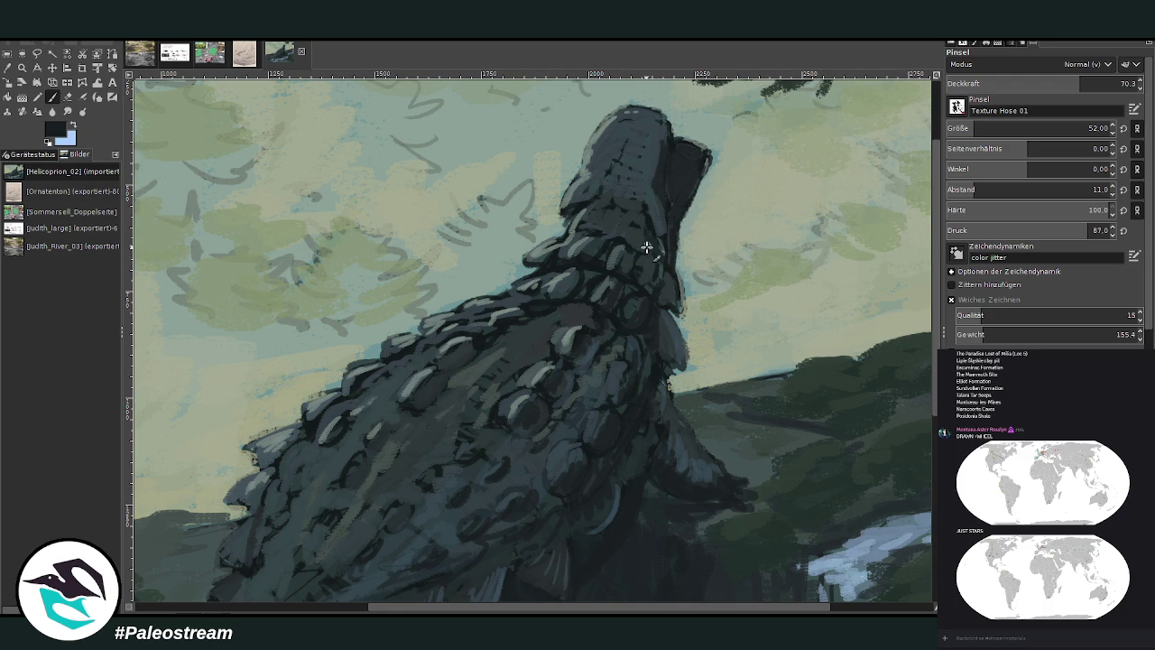
pyautogui.moveTo(652, 262)
pyautogui.mouseDown()
pyautogui.moveTo(651, 298)
pyautogui.moveTo(663, 302)
pyautogui.mouseUp()
pyautogui.moveTo(630, 332)
pyautogui.mouseDown()
pyautogui.moveTo(668, 398)
pyautogui.moveTo(655, 405)
pyautogui.moveTo(677, 472)
pyautogui.moveTo(719, 493)
pyautogui.mouseUp()
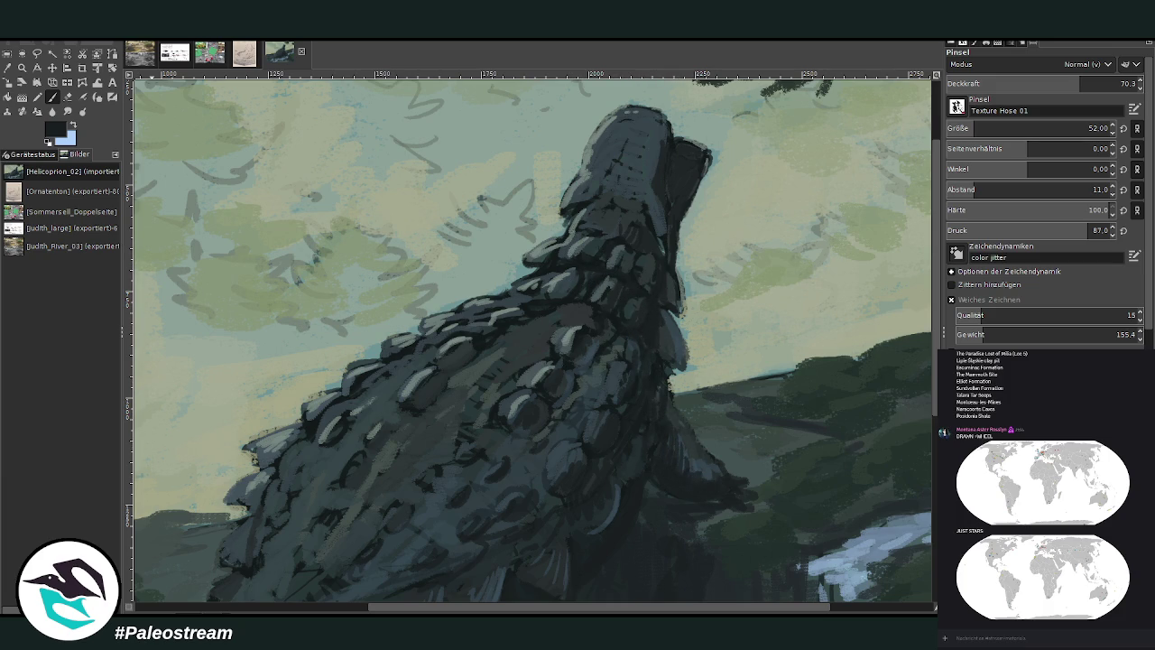
# - Pick a lighter colour, dab highlights on the back scales, and zoom out
pyautogui.click(16, 67)
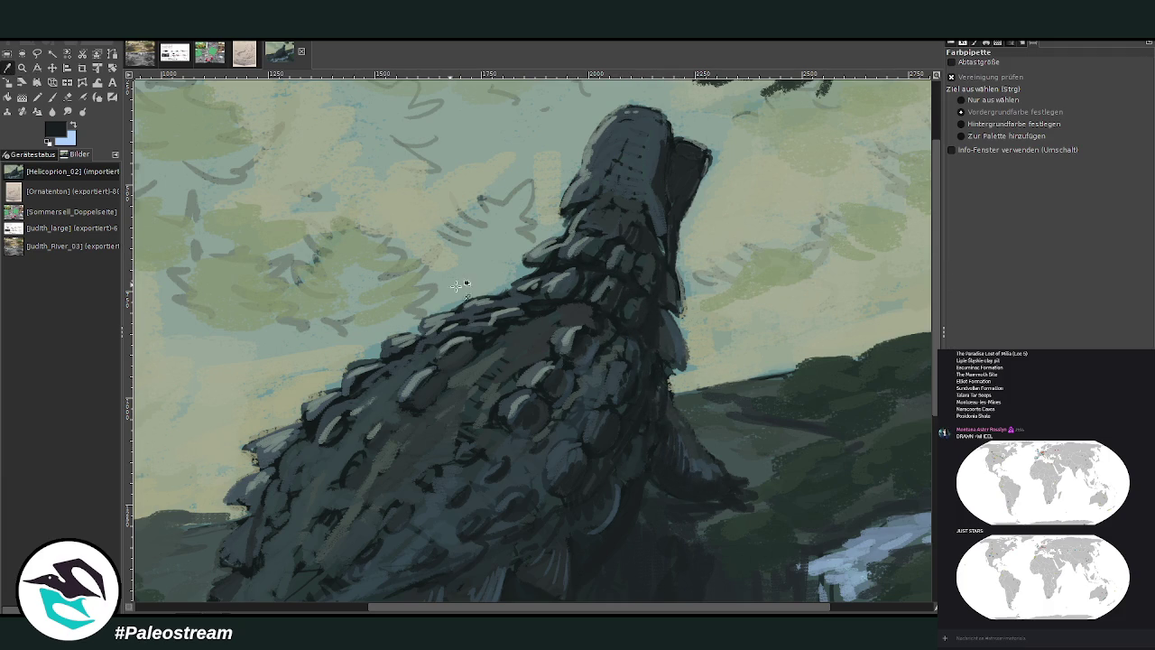
pyautogui.click(53, 97)
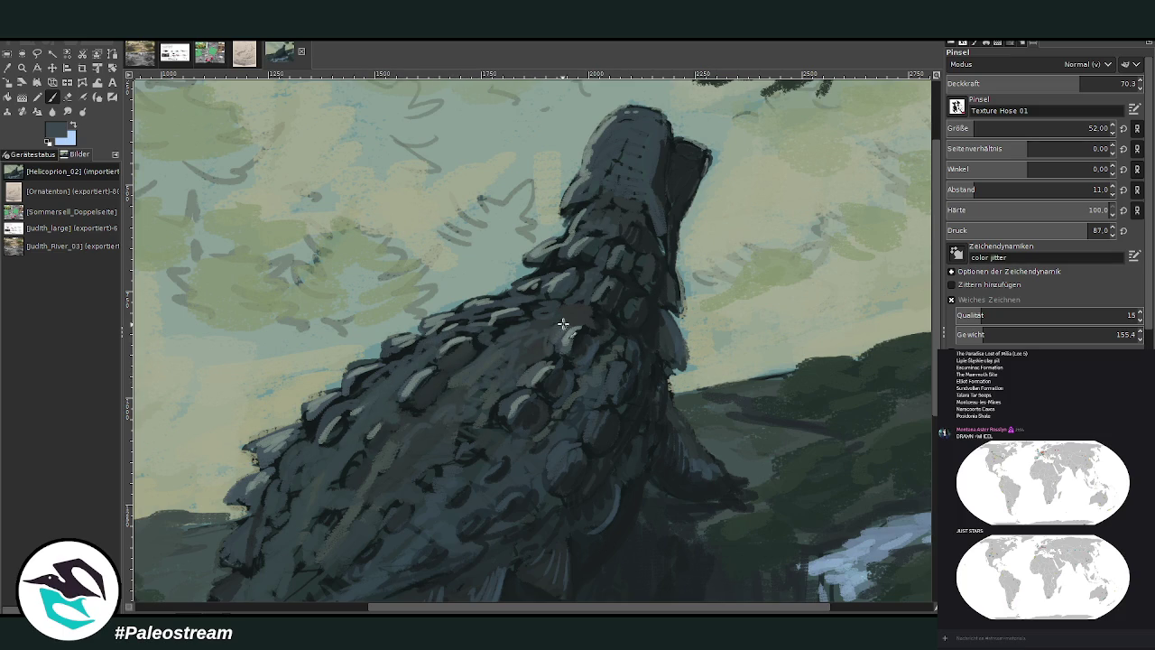
pyautogui.keyDown('ctrl'); pyautogui.click(918, 344); pyautogui.keyUp('ctrl')
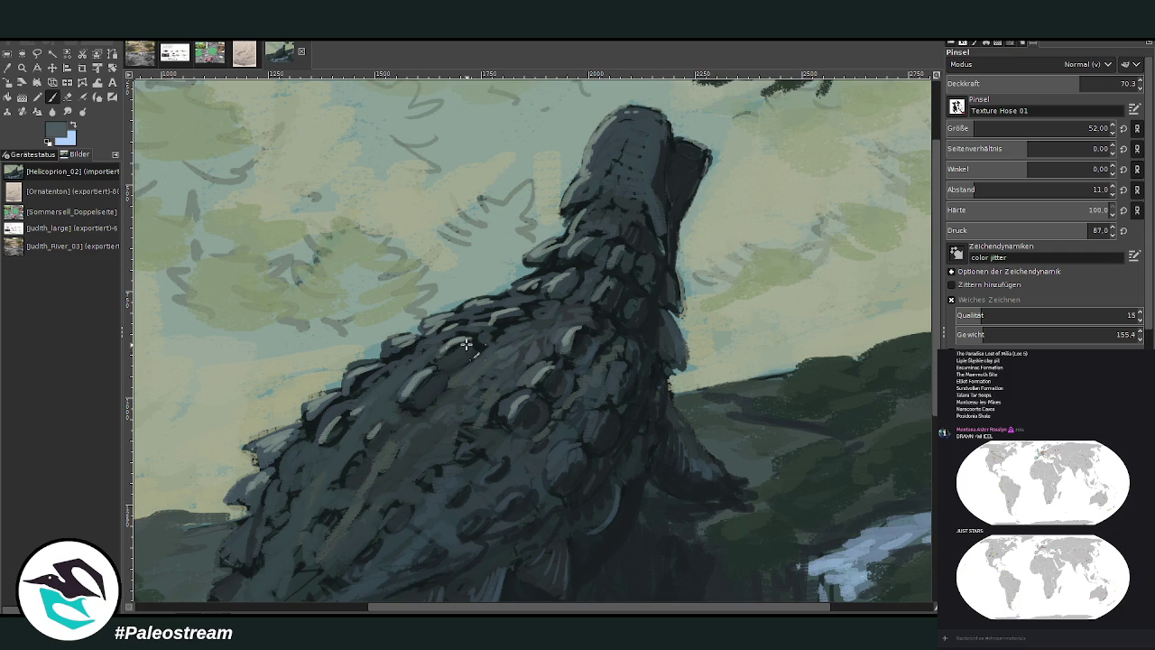
pyautogui.moveTo(397, 375); pyautogui.dragTo(362, 397)
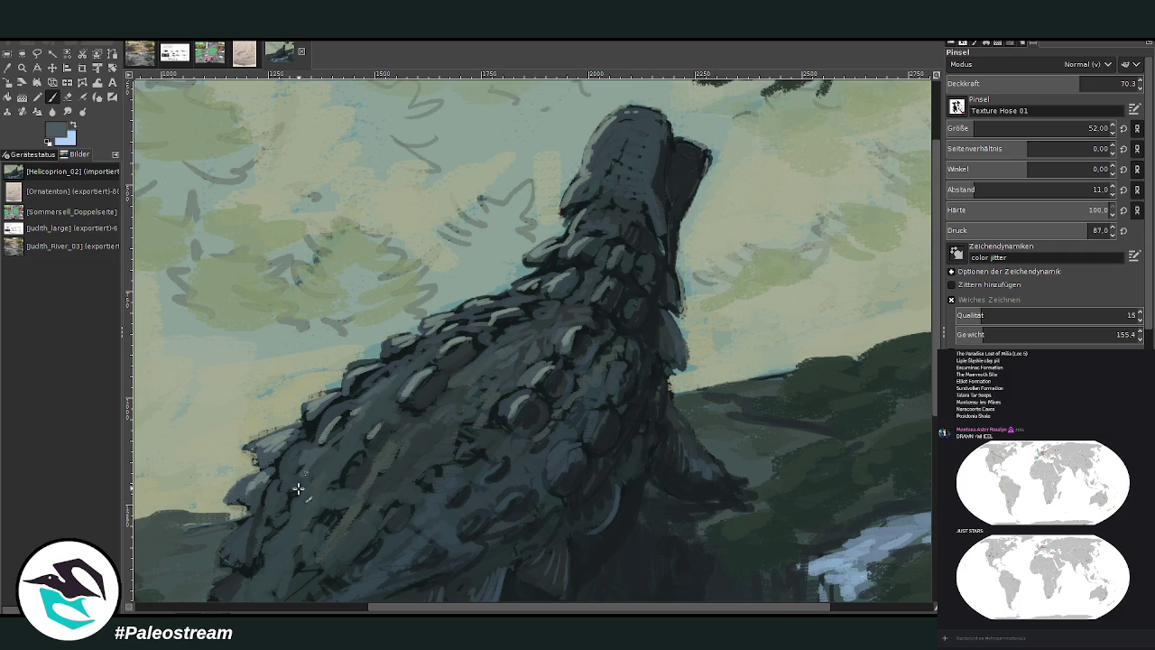
pyautogui.press('-')
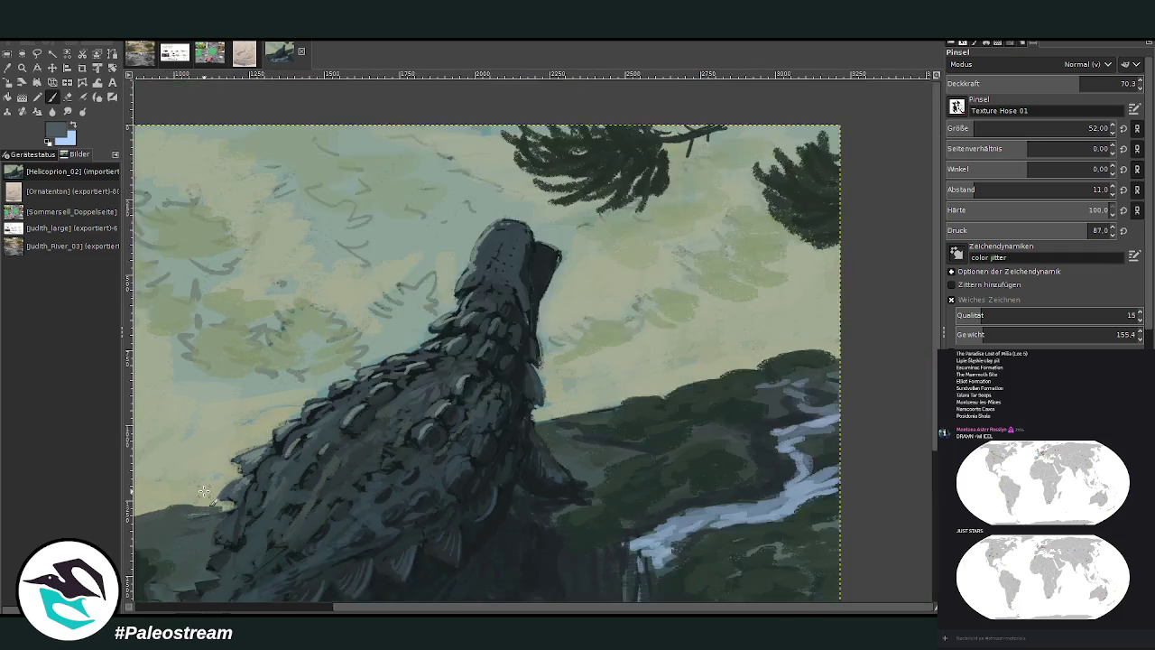
pyautogui.press('-')
pyautogui.press('-')
# - Zoom in on the back, sample blue-grey from the scales, and lighten the body's lower-left edge
pyautogui.click(22, 68)
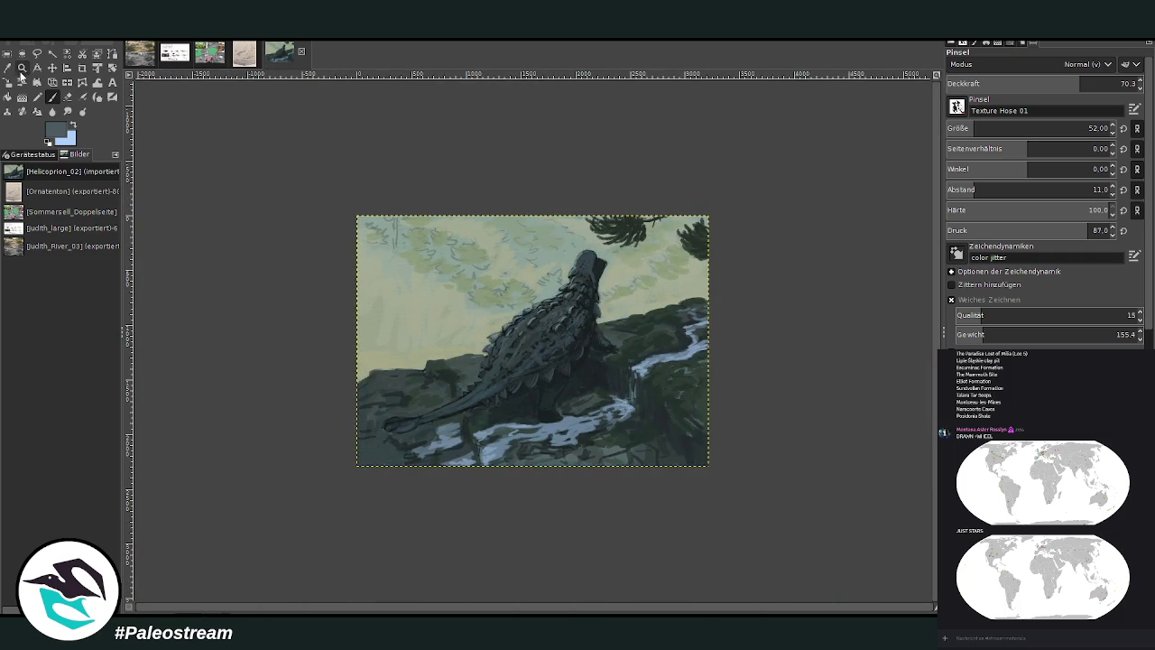
pyautogui.click(541, 316)
pyautogui.click(616, 426)
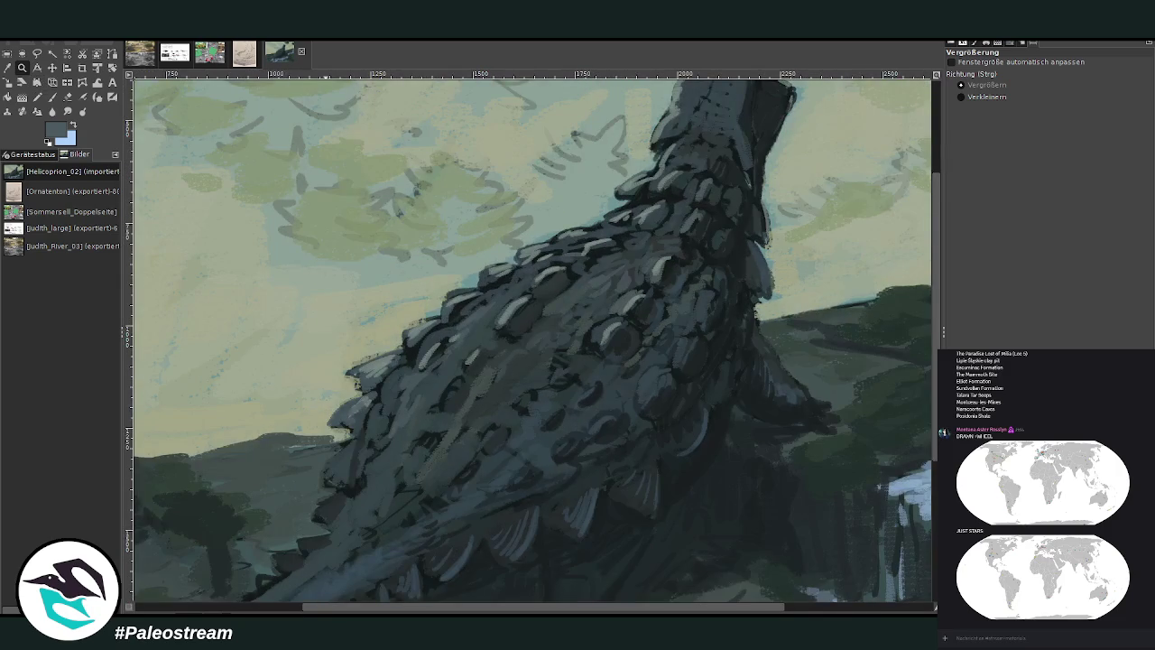
pyautogui.click(7, 68)
pyautogui.click(512, 303)
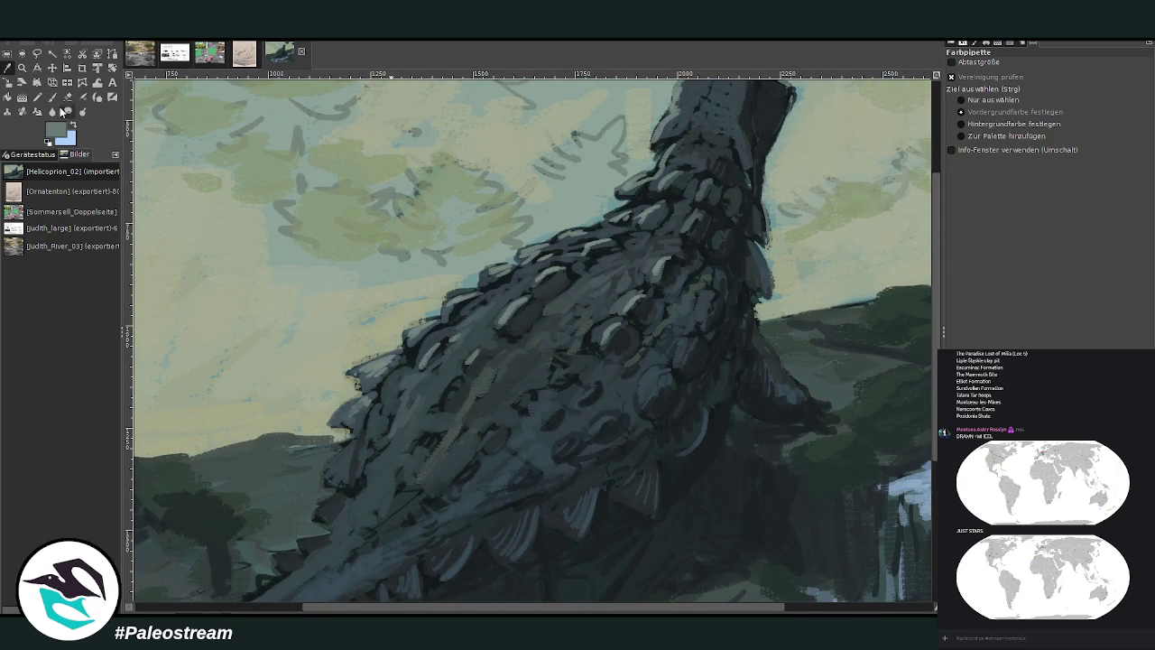
pyautogui.click(51, 97)
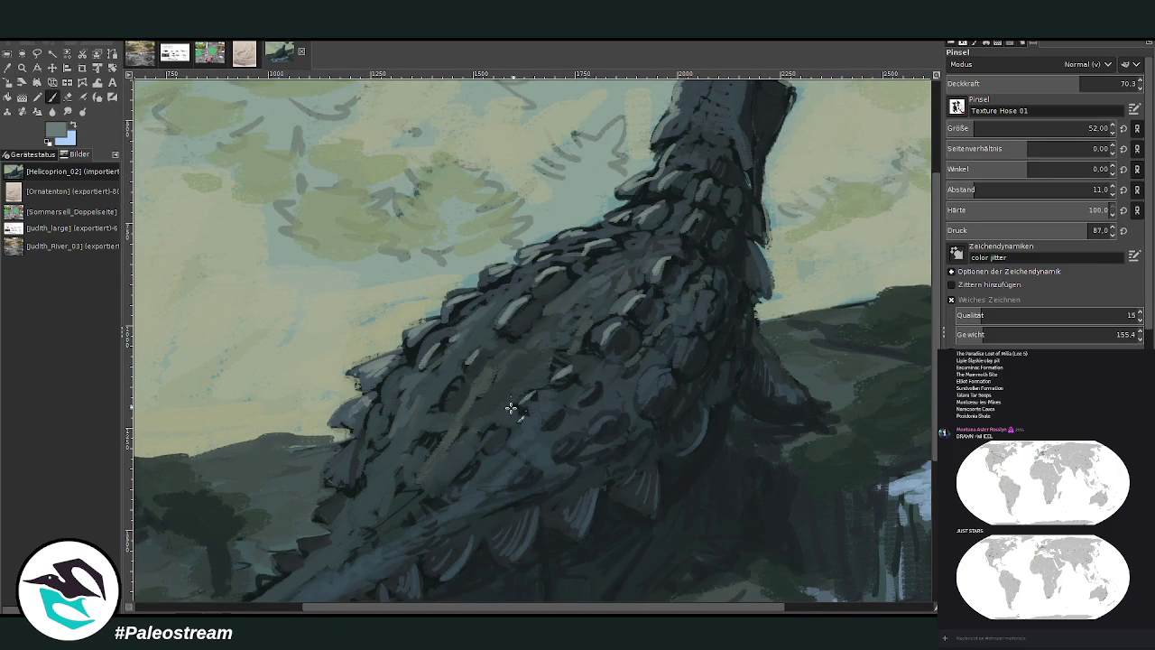
pyautogui.moveTo(390, 389); pyautogui.dragTo(317, 510)
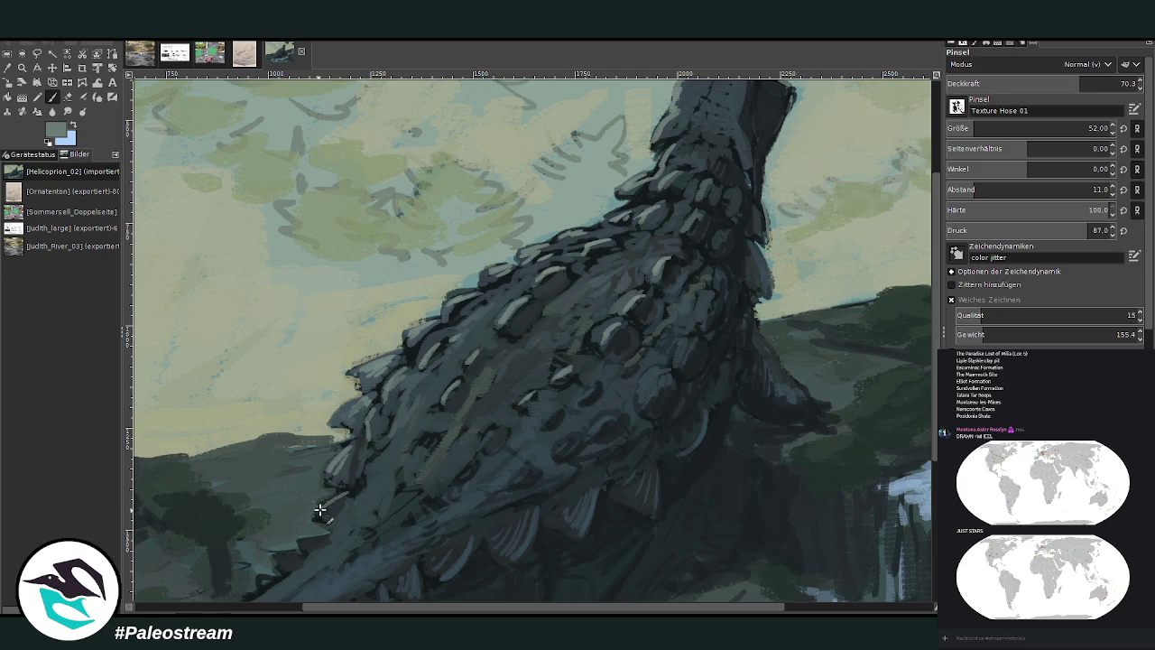
pyautogui.moveTo(365, 447); pyautogui.dragTo(354, 485)
pyautogui.moveTo(323, 524)
pyautogui.mouseDown()
pyautogui.moveTo(330, 532)
pyautogui.moveTo(265, 560)
pyautogui.mouseUp()
# - Dab small light highlights on the lower-left edge and the upper back scales
pyautogui.moveTo(338, 524)
pyautogui.mouseDown()
pyautogui.moveTo(297, 541)
pyautogui.moveTo(341, 524)
pyautogui.mouseUp()
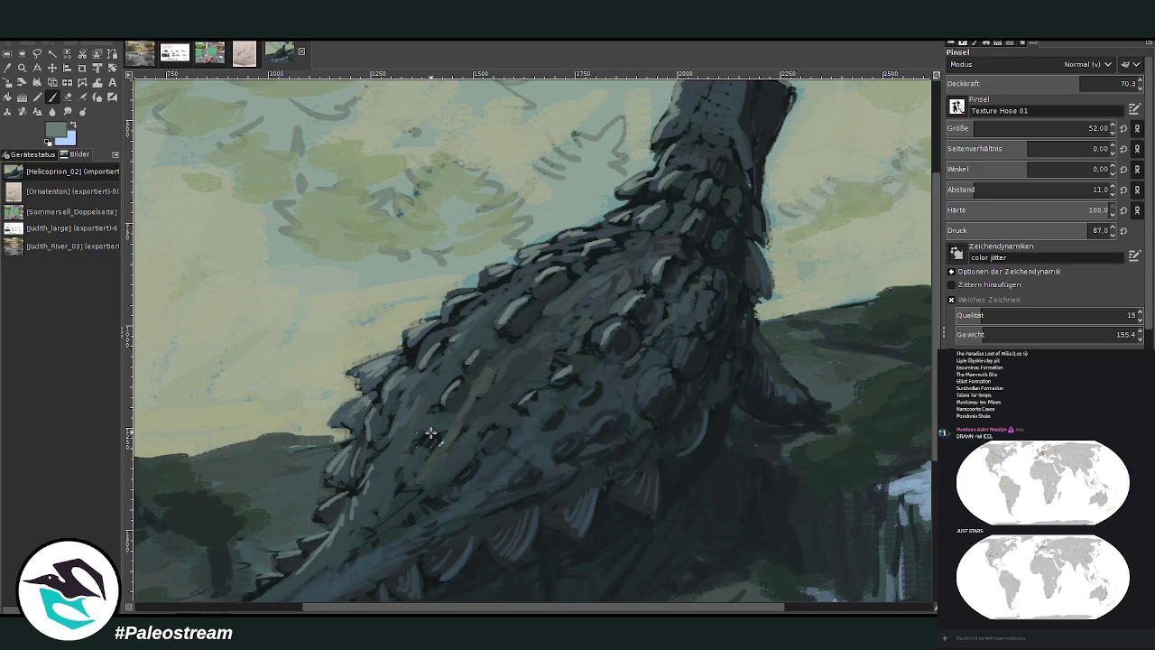
pyautogui.moveTo(430, 433); pyautogui.dragTo(417, 458)
pyautogui.moveTo(496, 300); pyautogui.dragTo(484, 297)
pyautogui.moveTo(455, 344)
pyautogui.mouseDown()
pyautogui.moveTo(443, 363)
pyautogui.moveTo(397, 363)
pyautogui.moveTo(375, 388)
pyautogui.mouseUp()
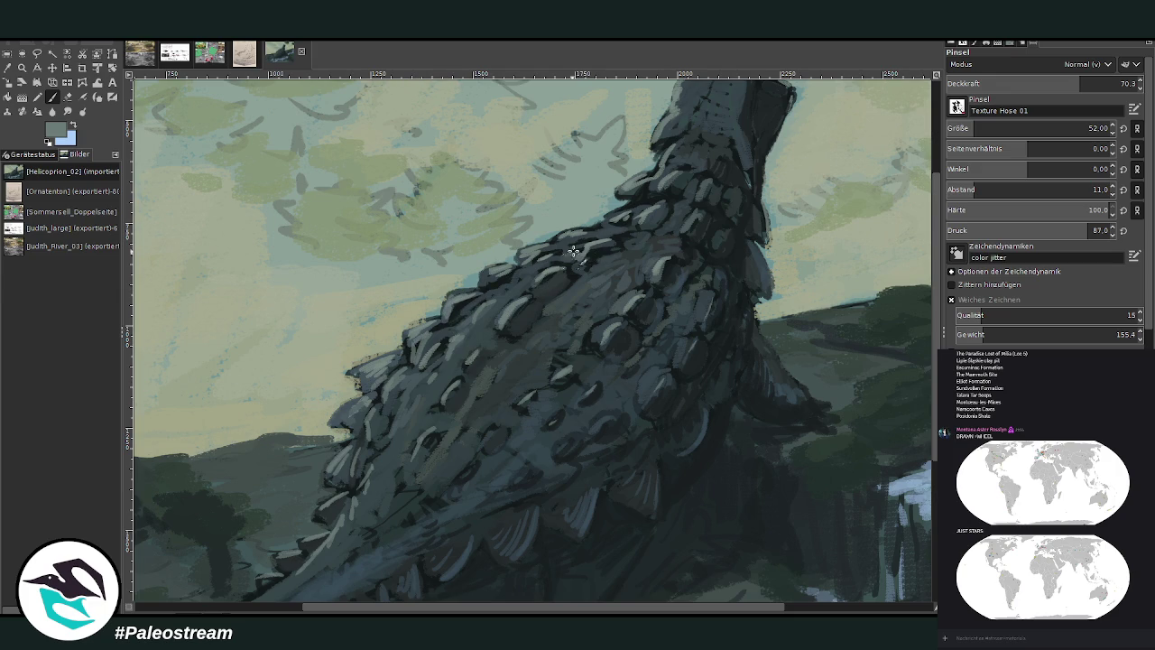
pyautogui.moveTo(672, 247)
pyautogui.mouseDown()
pyautogui.moveTo(684, 238)
pyautogui.moveTo(669, 160)
pyautogui.mouseUp()
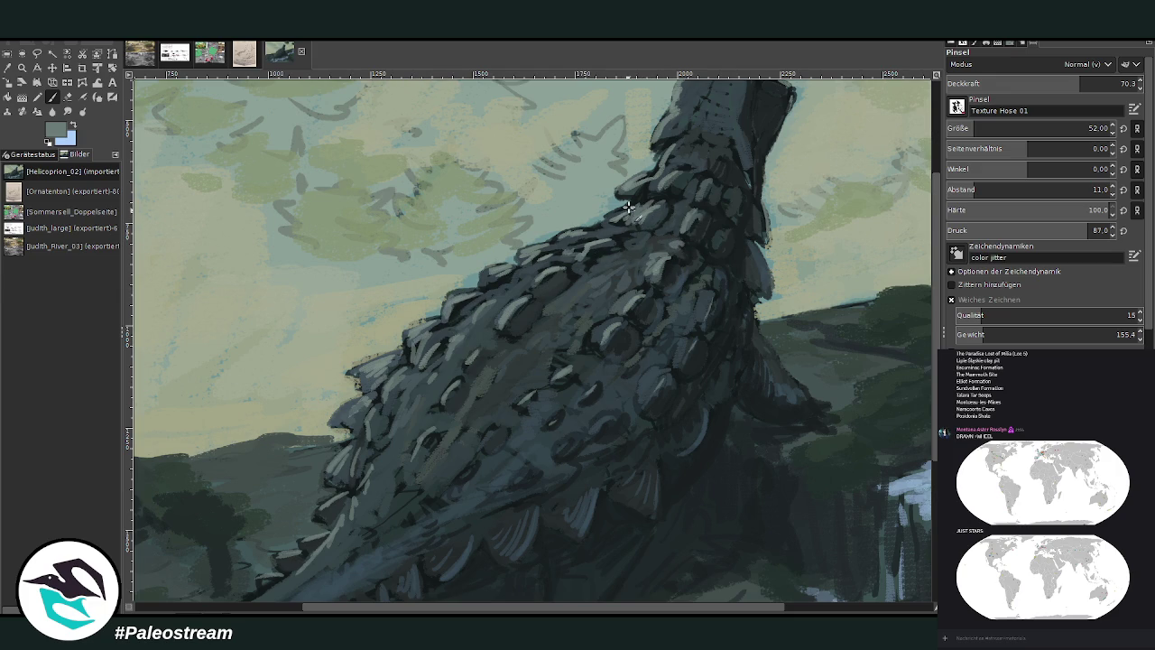
# - Add a lighter mark on the neck scales and a short dark stroke near the head at opacity 28.4
pyautogui.scroll(3, 912, 144)
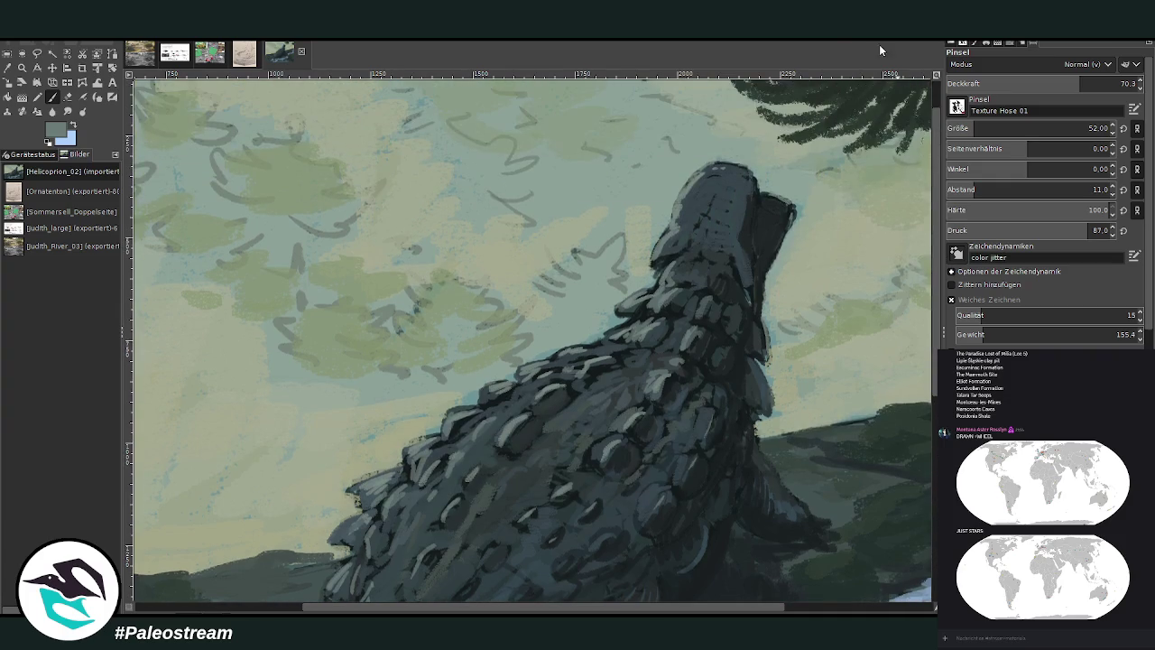
pyautogui.moveTo(674, 231); pyautogui.dragTo(669, 241)
pyautogui.click(1000, 83)
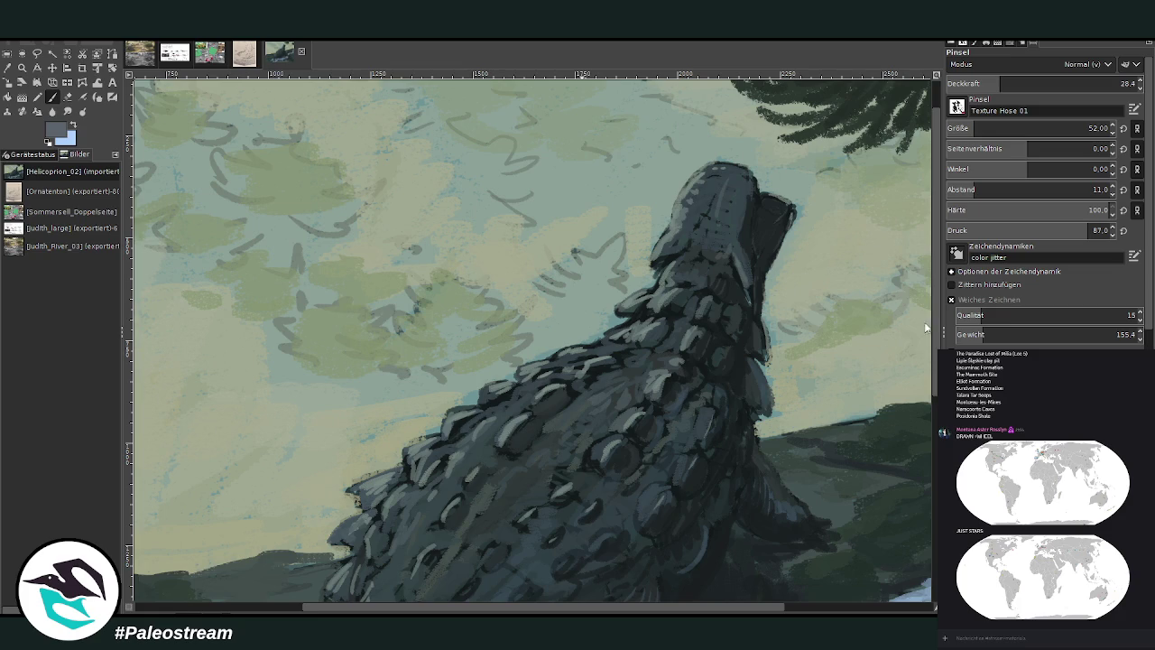
pyautogui.moveTo(762, 223); pyautogui.dragTo(778, 213)
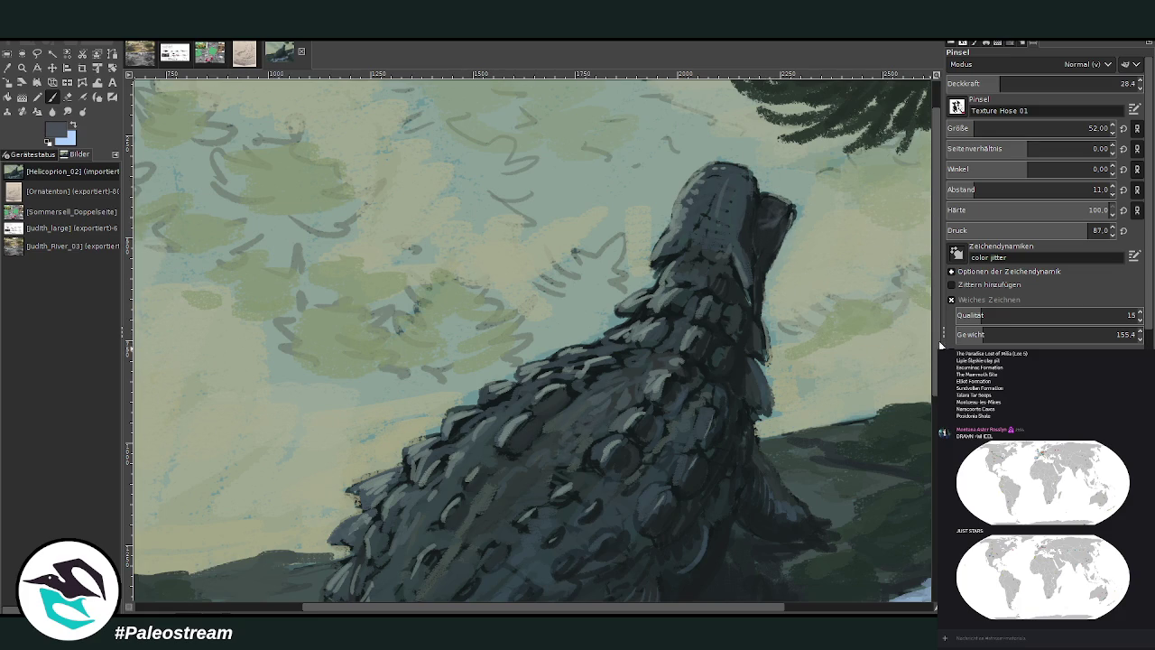
pyautogui.scroll(-4, 580, 93)
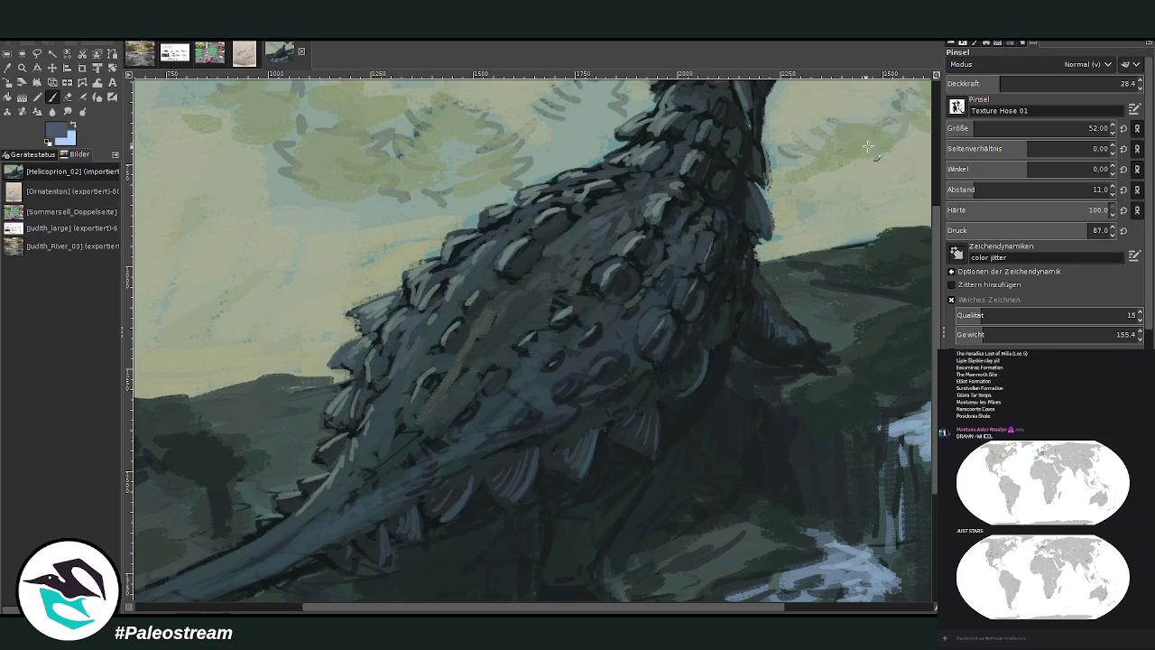
# - Darken around the front limb at opacity 36.9, then add light bluish strokes across the belly at 58.4
pyautogui.click(1015, 84)
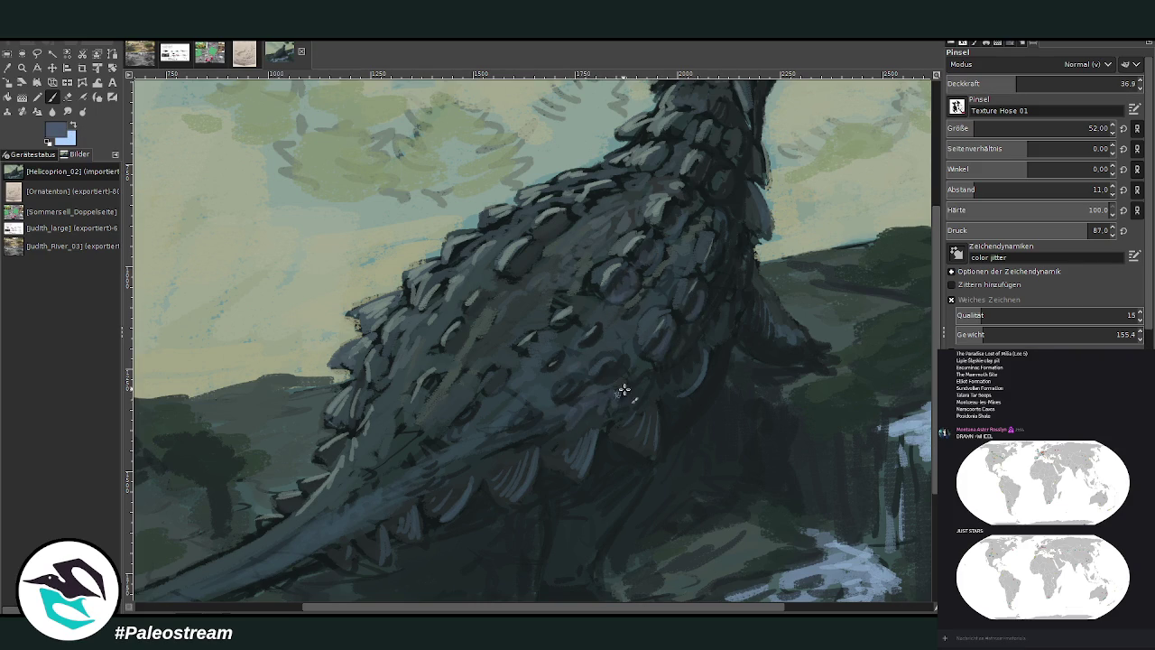
pyautogui.moveTo(773, 320); pyautogui.dragTo(816, 366)
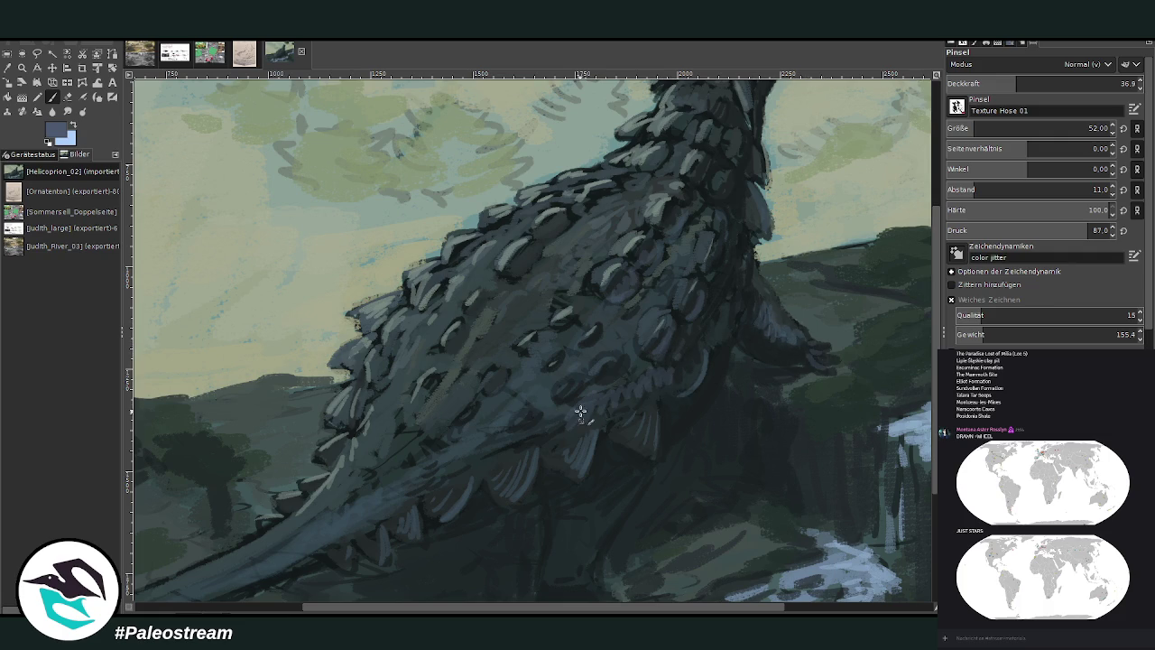
pyautogui.moveTo(580, 405)
pyautogui.mouseDown()
pyautogui.moveTo(545, 433)
pyautogui.moveTo(512, 434)
pyautogui.moveTo(580, 425)
pyautogui.mouseUp()
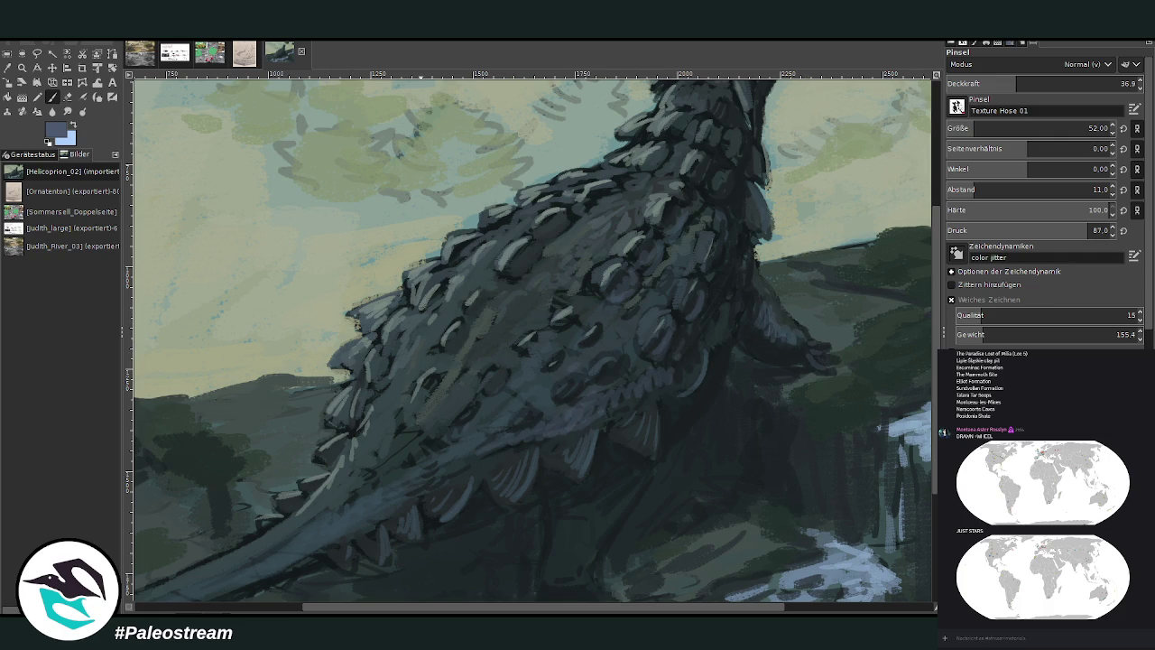
pyautogui.click(1060, 82)
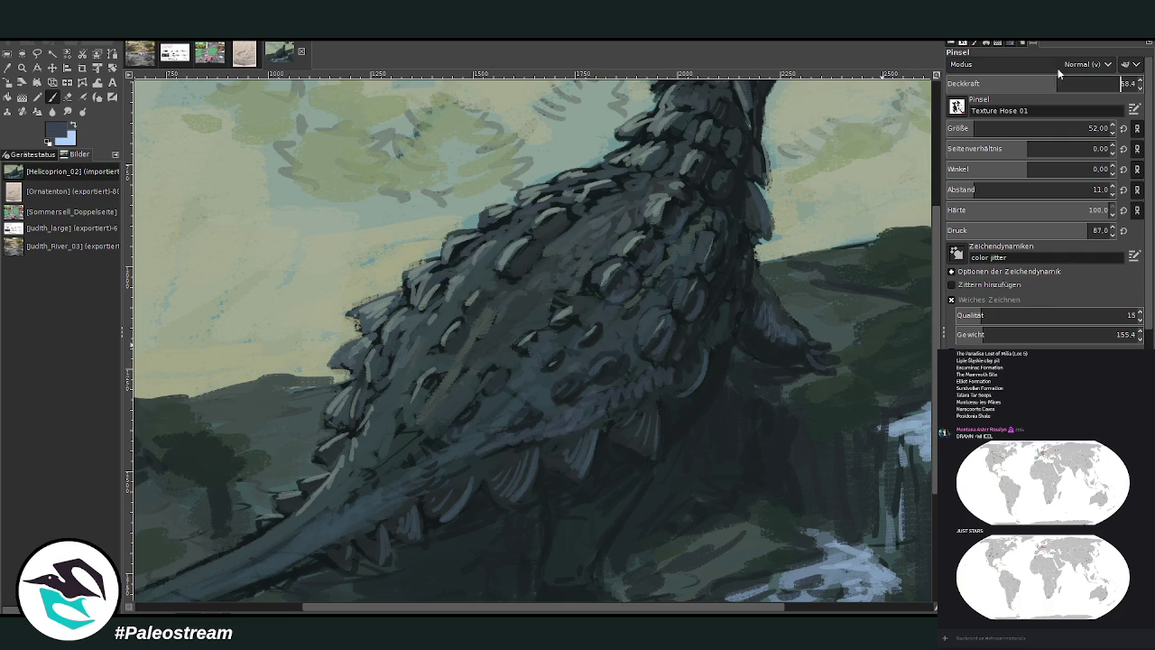
pyautogui.moveTo(612, 372)
pyautogui.mouseDown()
pyautogui.moveTo(590, 407)
pyautogui.moveTo(676, 369)
pyautogui.moveTo(704, 331)
pyautogui.moveTo(657, 398)
pyautogui.moveTo(372, 485)
pyautogui.mouseUp()
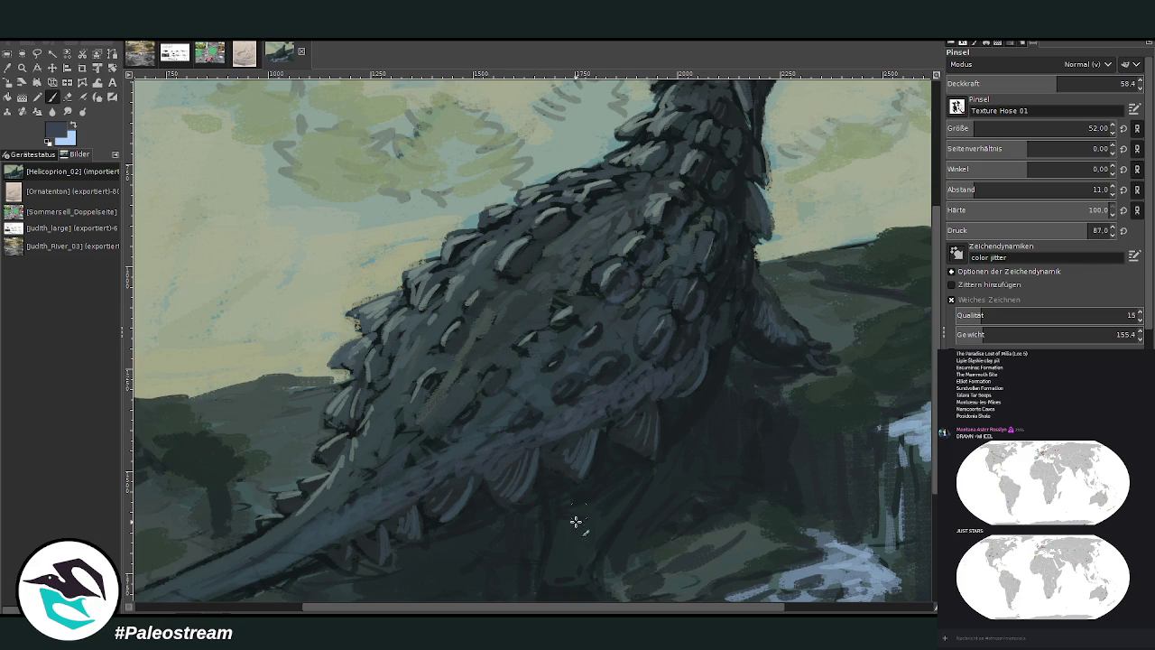
pyautogui.scroll(-3, 760, 304)
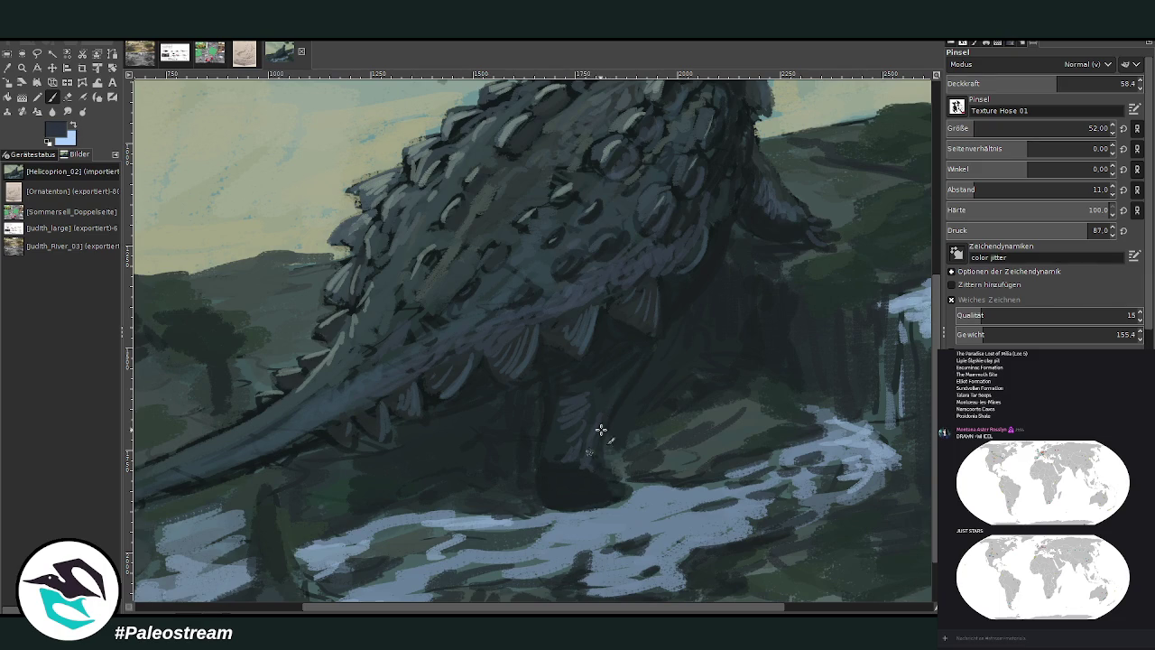
# - Paint a light vertical stroke down the hind leg, set opacity 69.4, and sample a dark colour from the painting
pyautogui.moveTo(614, 370); pyautogui.dragTo(591, 456)
pyautogui.click(1079, 83)
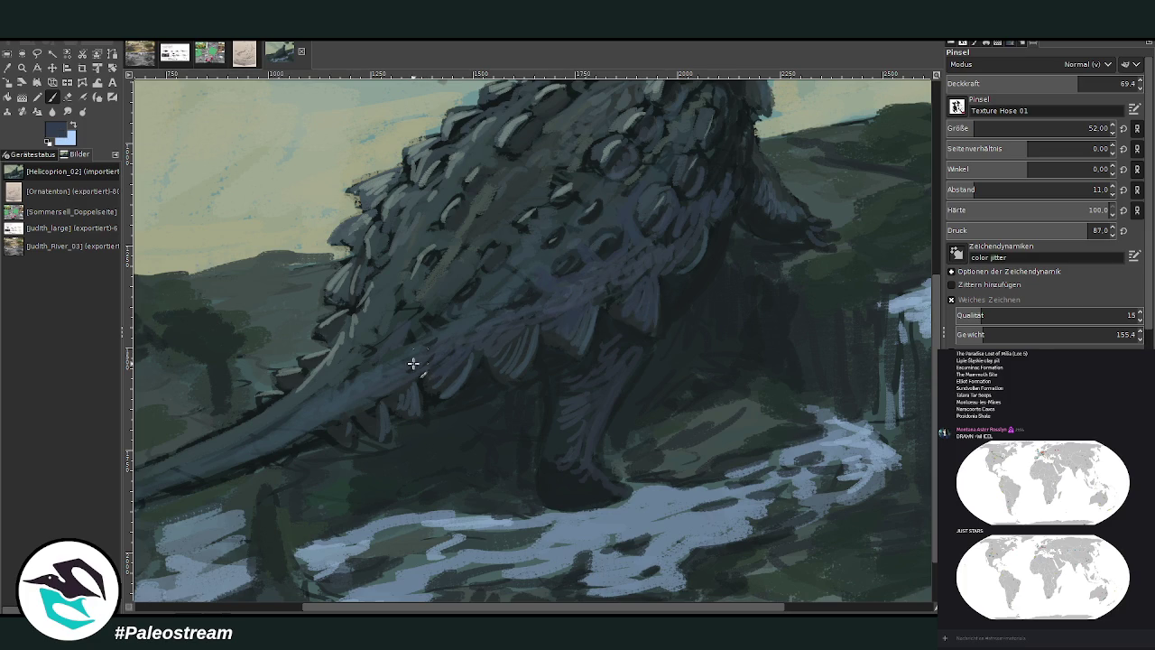
pyautogui.press('o')
pyautogui.click(683, 299)
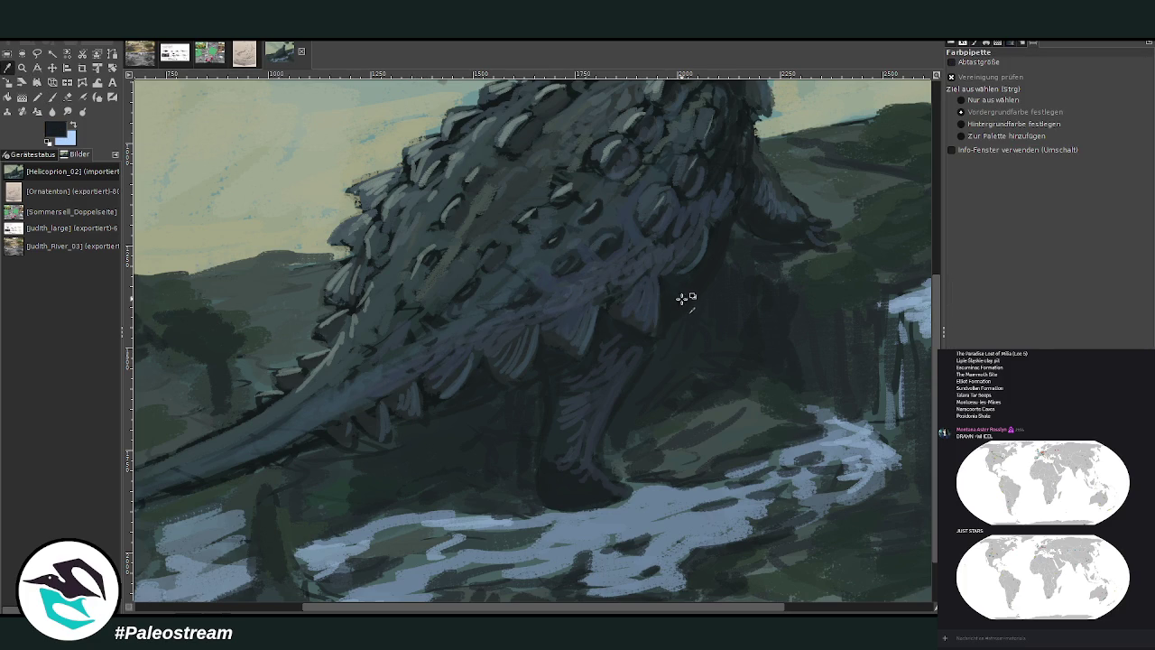
pyautogui.press('p')
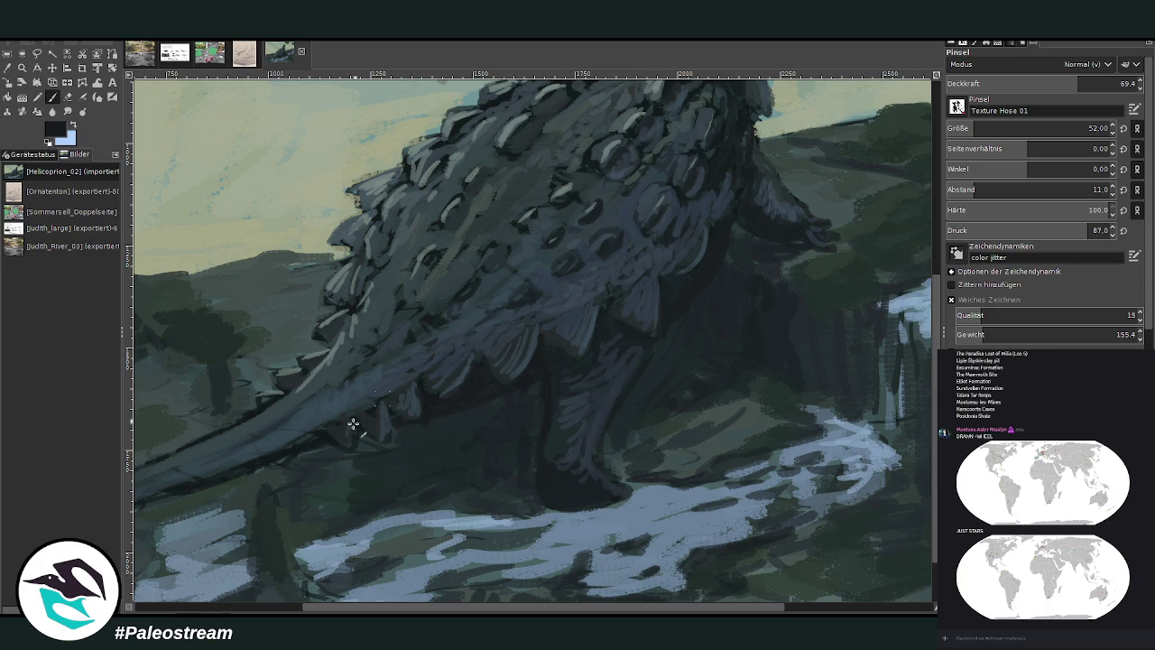
# - Darken the tail's upper edge with the brush at opacity 86.9
pyautogui.hscroll(-5, 452, 478)
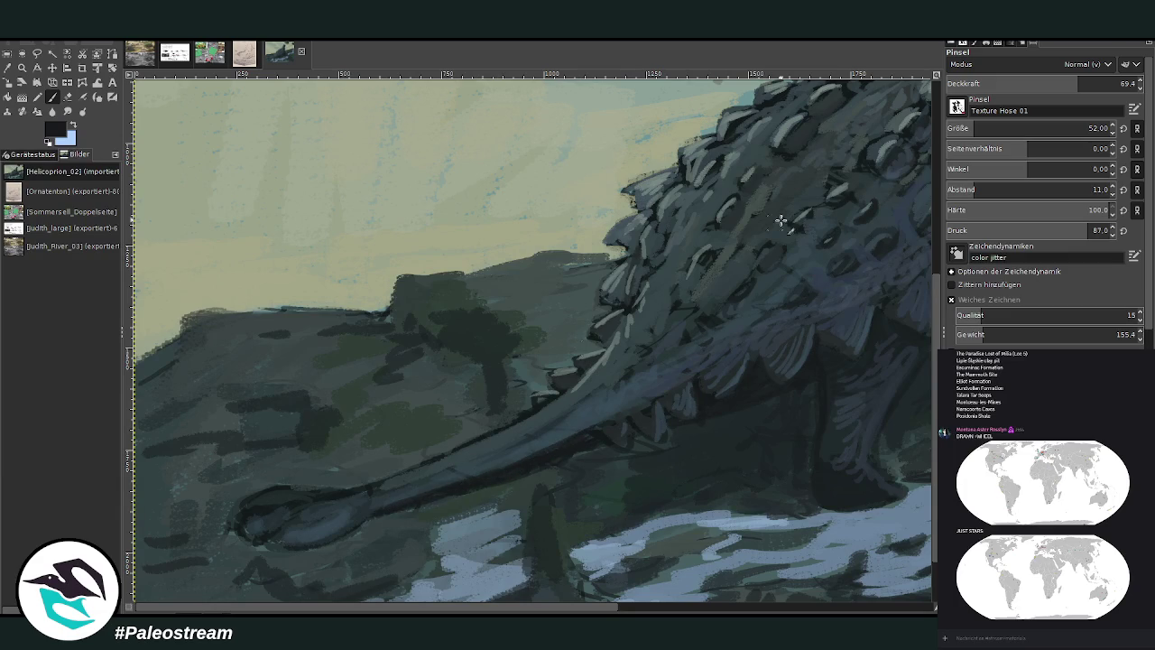
pyautogui.click(1120, 83)
pyautogui.moveTo(584, 436); pyautogui.dragTo(432, 454)
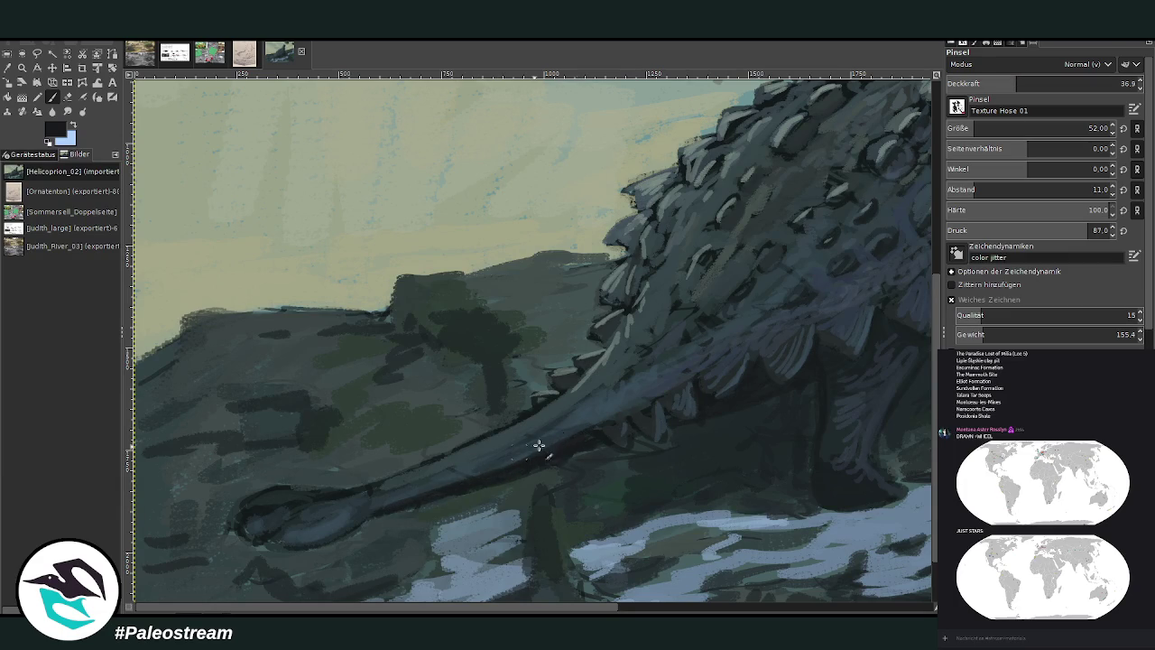
# - Paint grey-teal highlights sampled from the tail along its edge to the club and body joint
pyautogui.press('o')
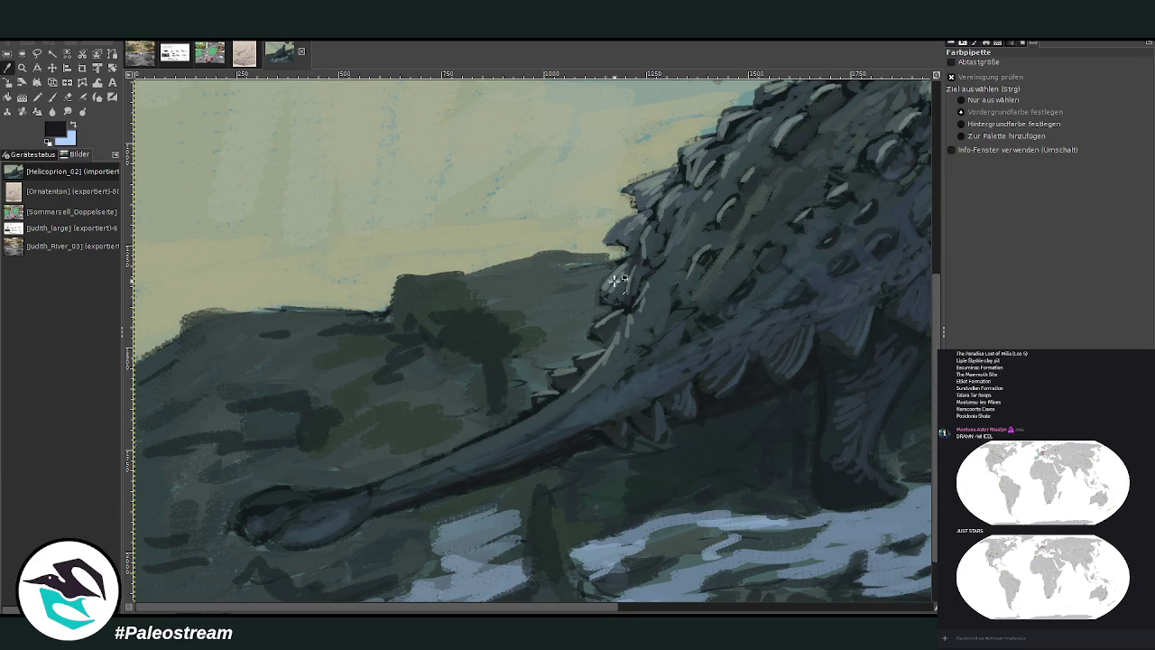
pyautogui.click(615, 282)
pyautogui.click(58, 97)
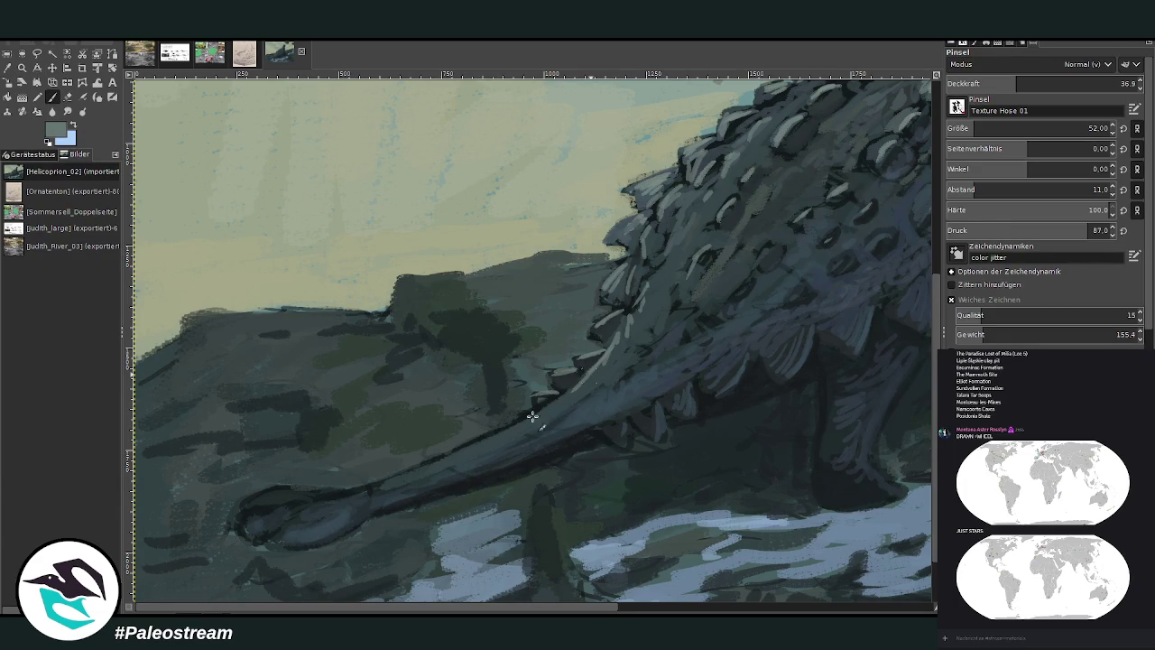
pyautogui.moveTo(564, 390); pyautogui.dragTo(437, 464)
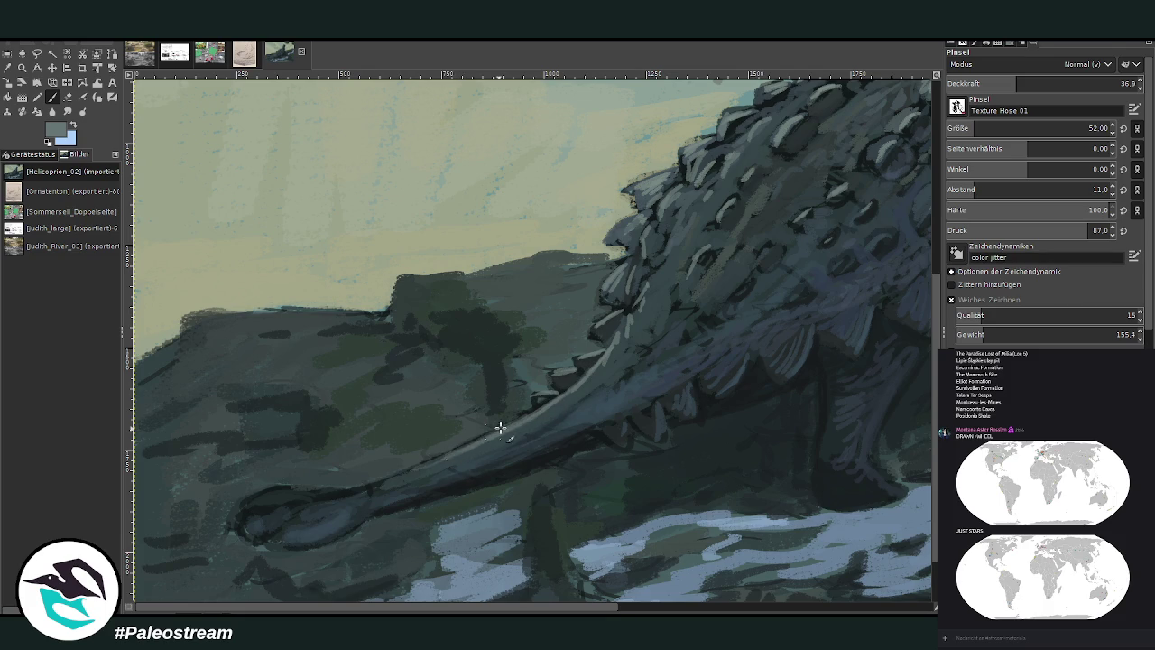
pyautogui.moveTo(500, 428)
pyautogui.mouseDown()
pyautogui.moveTo(332, 494)
pyautogui.moveTo(243, 501)
pyautogui.moveTo(335, 503)
pyautogui.moveTo(302, 524)
pyautogui.moveTo(363, 490)
pyautogui.moveTo(280, 496)
pyautogui.moveTo(392, 478)
pyautogui.mouseUp()
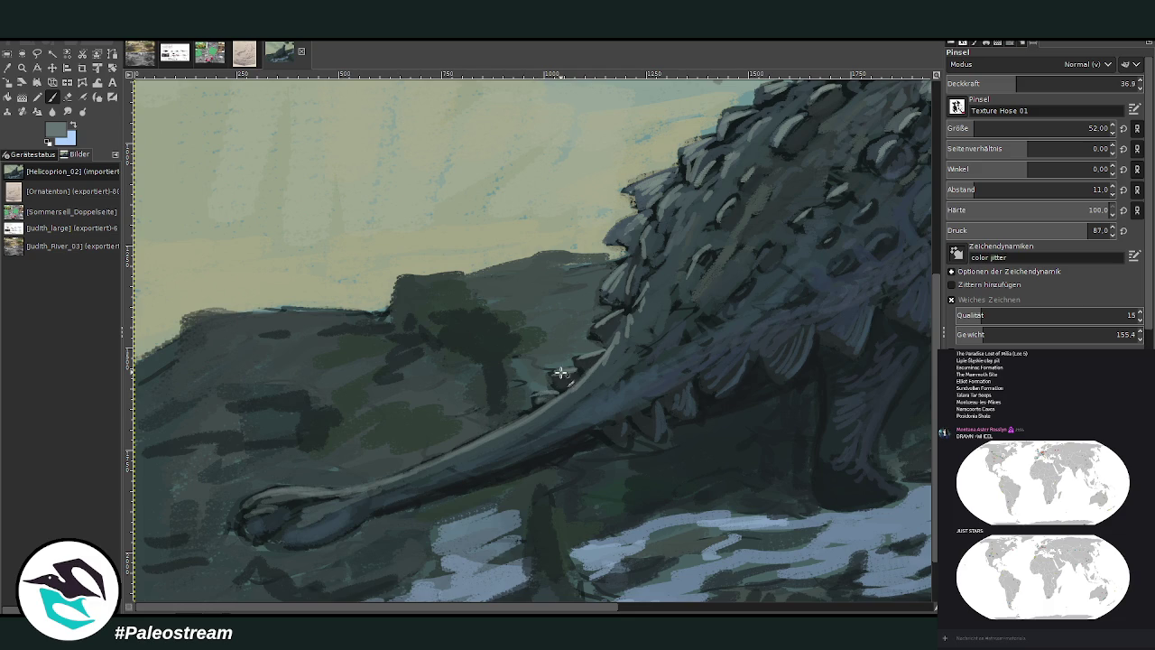
pyautogui.moveTo(561, 372)
pyautogui.mouseDown()
pyautogui.moveTo(574, 373)
pyautogui.moveTo(615, 324)
pyautogui.moveTo(568, 406)
pyautogui.moveTo(669, 239)
pyautogui.moveTo(629, 348)
pyautogui.mouseUp()
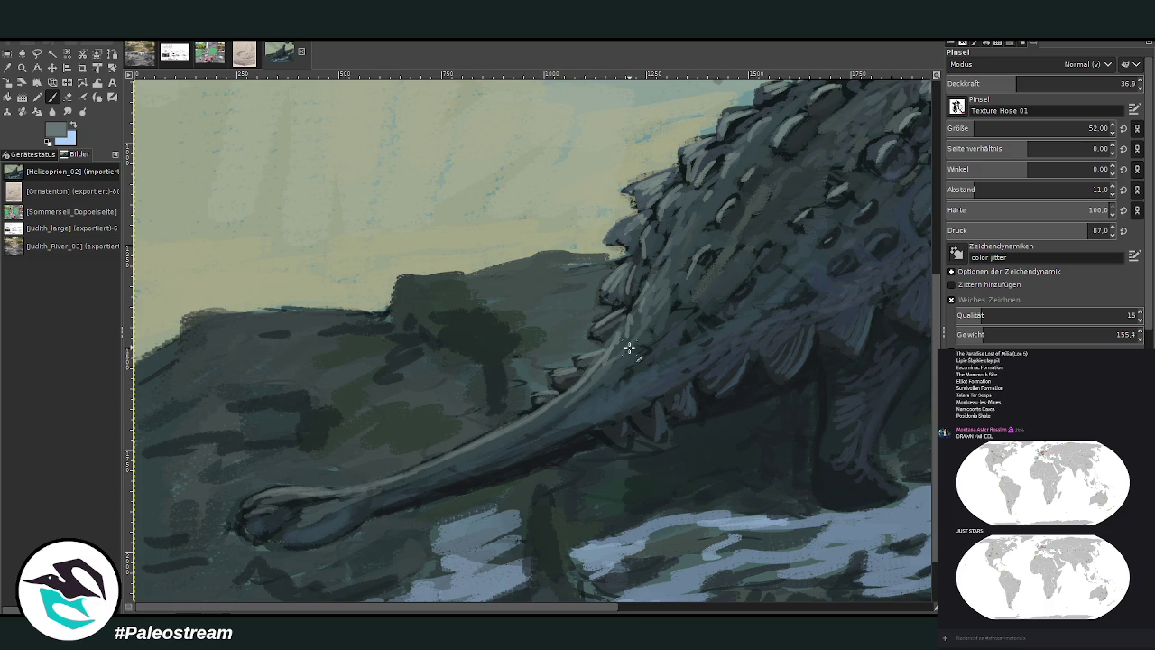
pyautogui.press('-')
pyautogui.press('-')
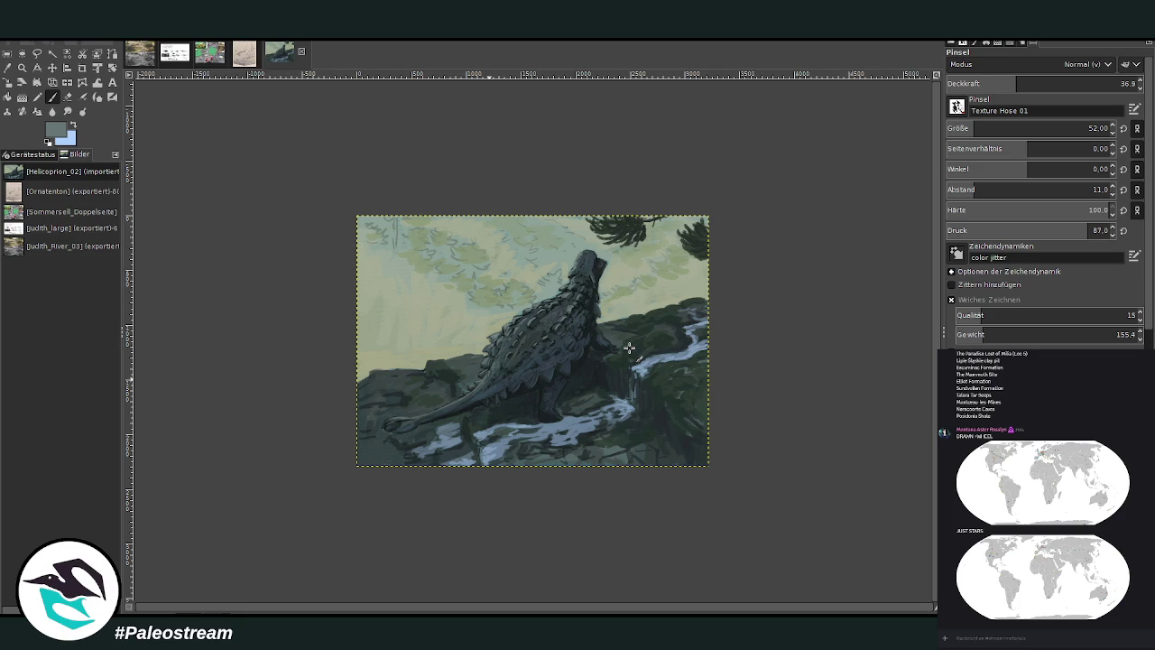
pyautogui.press('z')
pyautogui.moveTo(514, 275); pyautogui.dragTo(609, 399)
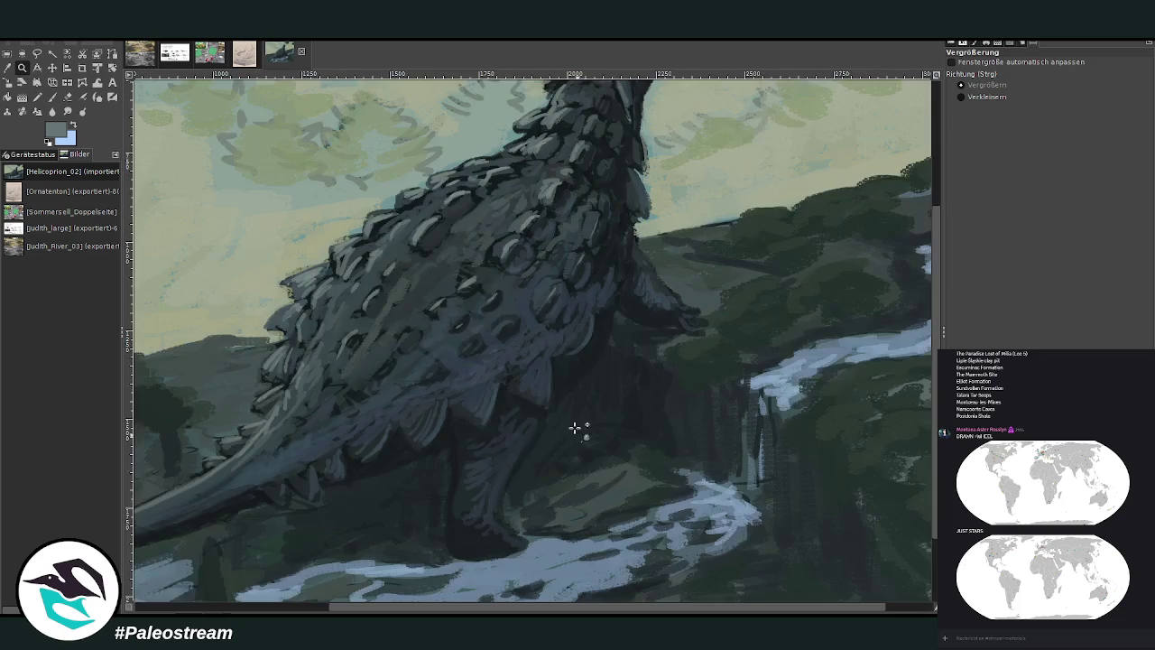
pyautogui.moveTo(397, 150)
pyautogui.mouseDown()
pyautogui.moveTo(578, 538)
pyautogui.moveTo(561, 539)
pyautogui.mouseUp()
# - Dab a sampled near-black across the flank and back with brush size 101 at opacity 53.9
pyautogui.press('o')
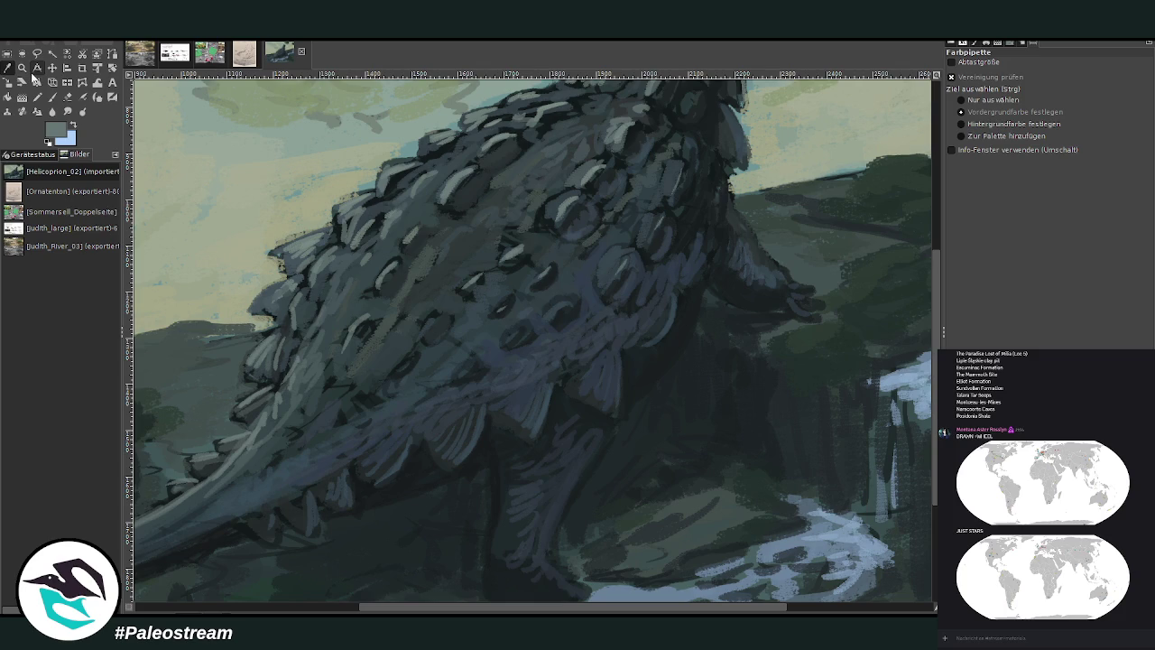
pyautogui.click(654, 364)
pyautogui.press('p')
pyautogui.click(986, 128)
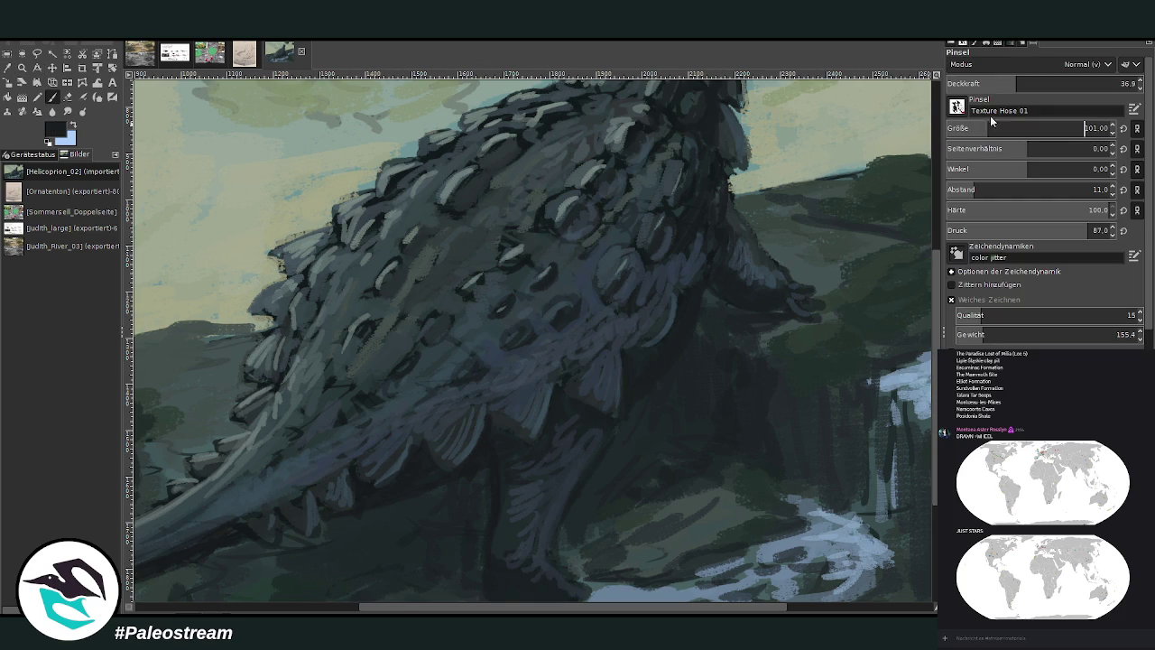
pyautogui.click(1050, 83)
pyautogui.moveTo(522, 336); pyautogui.dragTo(524, 333)
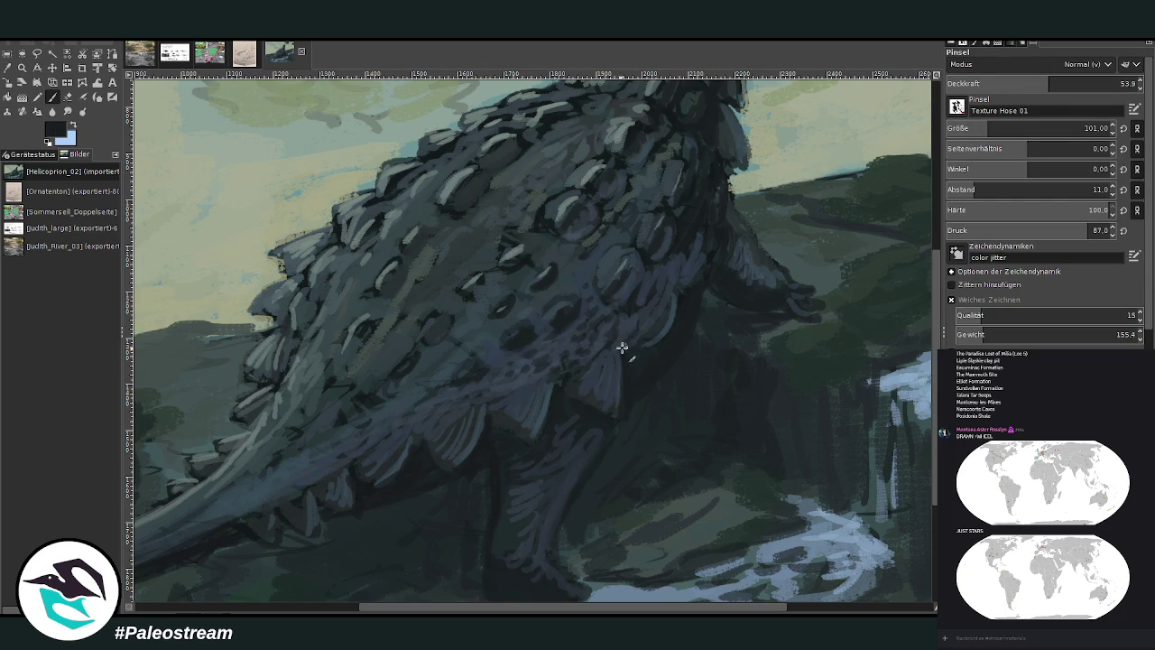
pyautogui.moveTo(668, 336); pyautogui.dragTo(675, 301)
# - Darken the front arm edge at size 67, opacity 70.3, then add subtle tail marks at 48.3
pyautogui.moveTo(1049, 83); pyautogui.dragTo(1079, 83)
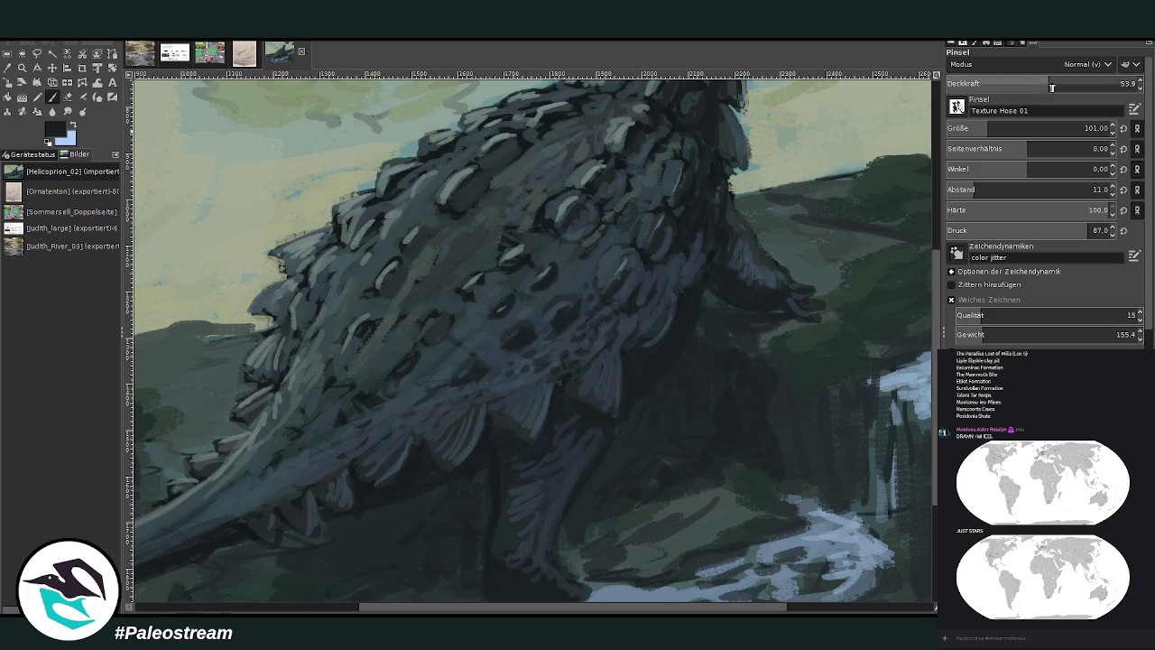
pyautogui.moveTo(988, 128); pyautogui.dragTo(978, 129)
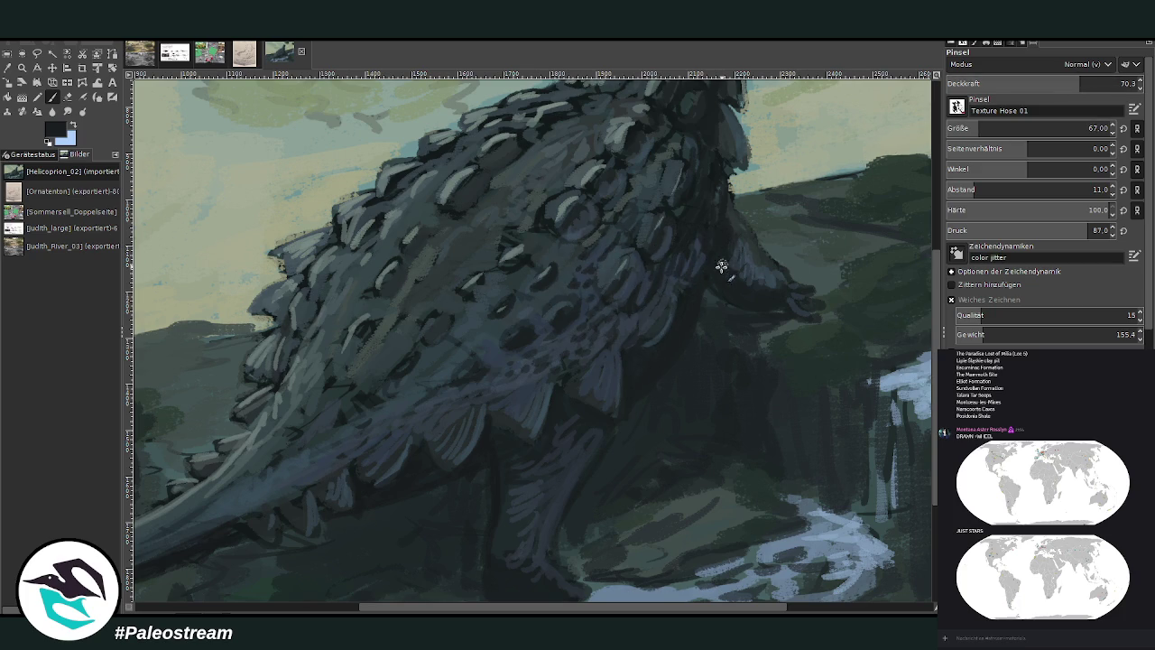
pyautogui.moveTo(729, 186); pyautogui.dragTo(717, 195)
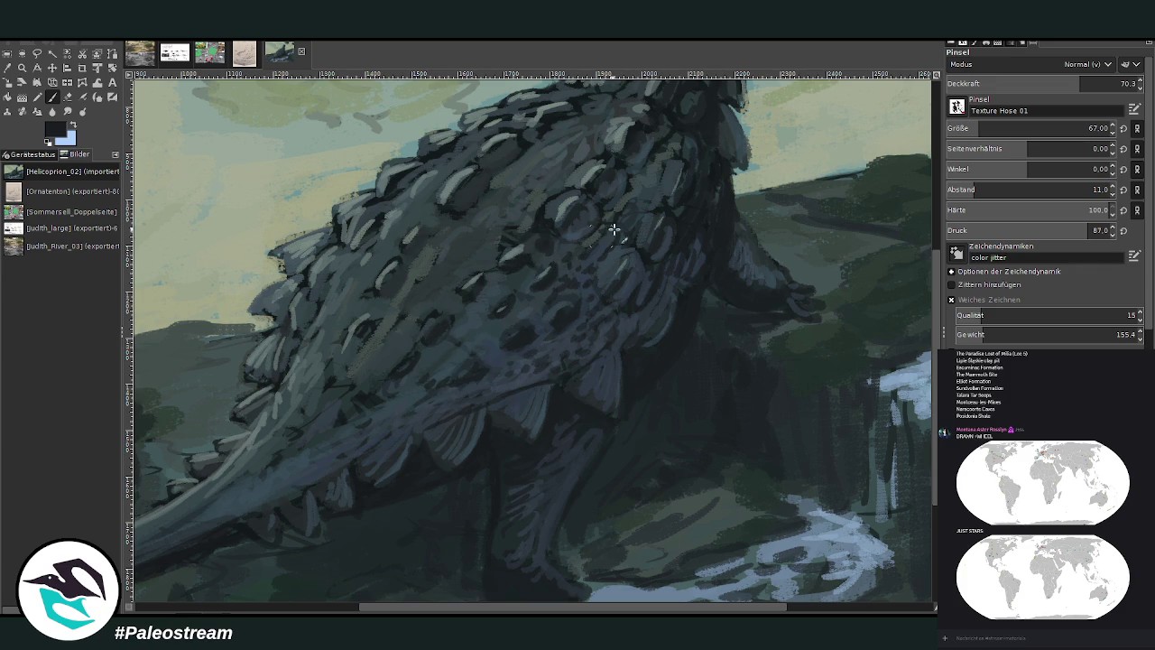
pyautogui.click(1038, 83)
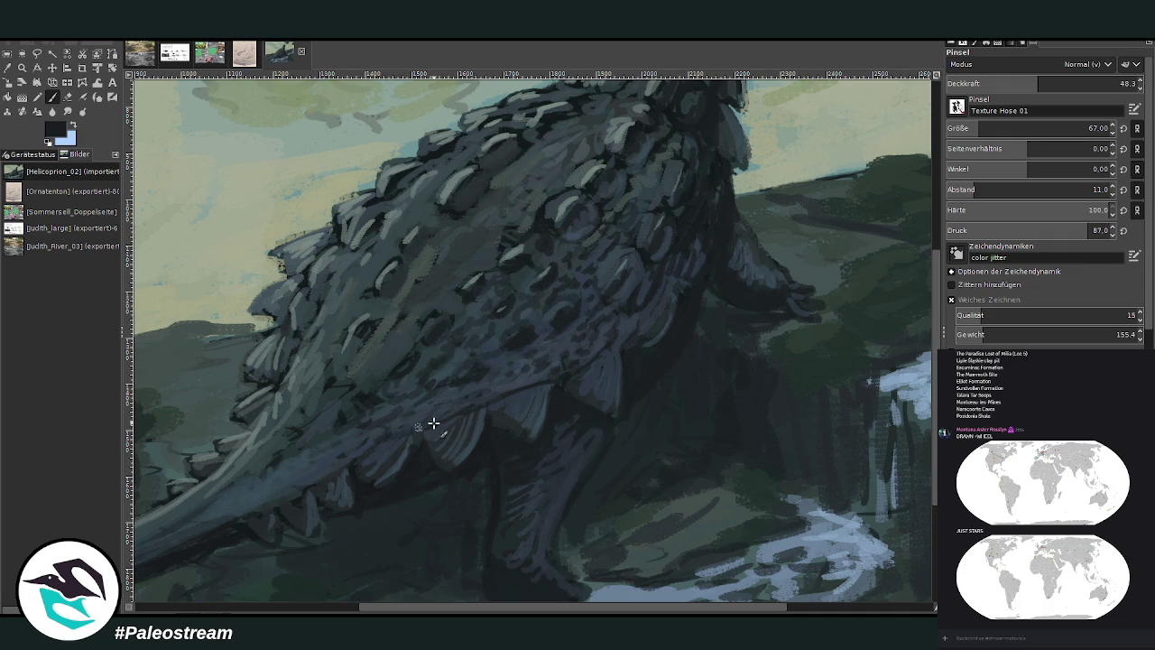
pyautogui.moveTo(313, 482); pyautogui.dragTo(296, 462)
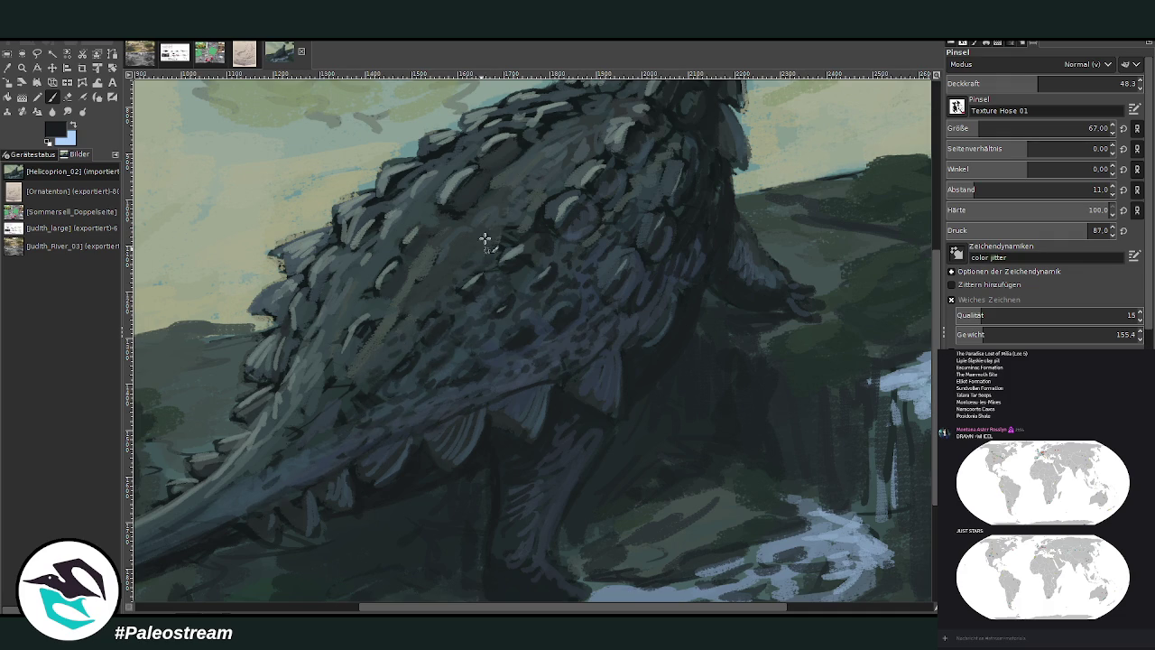
# - Work sampled grey-blue and dark texture dabs over the belly spike, upper and mid-back scales, ending at opacity 34.7
pyautogui.click(7, 71)
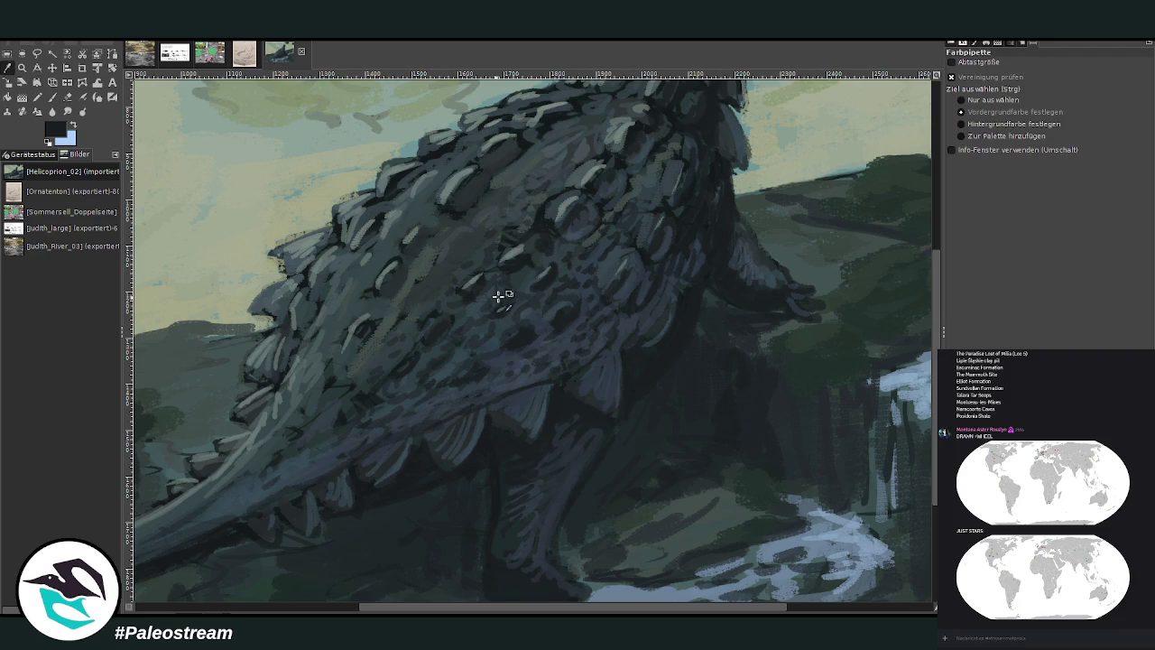
pyautogui.click(497, 339)
pyautogui.click(54, 96)
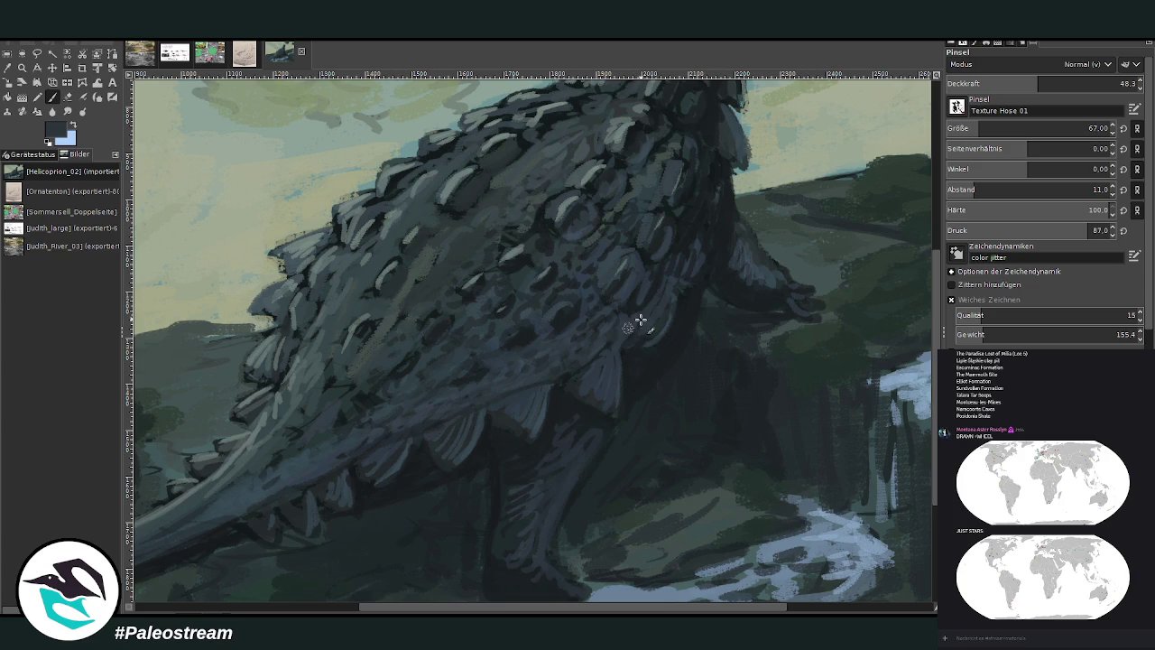
pyautogui.moveTo(640, 322)
pyautogui.mouseDown()
pyautogui.moveTo(614, 355)
pyautogui.moveTo(584, 439)
pyautogui.moveTo(519, 479)
pyautogui.mouseUp()
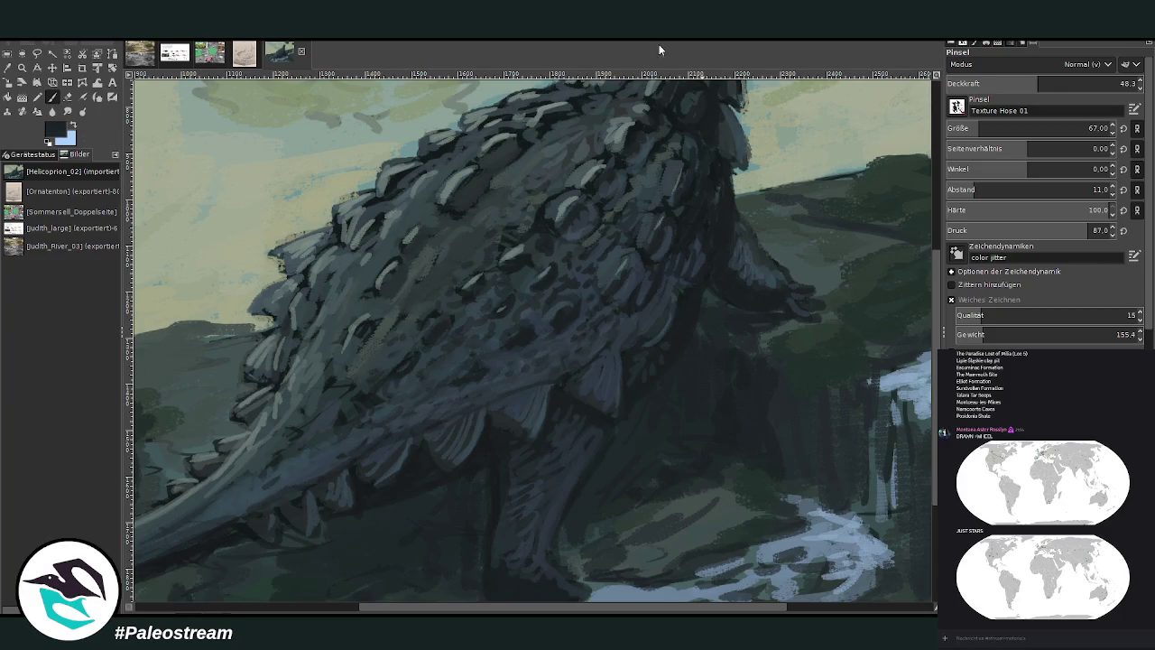
pyautogui.moveTo(468, 194); pyautogui.dragTo(457, 178)
pyautogui.click(1046, 83)
pyautogui.moveTo(386, 293)
pyautogui.mouseDown()
pyautogui.moveTo(353, 337)
pyautogui.moveTo(386, 335)
pyautogui.moveTo(410, 293)
pyautogui.mouseUp()
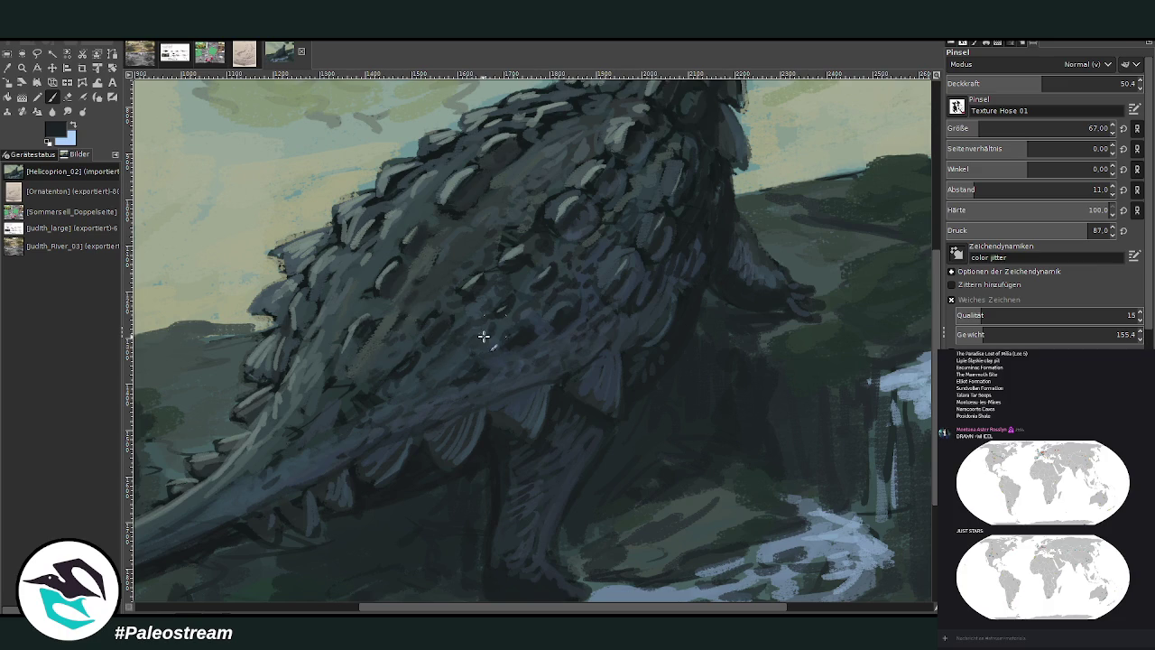
pyautogui.moveTo(484, 336)
pyautogui.mouseDown()
pyautogui.moveTo(511, 335)
pyautogui.moveTo(548, 304)
pyautogui.mouseUp()
pyautogui.press('less')
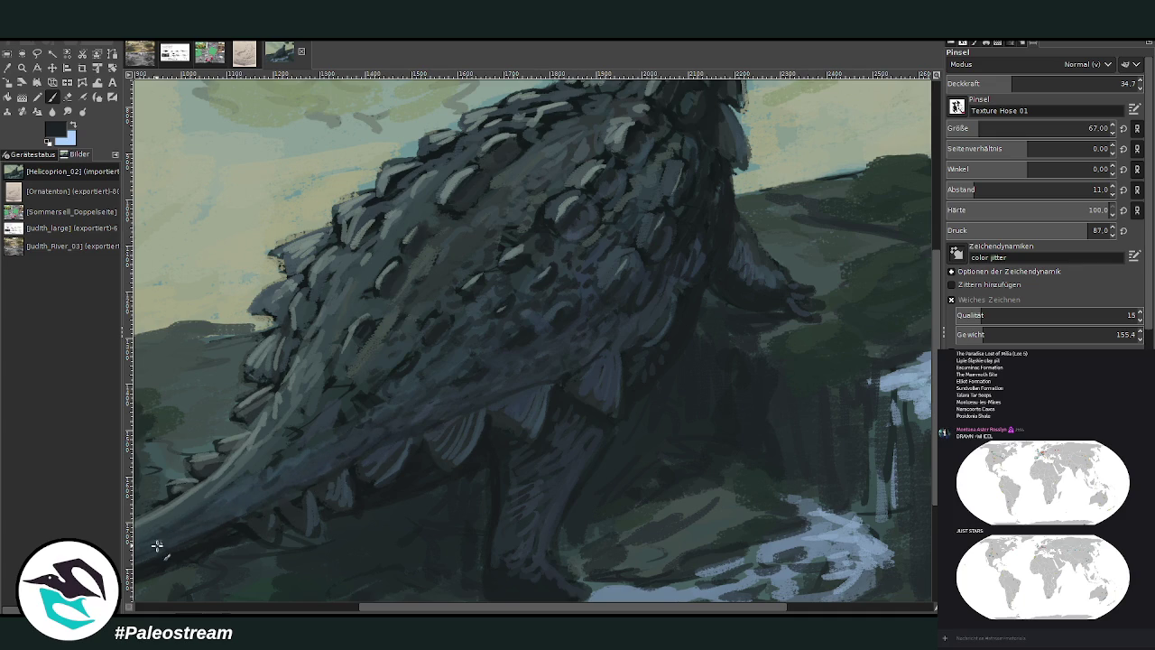
pyautogui.moveTo(172, 543); pyautogui.dragTo(668, 453)
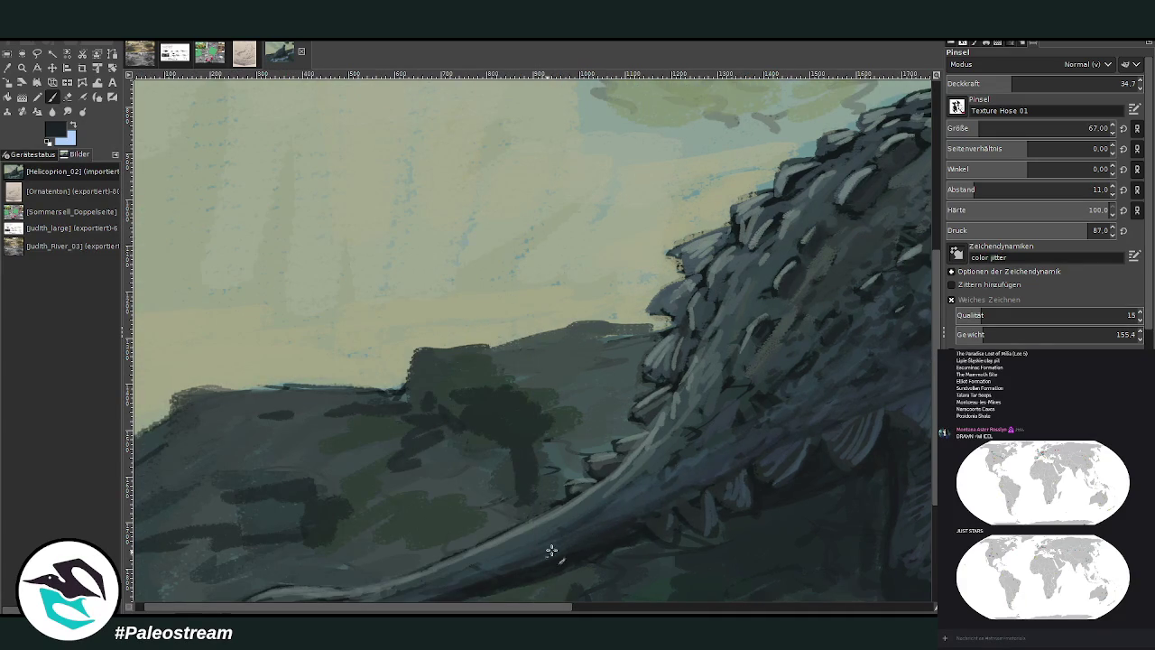
pyautogui.press('-')
pyautogui.press('-')
pyautogui.press('-')
pyautogui.press('-')
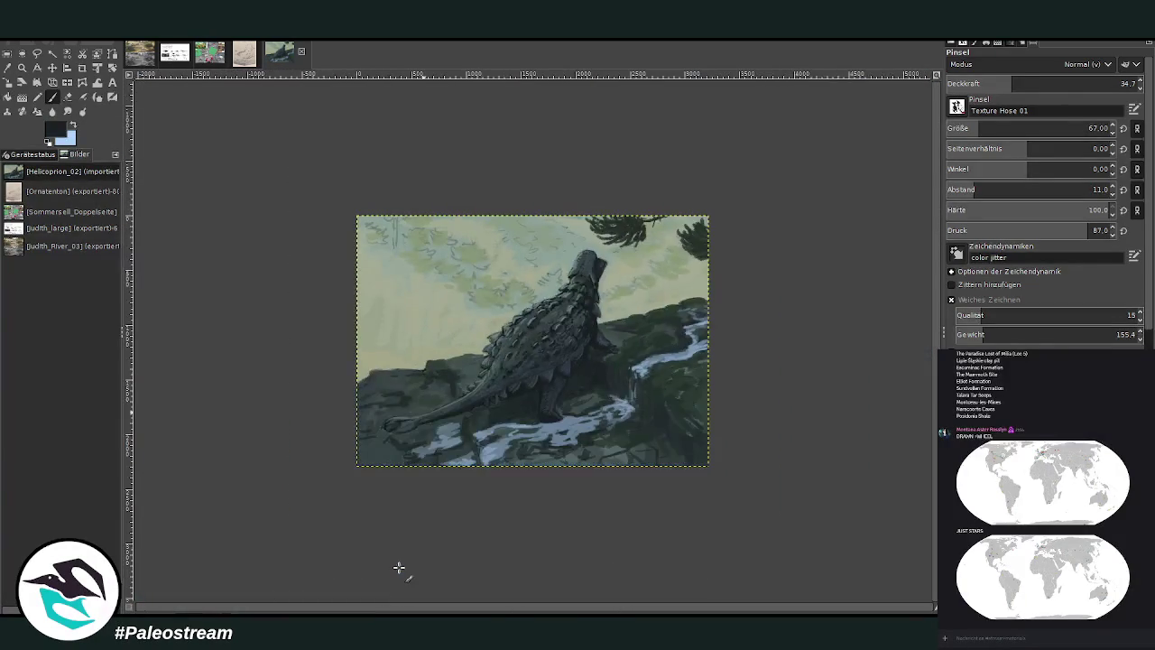
pyautogui.press('z')
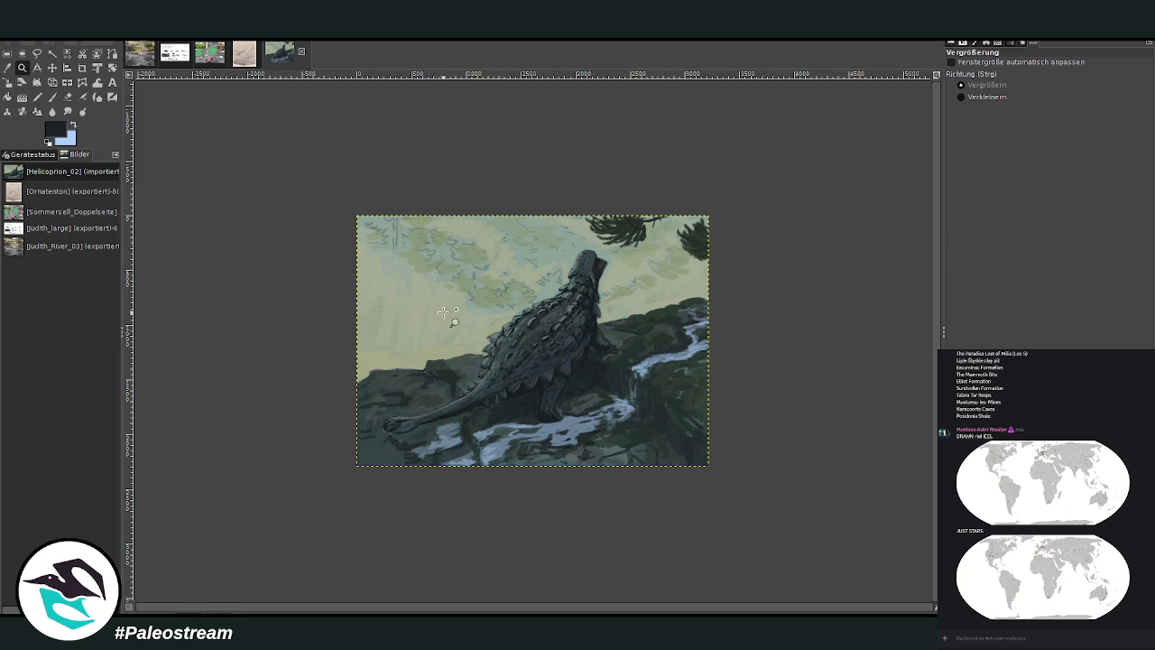
pyautogui.moveTo(423, 201); pyautogui.dragTo(665, 444)
pyautogui.moveTo(204, 316); pyautogui.dragTo(359, 571)
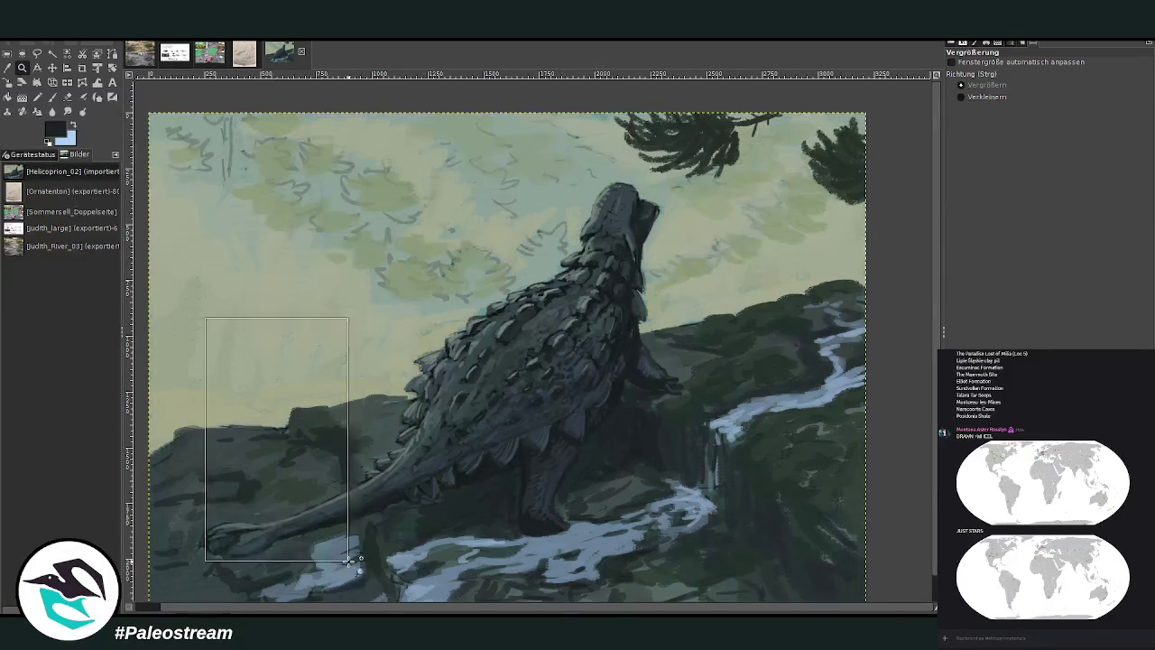
pyautogui.press('z')
pyautogui.moveTo(480, 492); pyautogui.dragTo(426, 516)
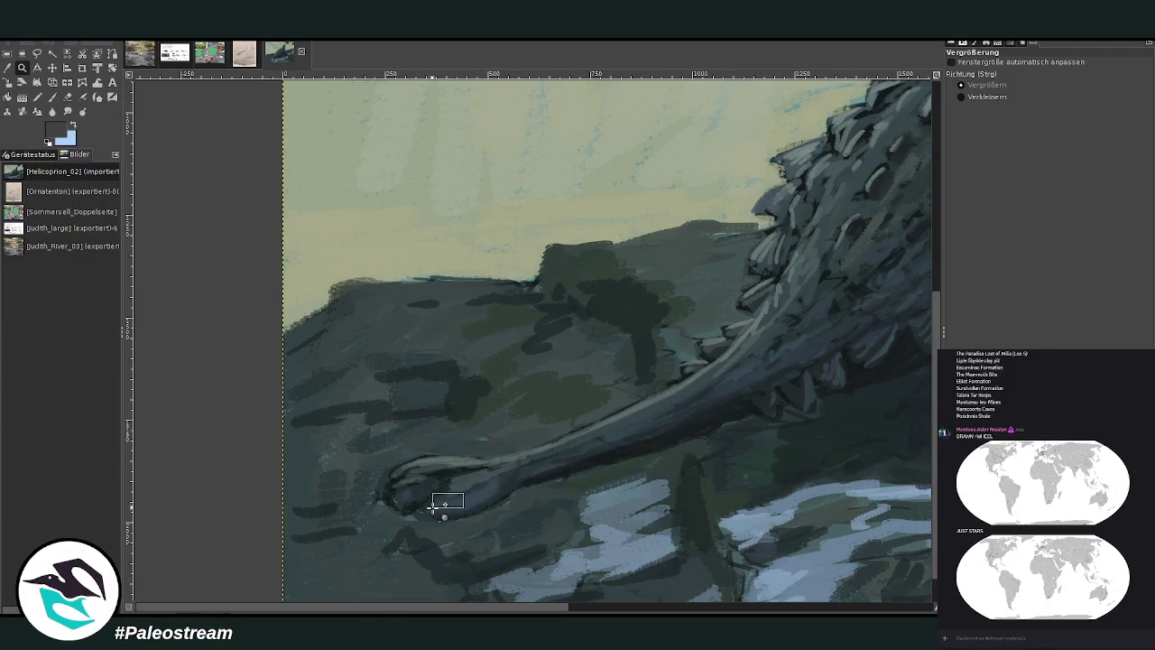
pyautogui.press('-')
pyautogui.press('-')
pyautogui.press('-')
pyautogui.press('-')
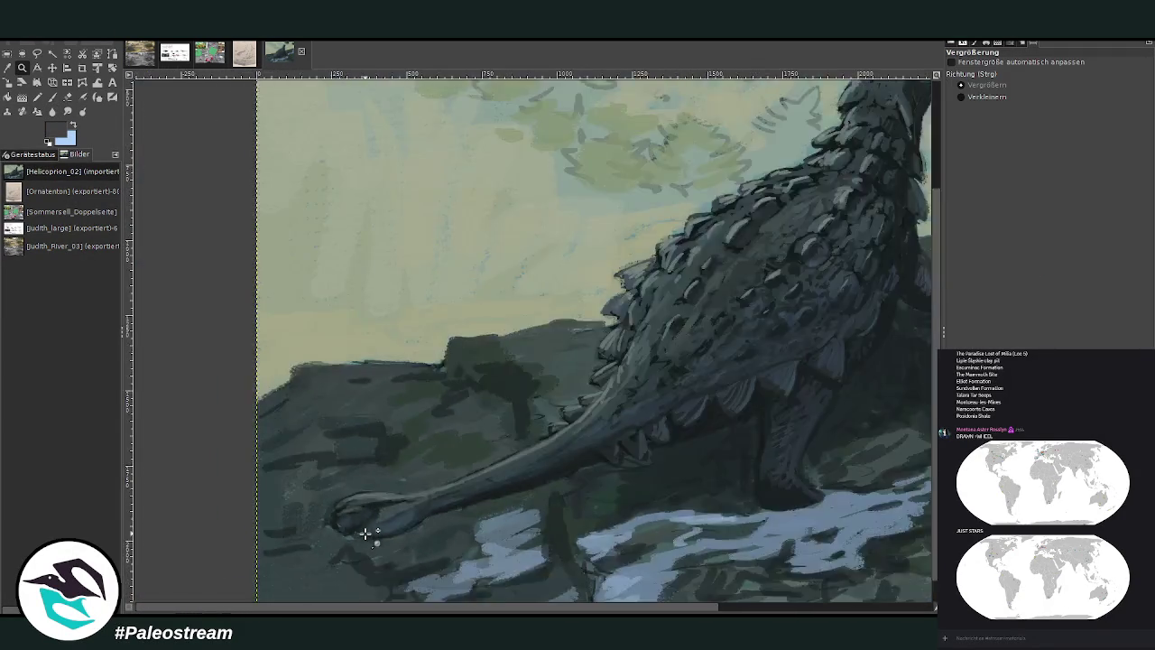
pyautogui.press('-')
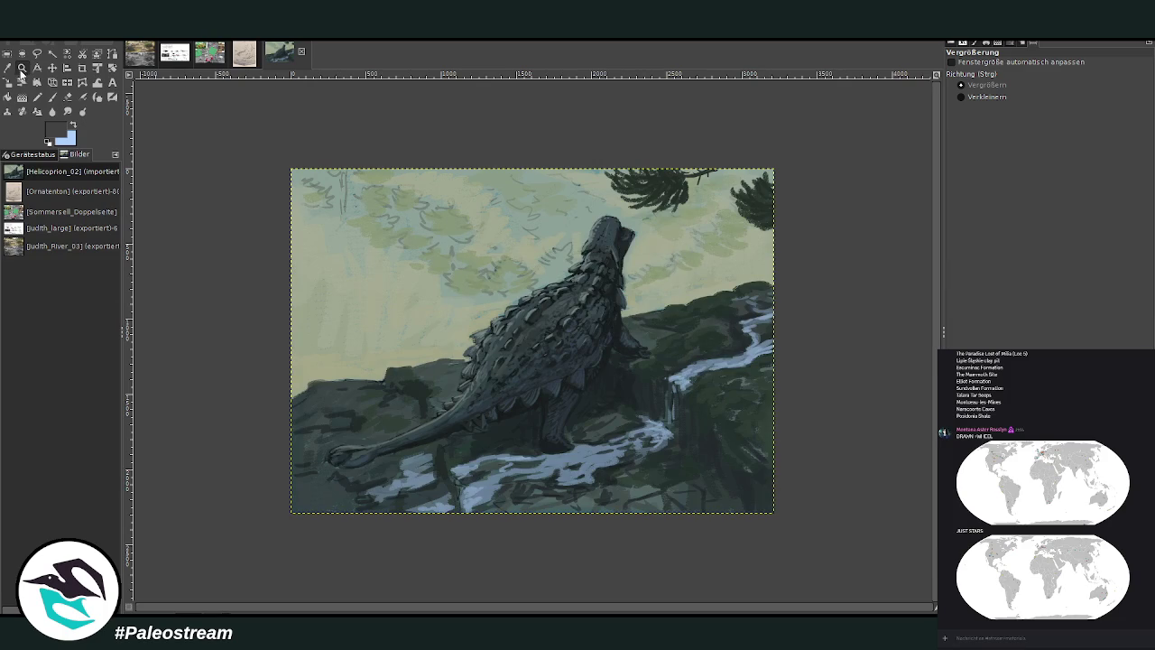
pyautogui.moveTo(395, 161); pyautogui.dragTo(659, 458)
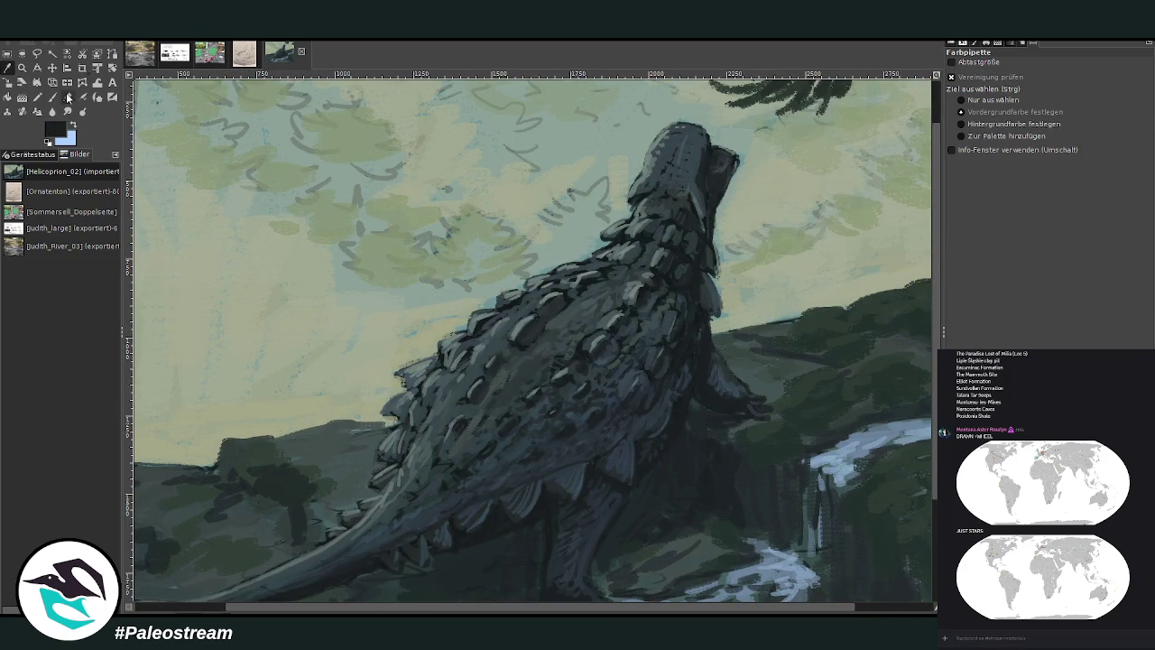
# - Return to the Paintbrush, sample a colour from the painting, and settle on size 96 at opacity 29
pyautogui.press('p')
pyautogui.click(1061, 128)
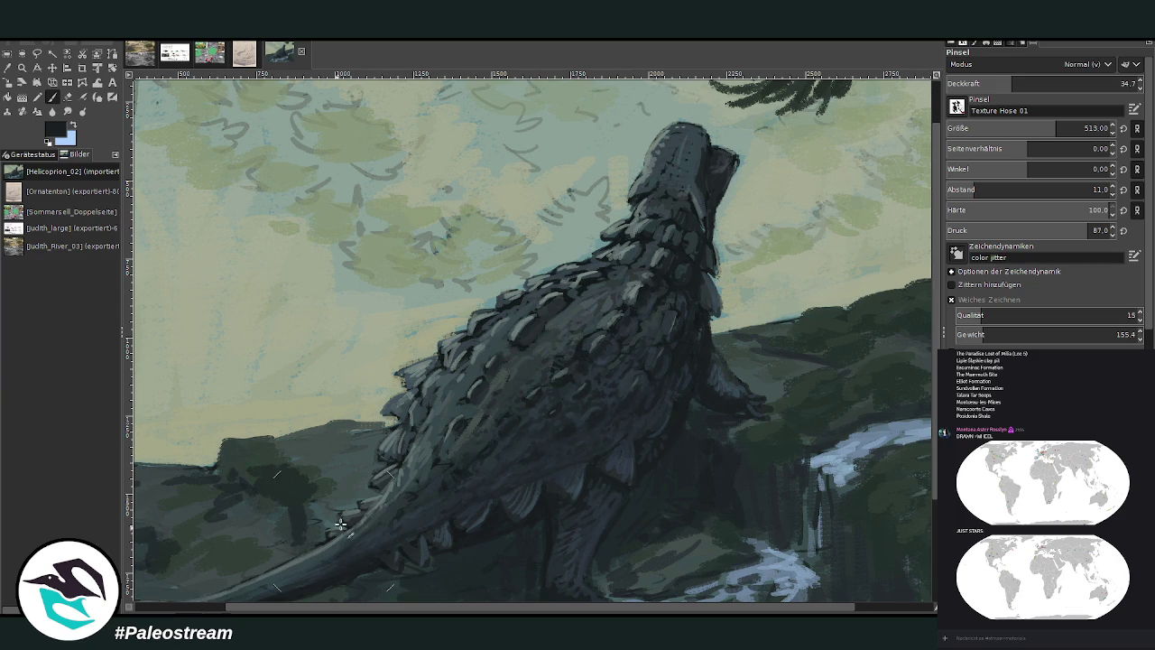
pyautogui.moveTo(1056, 128); pyautogui.dragTo(1002, 86)
pyautogui.click(1002, 86)
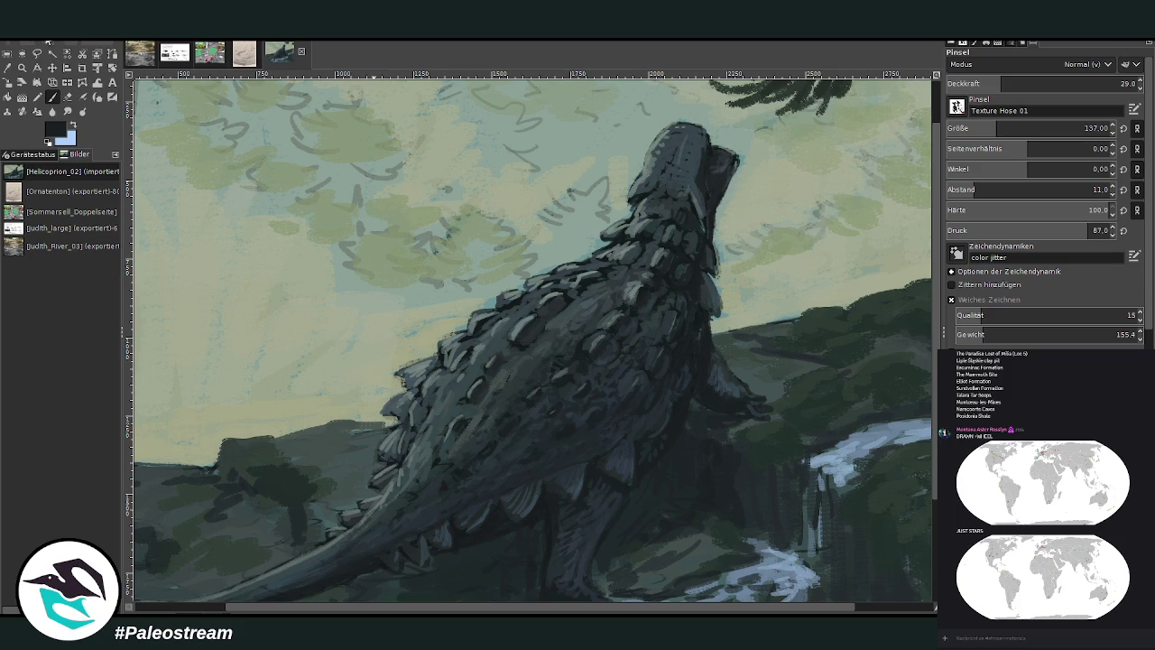
pyautogui.click(8, 68)
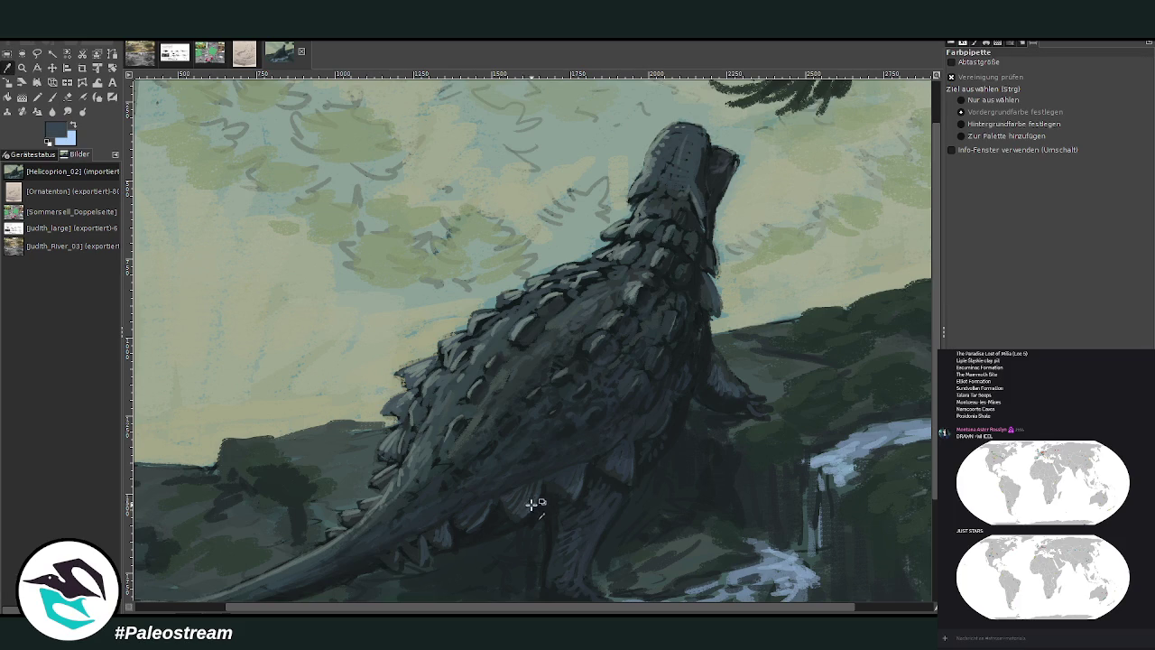
pyautogui.press('p')
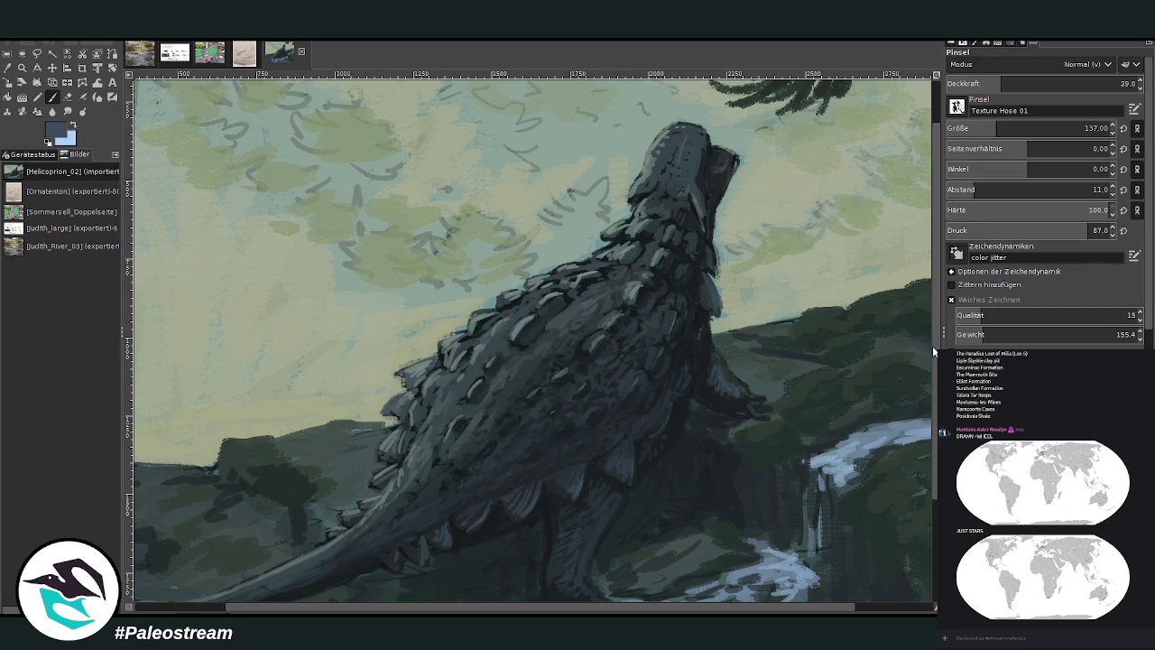
pyautogui.click(986, 130)
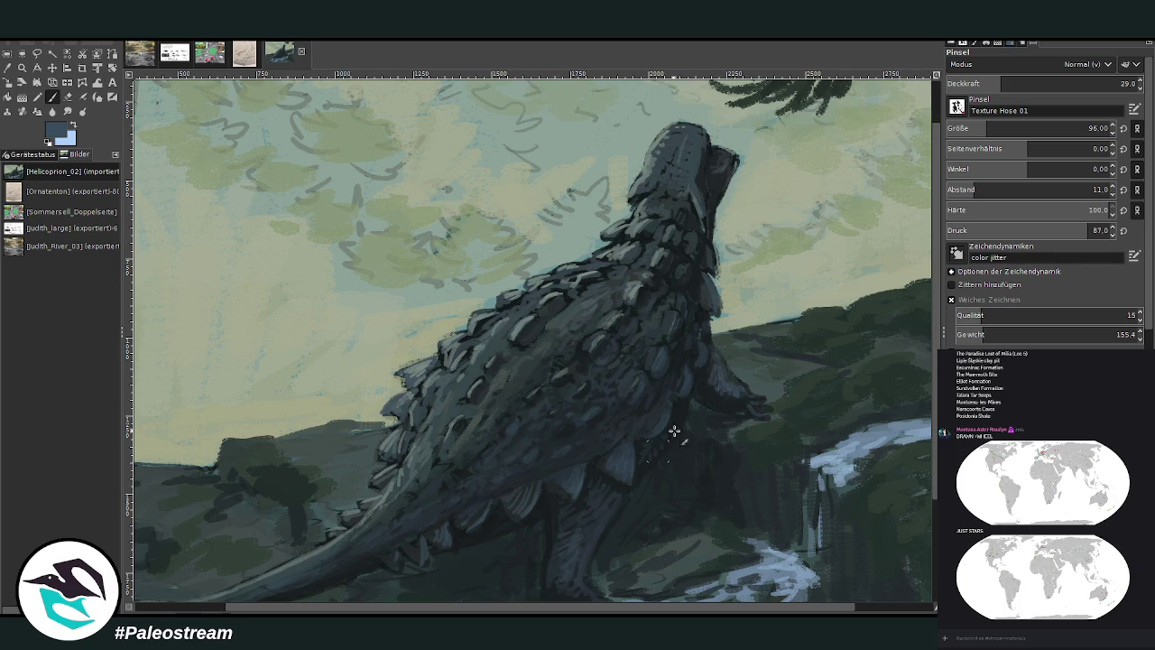
# - Sample a dark colour from the foreground rocks and dab texture on the foreground at opacity 61.8
pyautogui.scroll(-3, 934, 528)
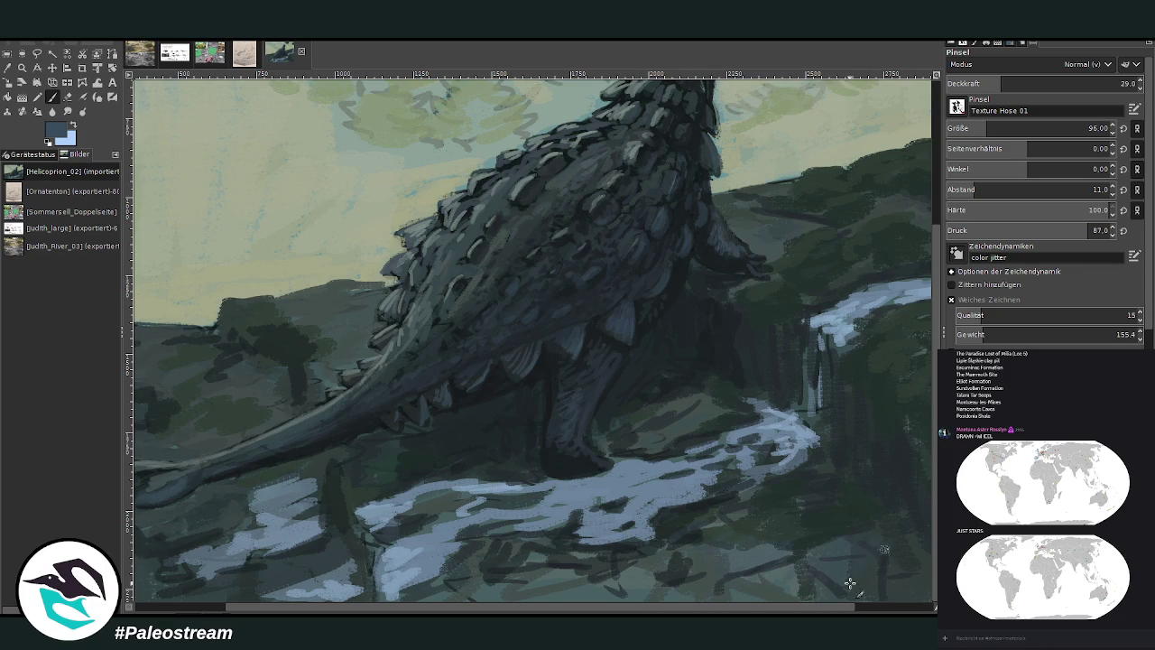
pyautogui.press('o')
pyautogui.click(378, 460)
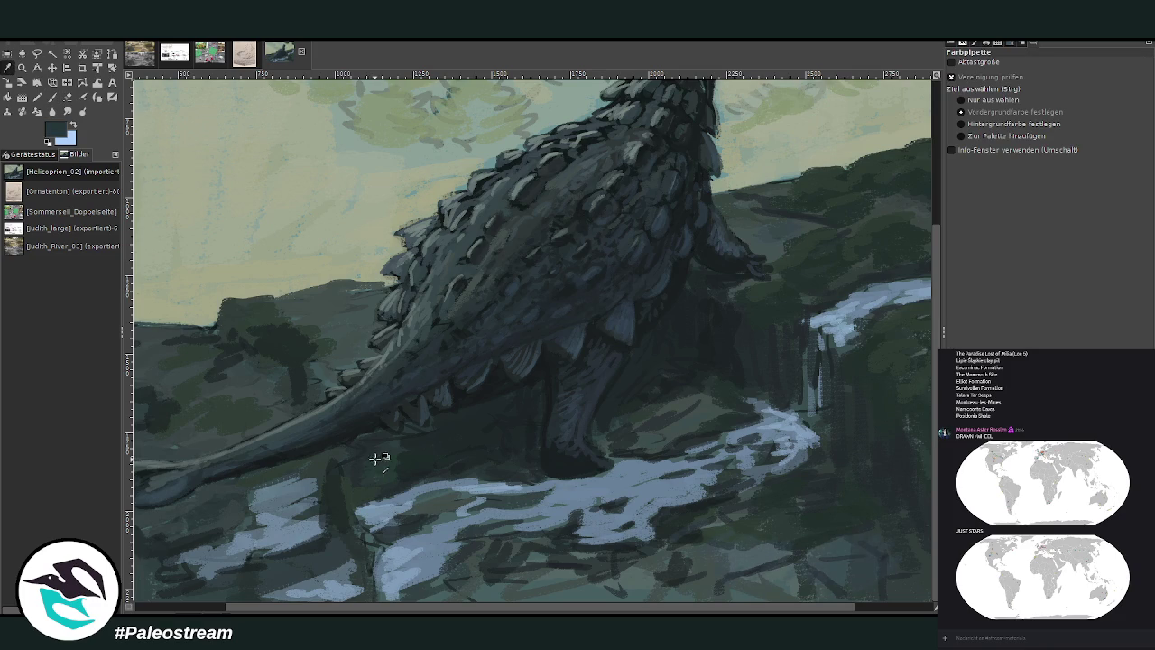
pyautogui.click(332, 316)
pyautogui.press('p')
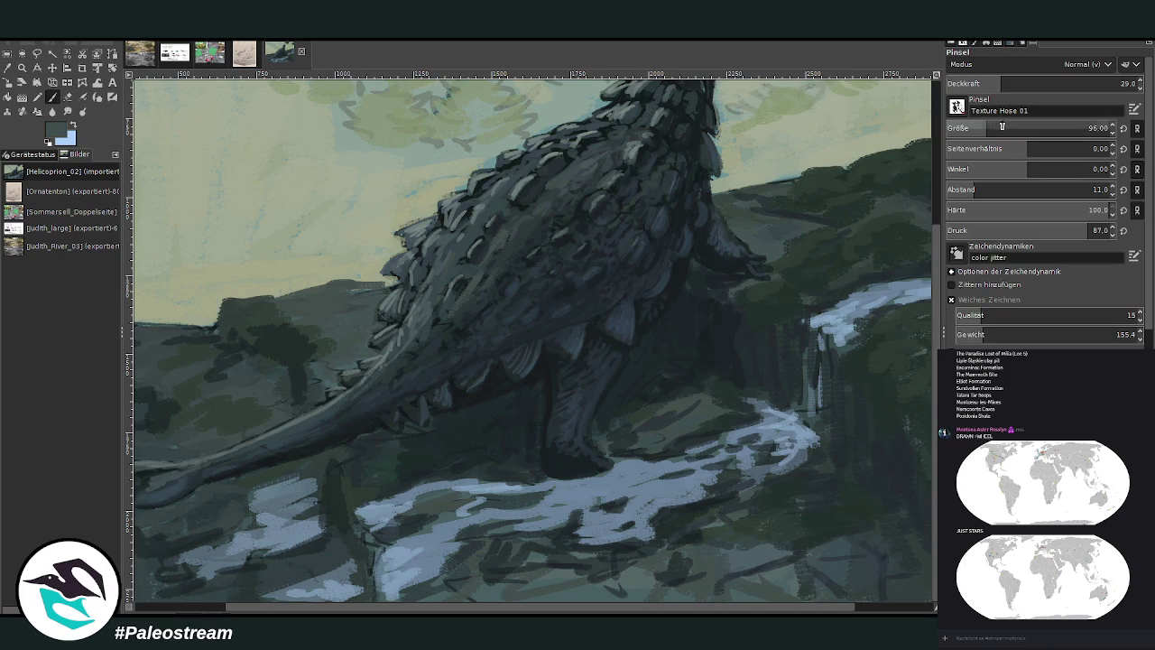
pyautogui.moveTo(1030, 81); pyautogui.dragTo(1064, 81)
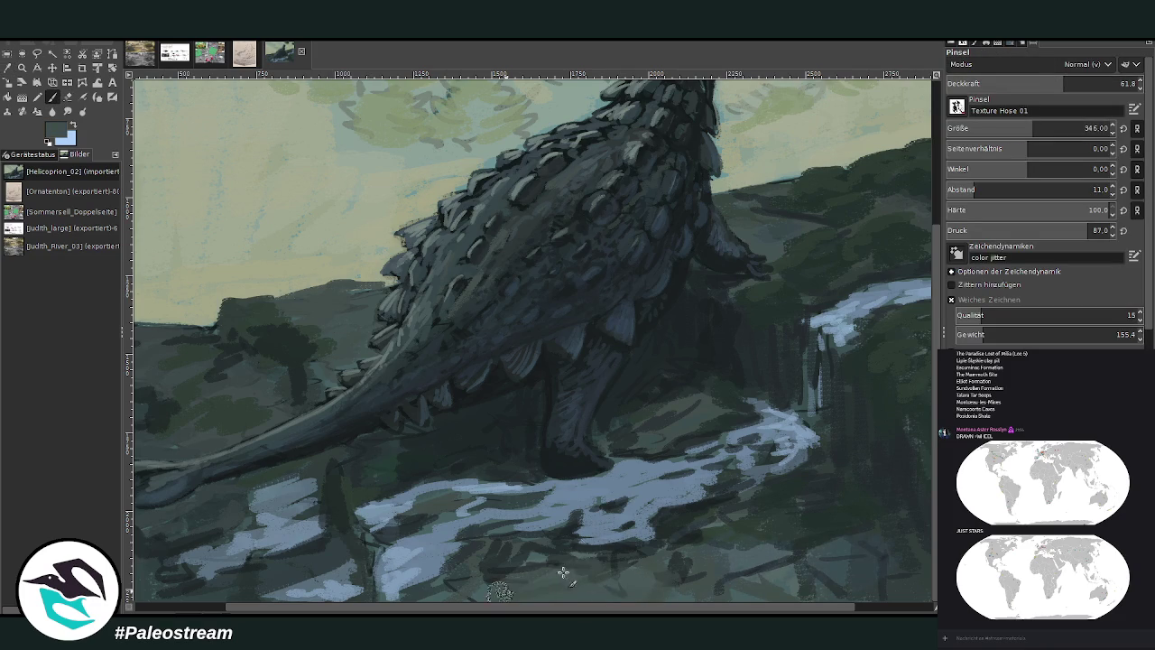
pyautogui.moveTo(695, 591); pyautogui.dragTo(773, 599)
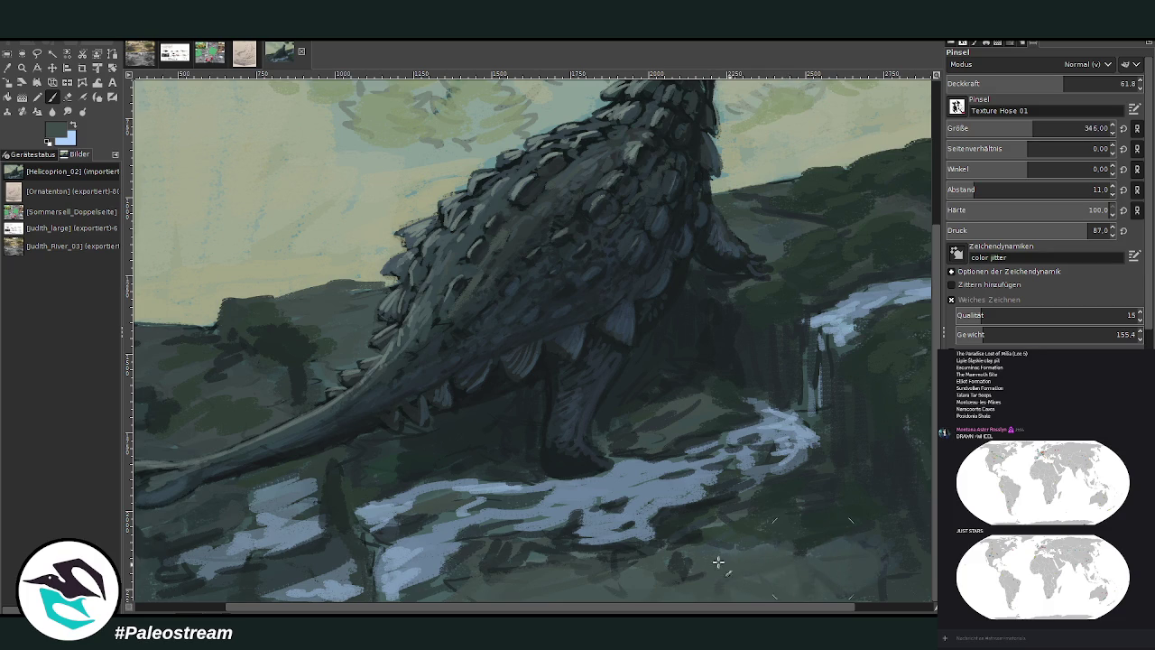
# - Paint broad dark strokes across the lower foreground rocks at brush size 157
pyautogui.hscroll(3, 754, 573)
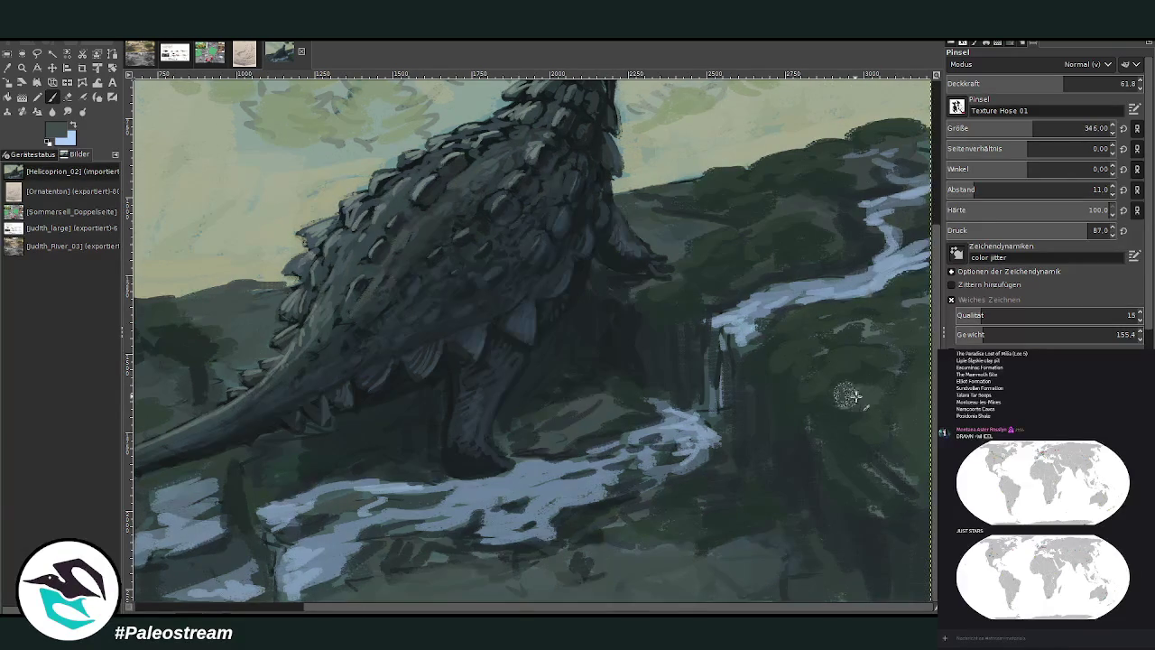
pyautogui.press('o')
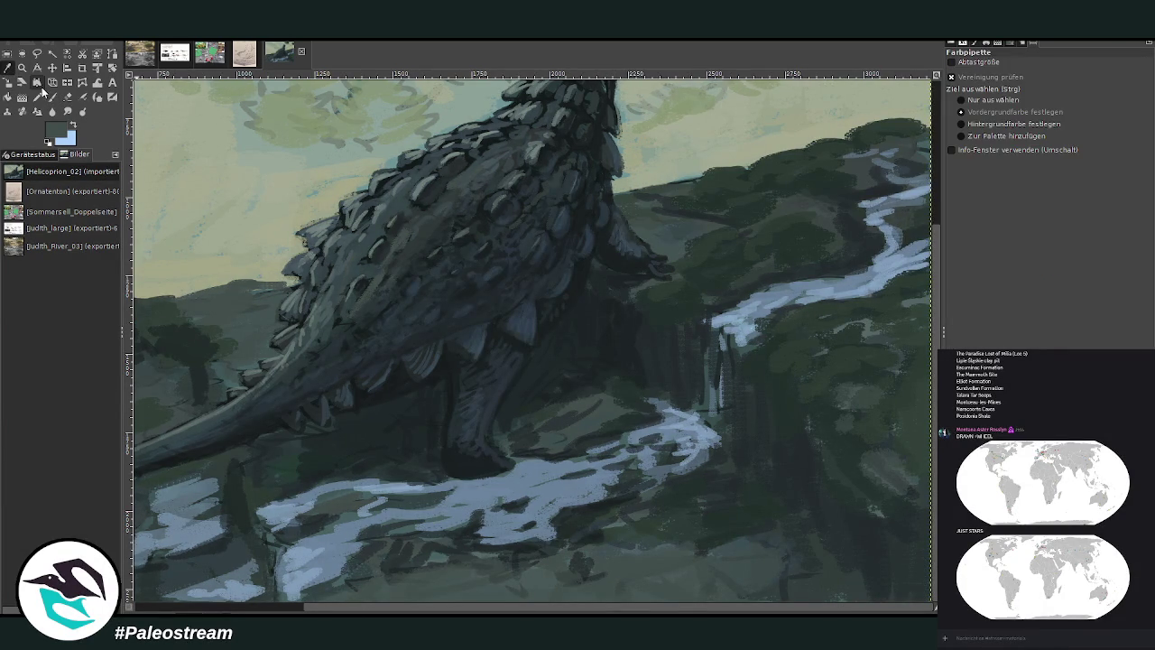
pyautogui.press('p')
pyautogui.click(976, 127)
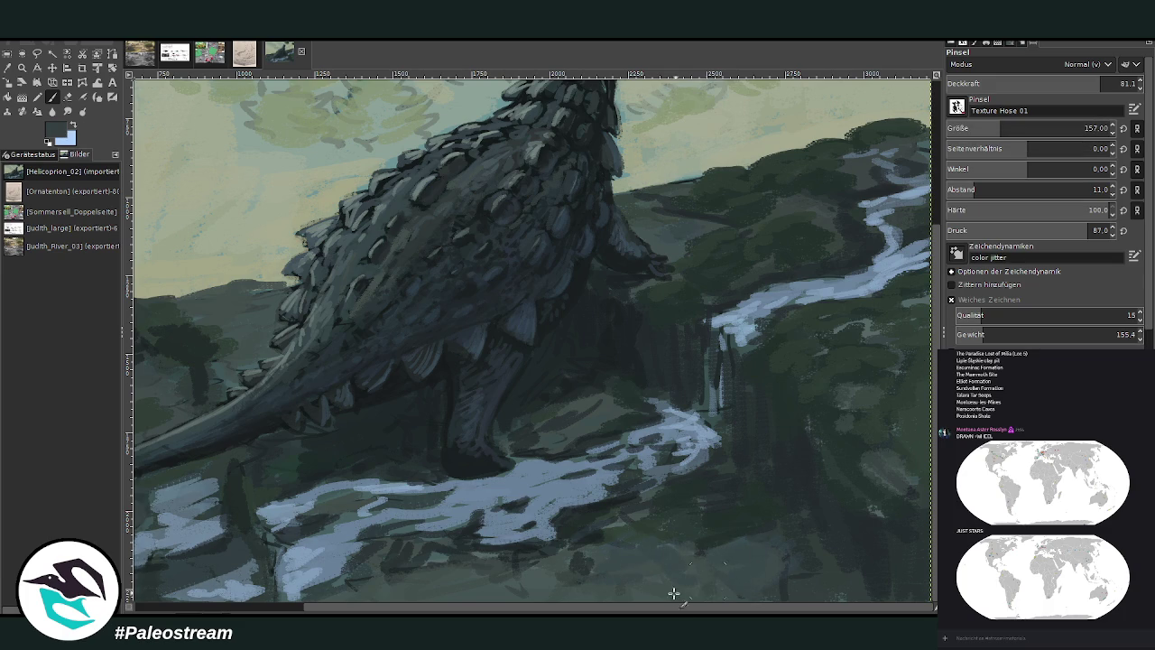
pyautogui.moveTo(674, 593); pyautogui.dragTo(504, 557)
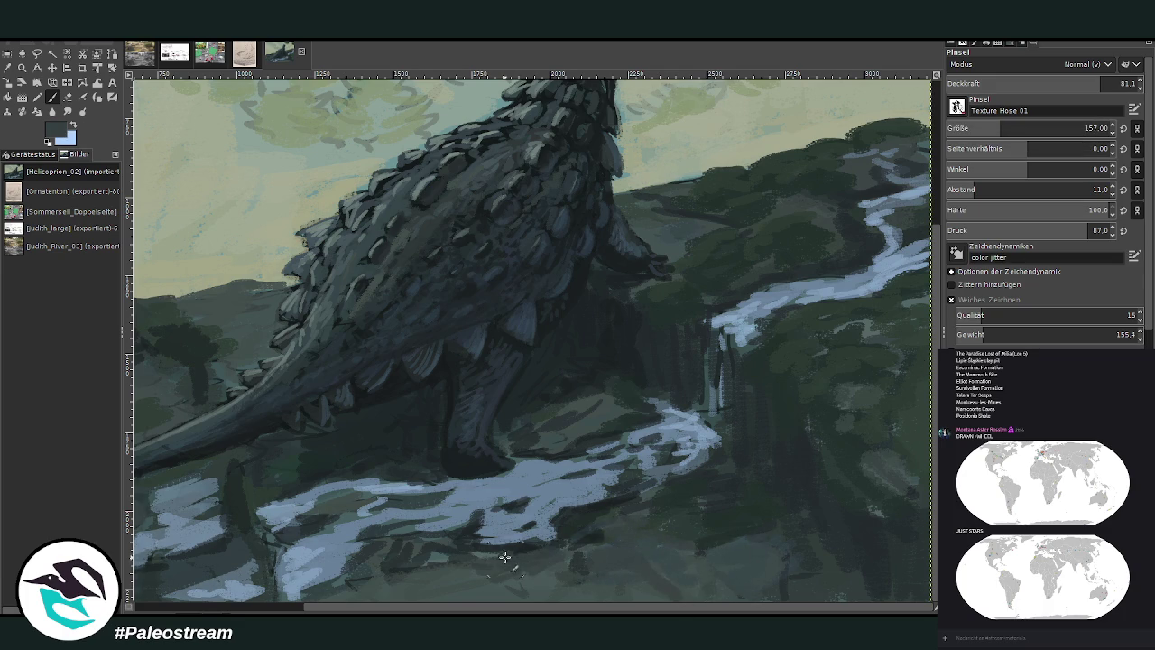
pyautogui.moveTo(505, 557); pyautogui.dragTo(379, 556)
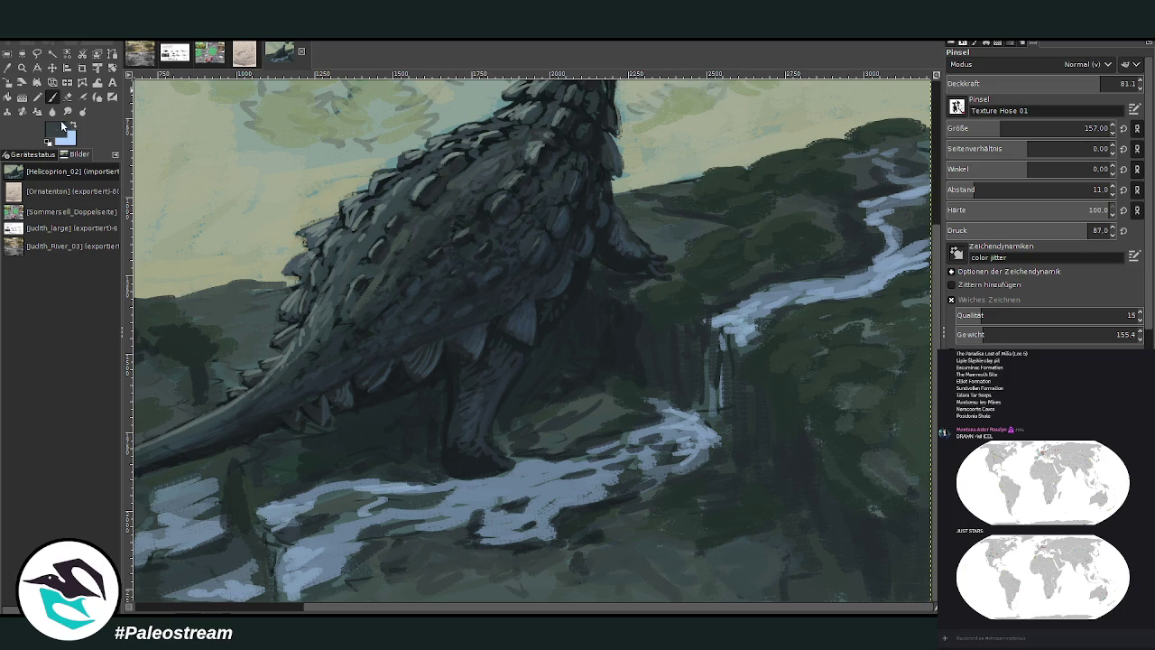
pyautogui.moveTo(727, 578)
pyautogui.mouseDown()
pyautogui.moveTo(652, 560)
pyautogui.moveTo(560, 586)
pyautogui.moveTo(464, 588)
pyautogui.moveTo(450, 536)
pyautogui.moveTo(362, 587)
pyautogui.mouseUp()
# - Darken the lower-left foreground near the tail, then start a Perspective transform of the painting
pyautogui.hscroll(-5, 305, 522)
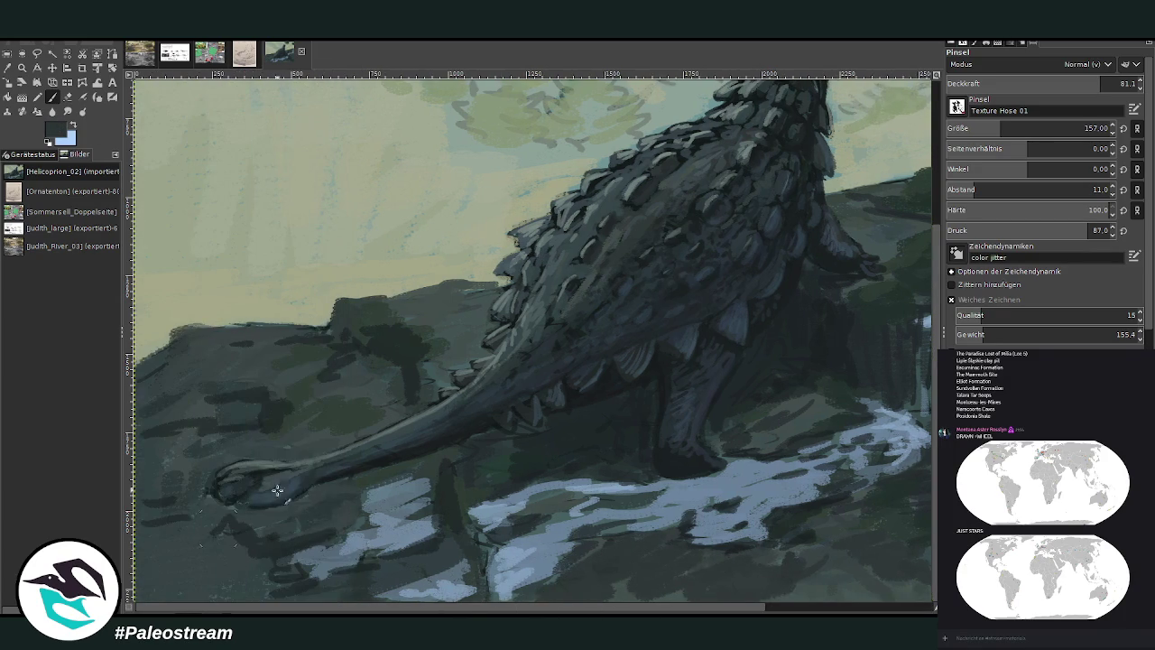
pyautogui.moveTo(305, 522)
pyautogui.mouseDown()
pyautogui.moveTo(194, 596)
pyautogui.moveTo(167, 582)
pyautogui.moveTo(150, 544)
pyautogui.moveTo(179, 489)
pyautogui.mouseUp()
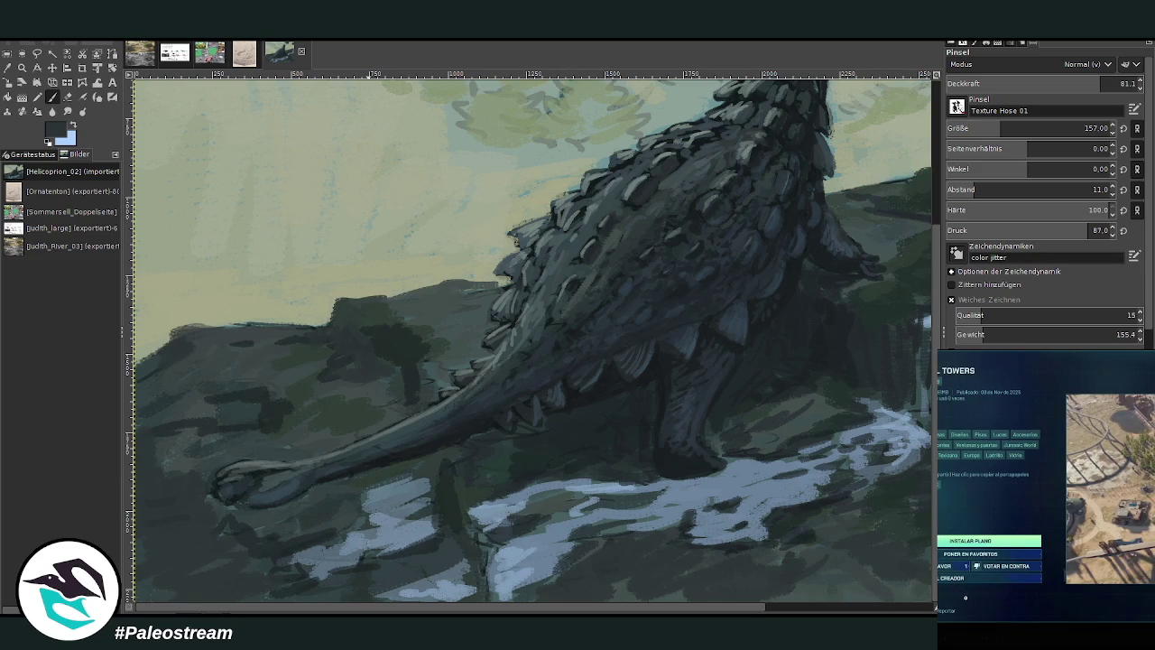
pyautogui.click(1014, 638)
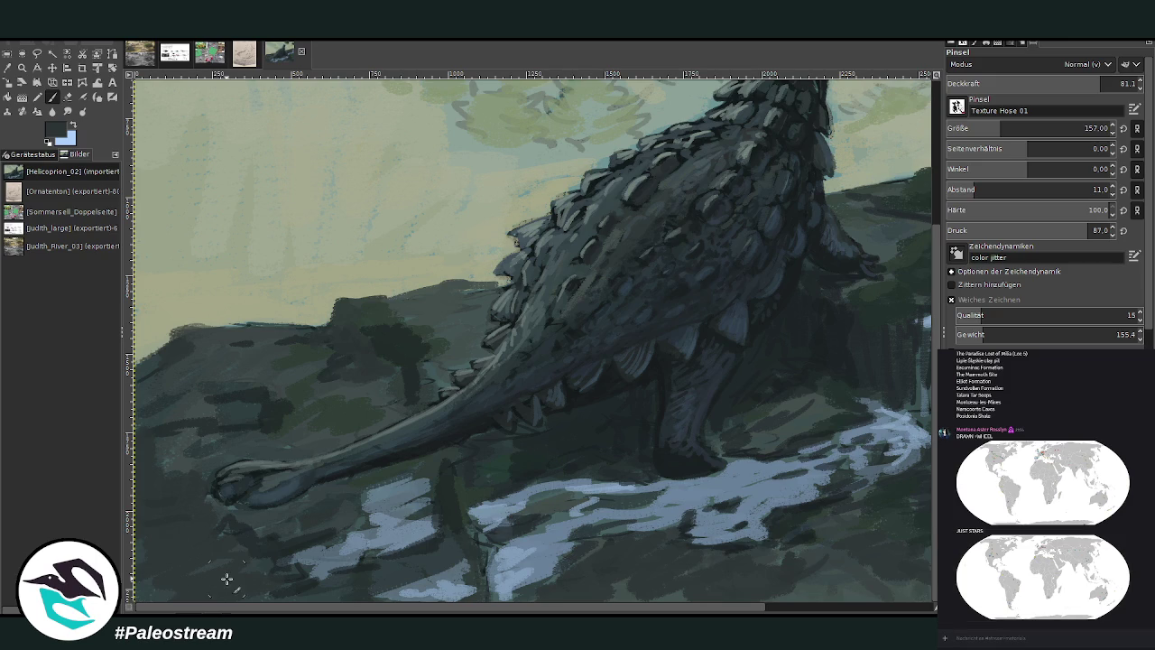
pyautogui.click(75, 81)
# - Slightly warp the painting's perspective and commit the transform
pyautogui.moveTo(379, 376); pyautogui.dragTo(355, 383)
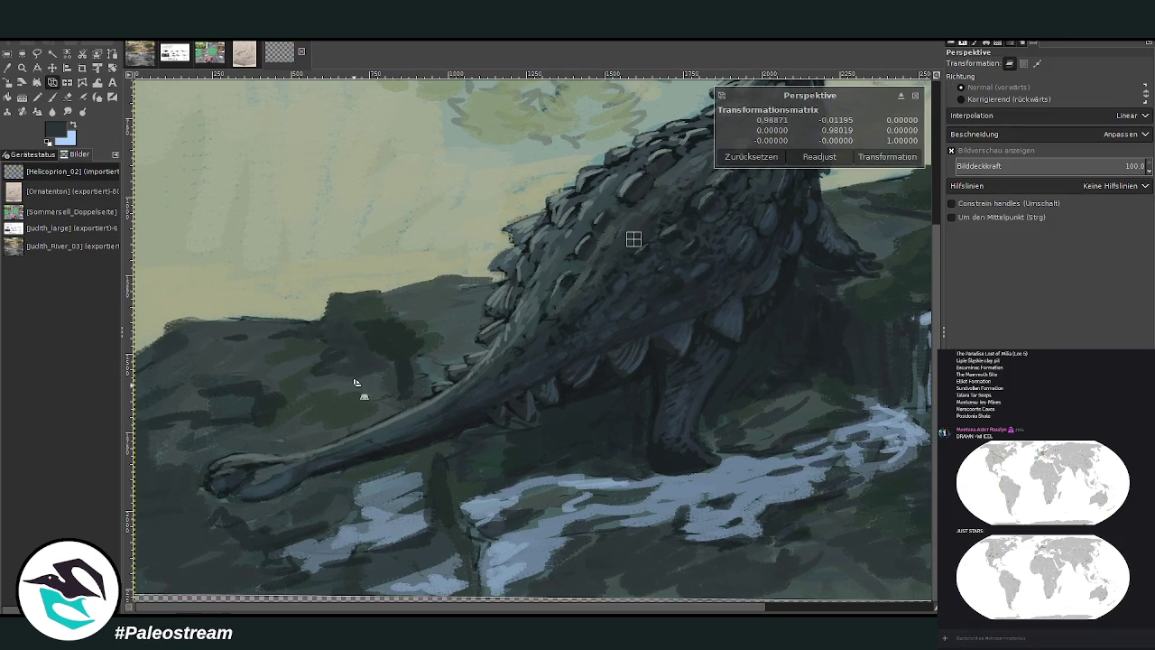
pyautogui.press('Return')
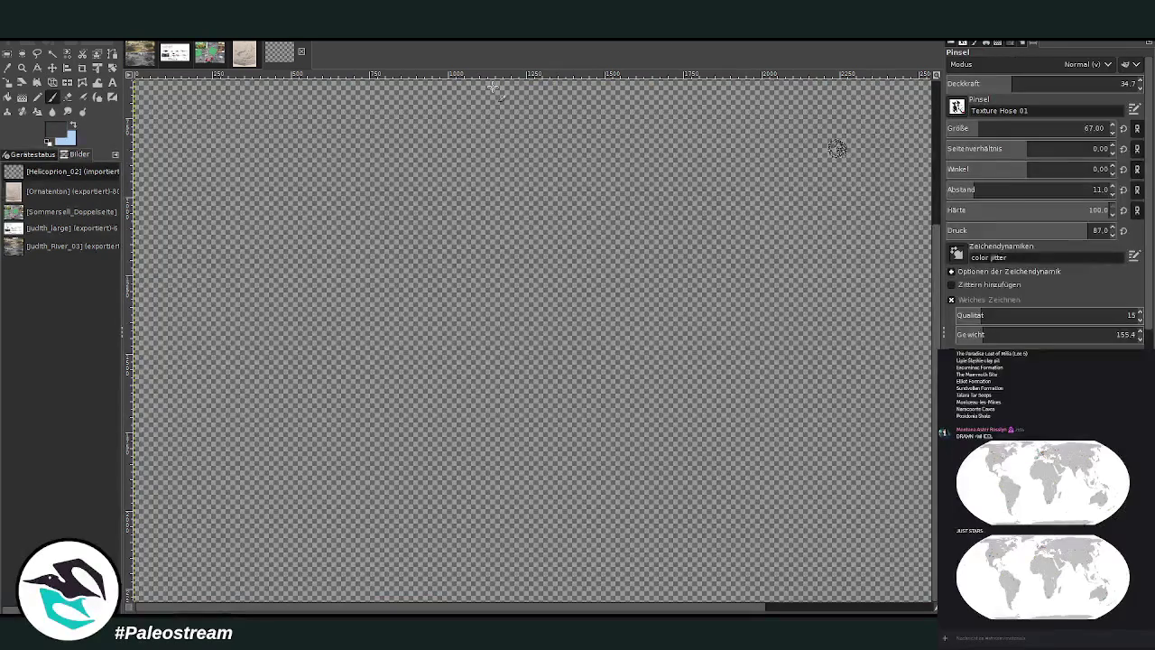
pyautogui.press('p')
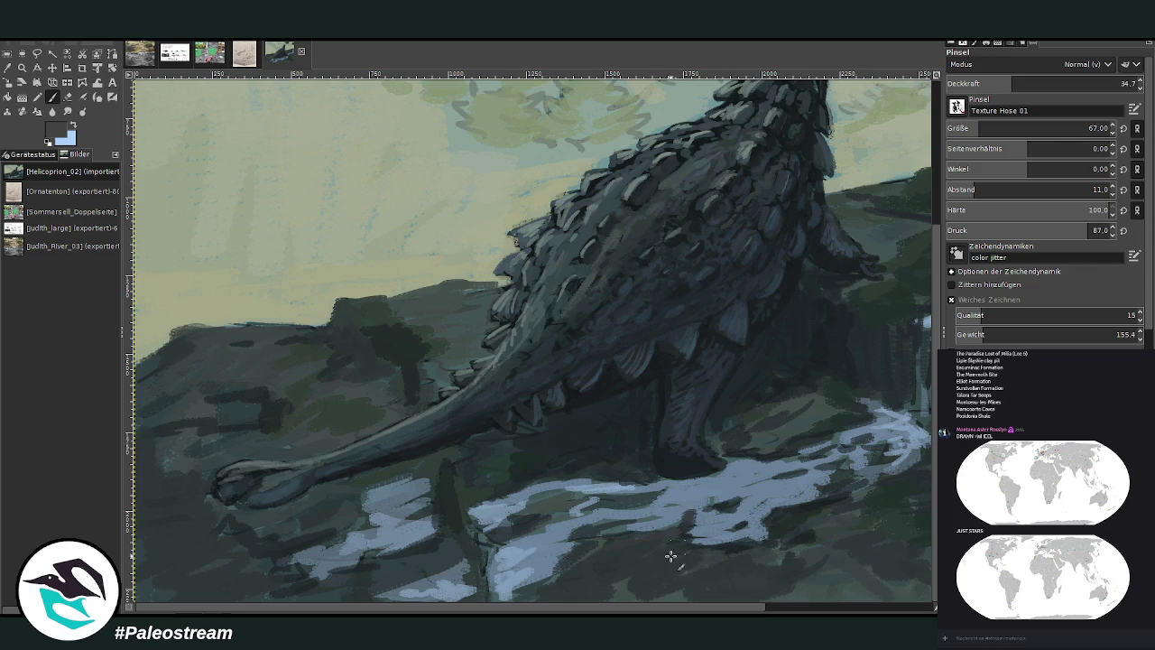
# - Paint a sampled dark tone over the upper-right riverbank foliage highlights at opacity 73.8
pyautogui.hscroll(3, 803, 592)
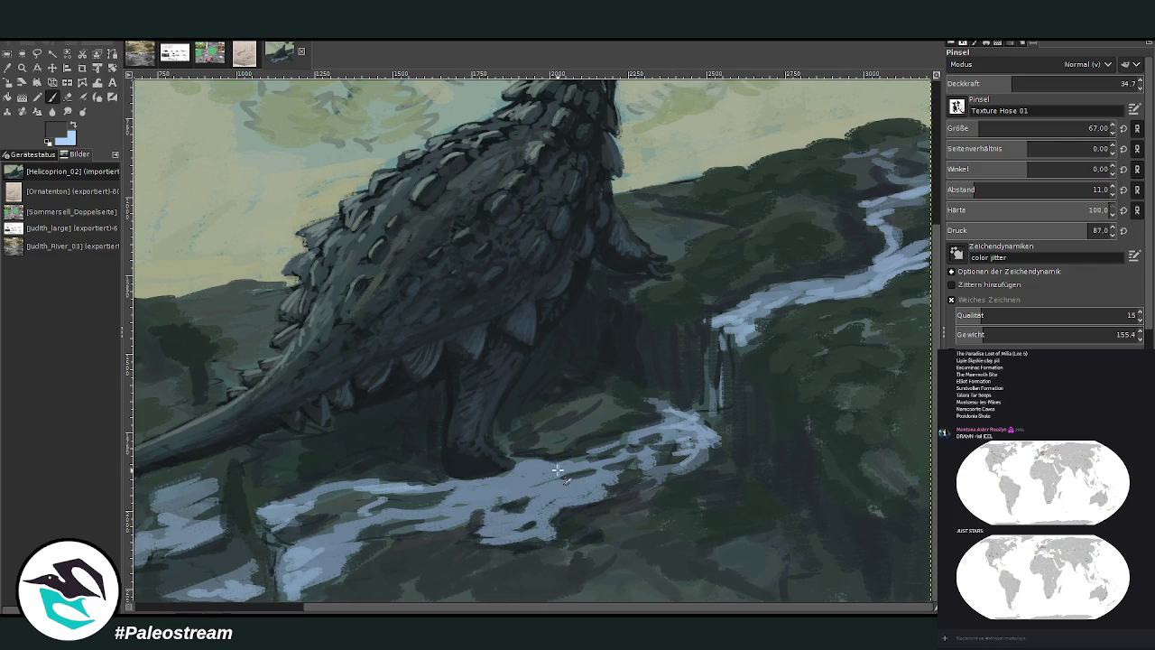
pyautogui.press('o')
pyautogui.click(569, 519)
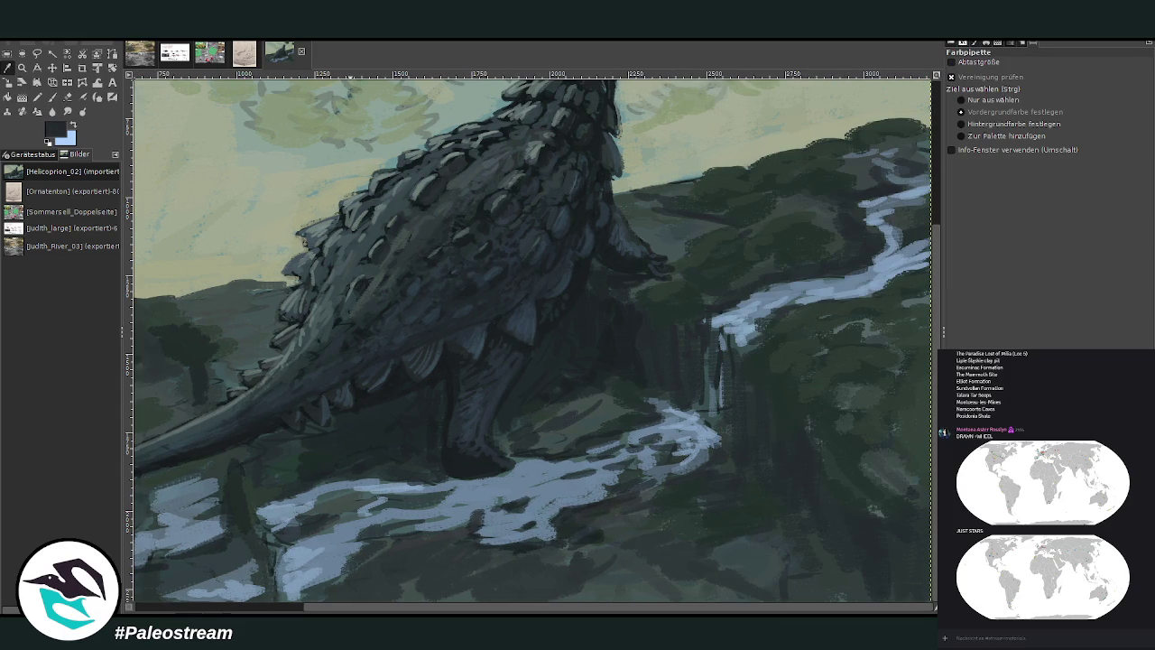
pyautogui.click(51, 98)
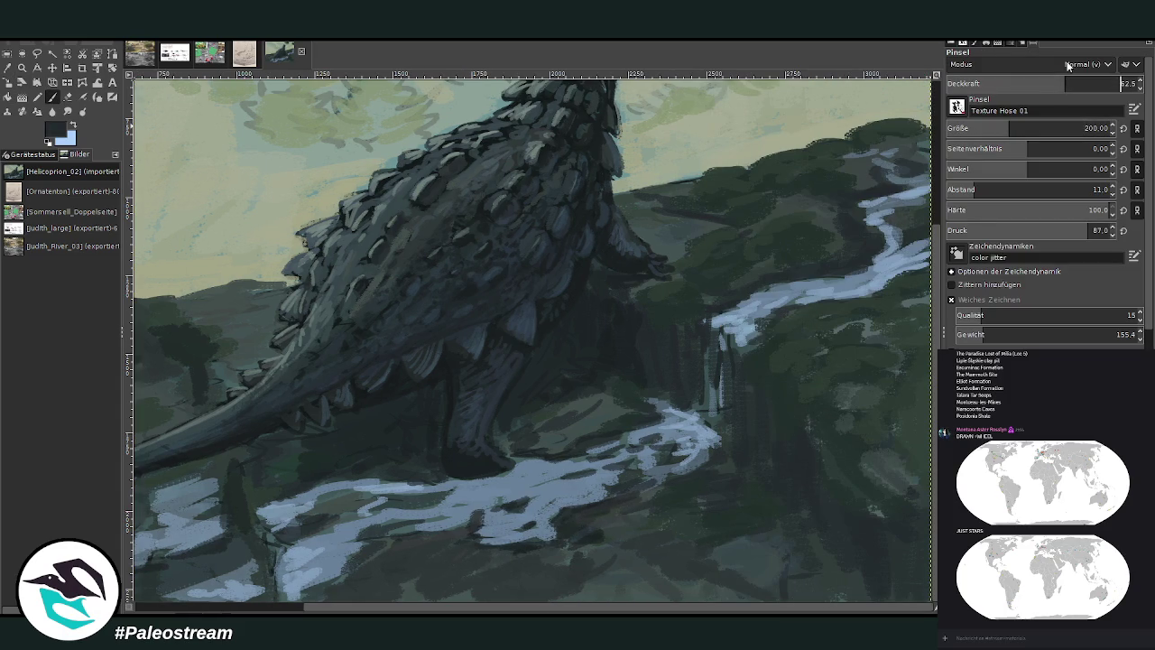
pyautogui.press('Return')
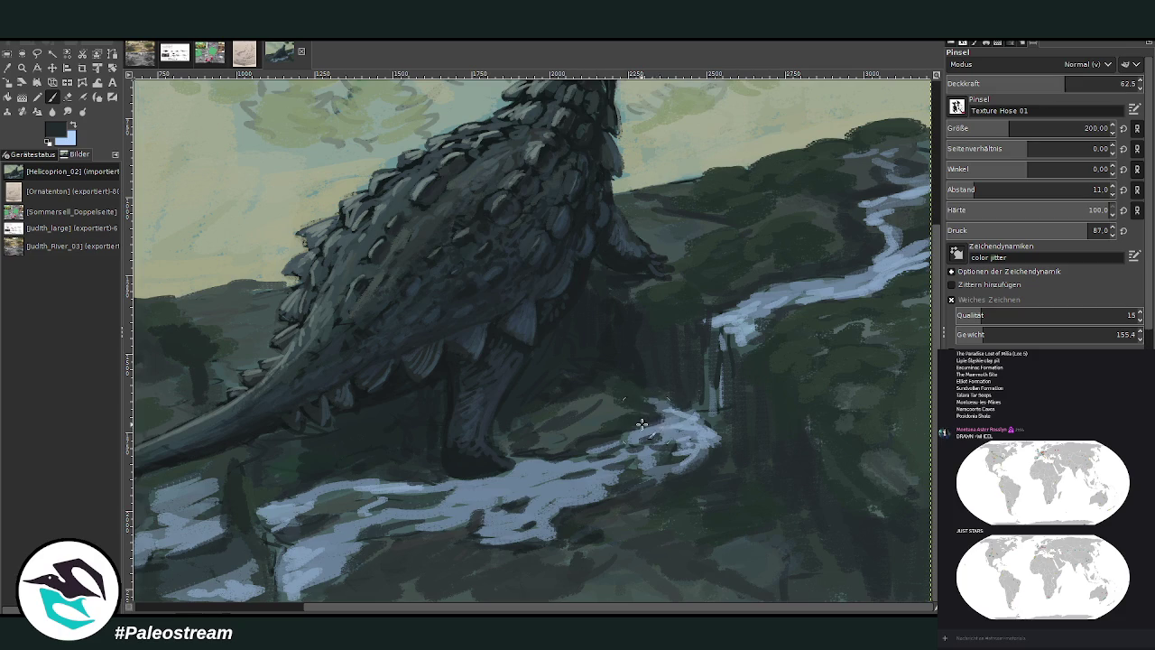
pyautogui.moveTo(1066, 83); pyautogui.dragTo(1097, 83)
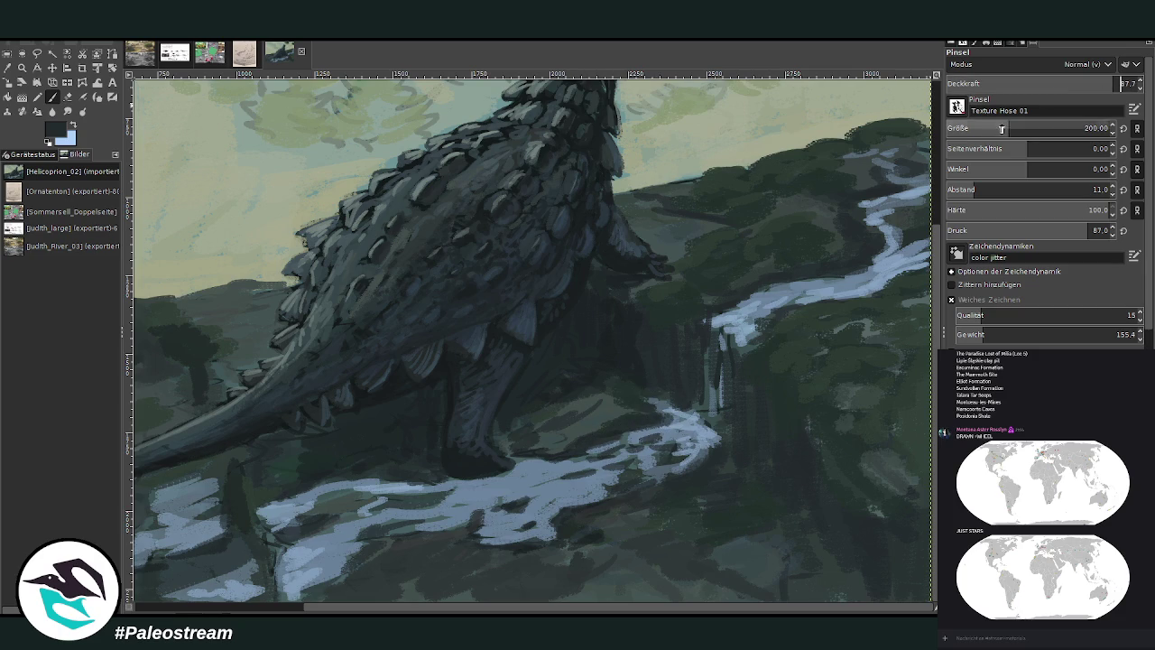
pyautogui.moveTo(1009, 128); pyautogui.dragTo(994, 128)
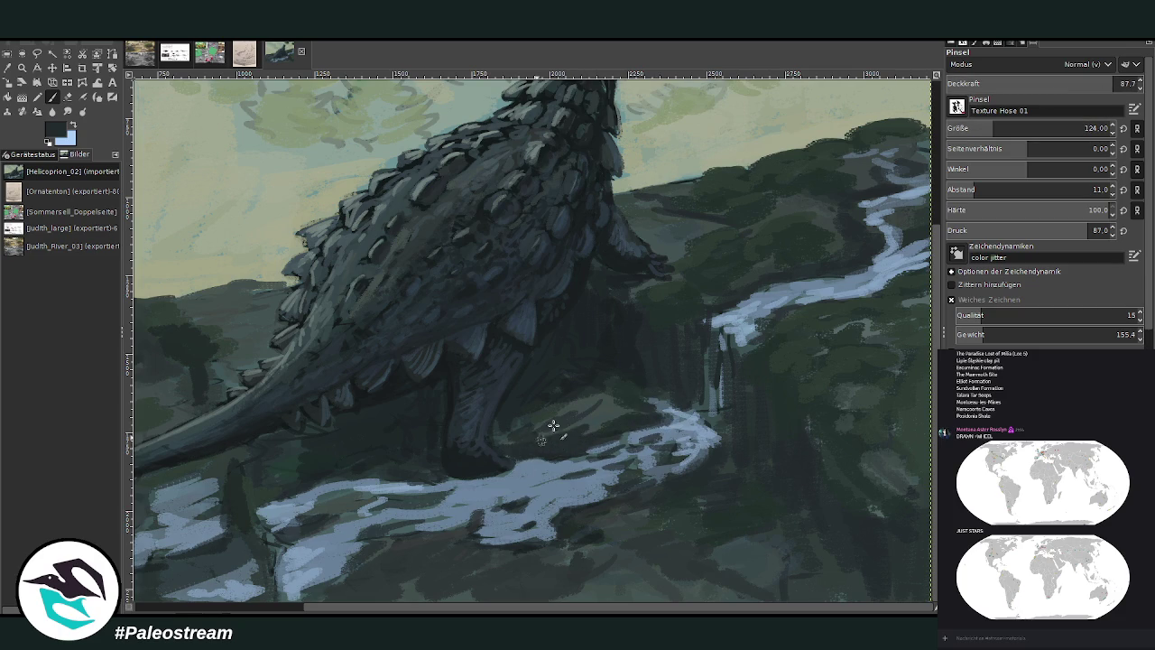
pyautogui.click(1029, 82)
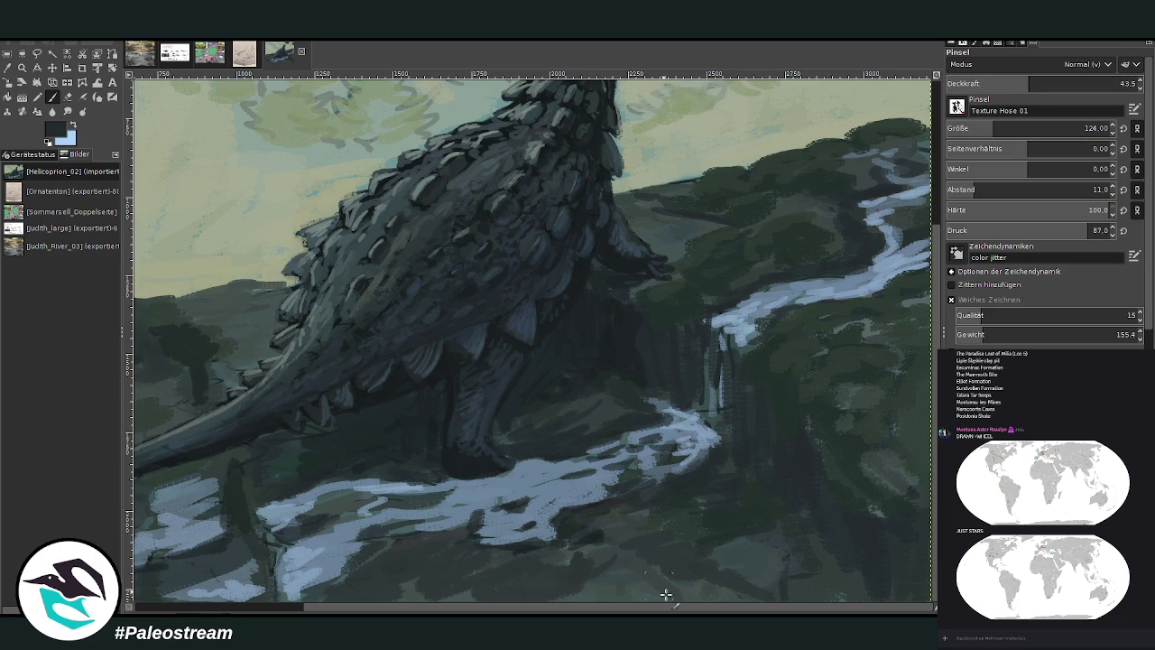
pyautogui.click(1087, 83)
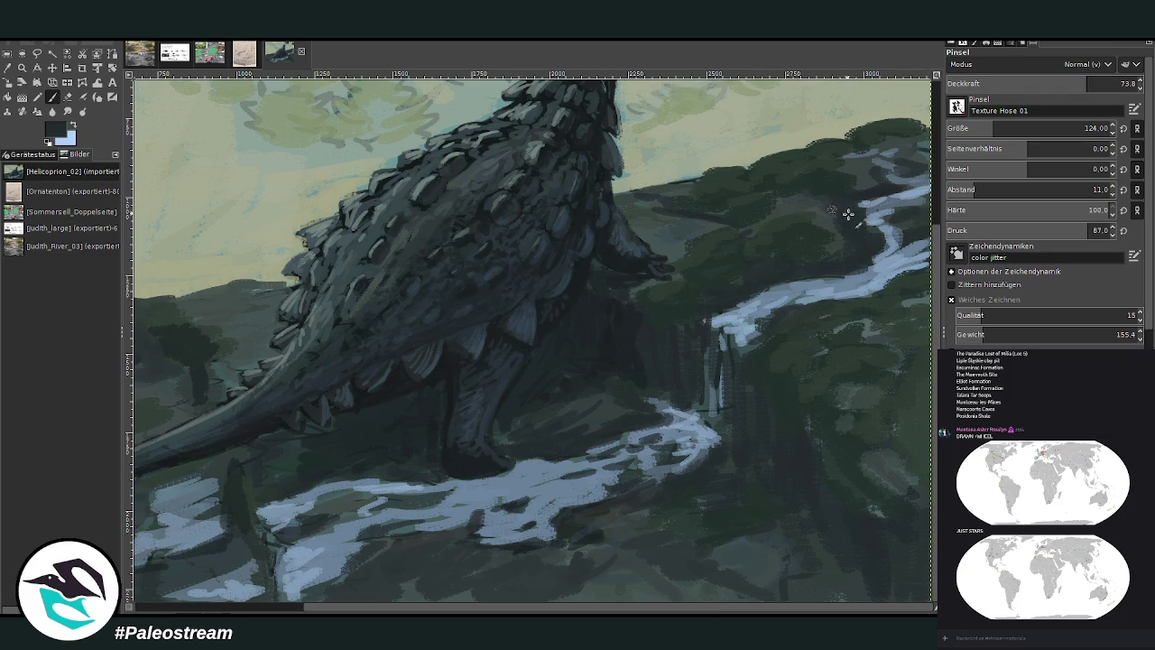
pyautogui.moveTo(851, 207); pyautogui.dragTo(837, 193)
pyautogui.moveTo(911, 162)
pyautogui.mouseDown()
pyautogui.moveTo(916, 150)
pyautogui.moveTo(885, 137)
pyautogui.mouseUp()
pyautogui.press('-')
pyautogui.press('-')
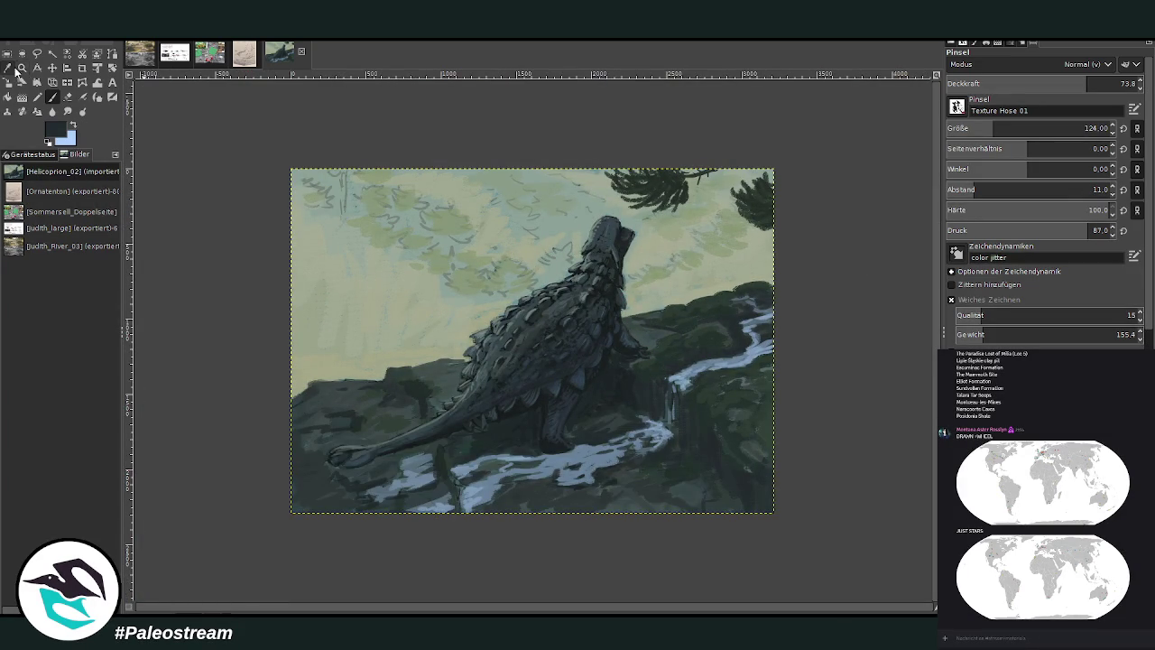
# - Zoom in on the dinosaur and river and sample a near-black colour from the painting
pyautogui.click(22, 68)
pyautogui.moveTo(473, 262); pyautogui.dragTo(666, 443)
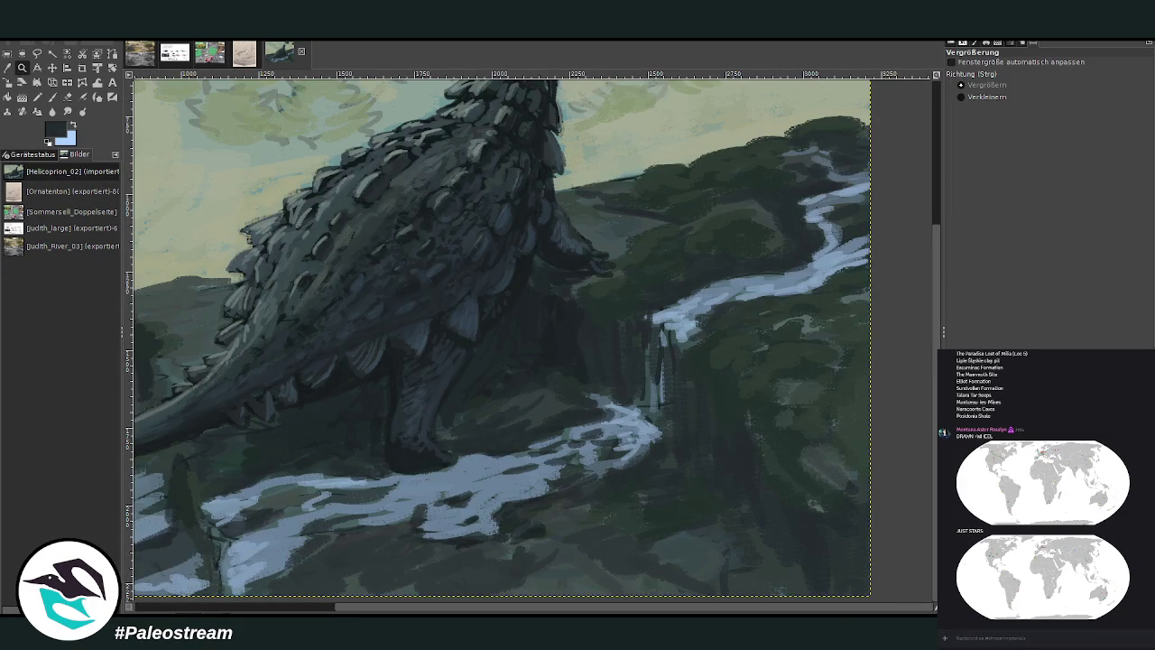
pyautogui.press('o')
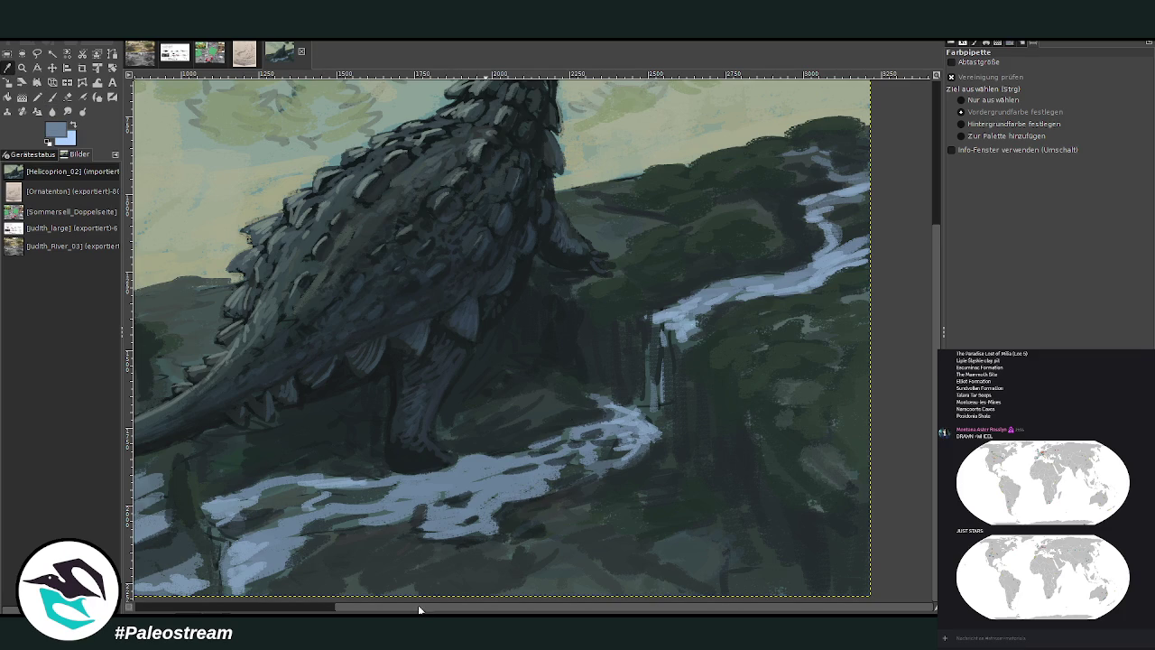
pyautogui.moveTo(418, 610); pyautogui.dragTo(292, 612)
pyautogui.click(7, 71)
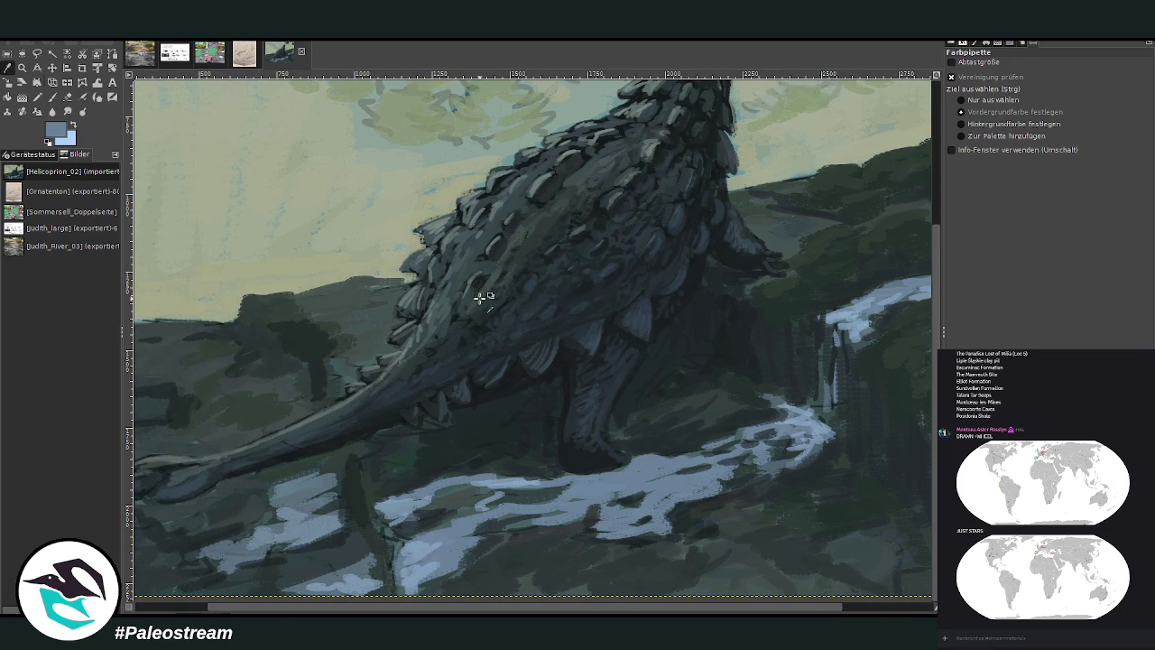
pyautogui.click(696, 377)
pyautogui.click(52, 96)
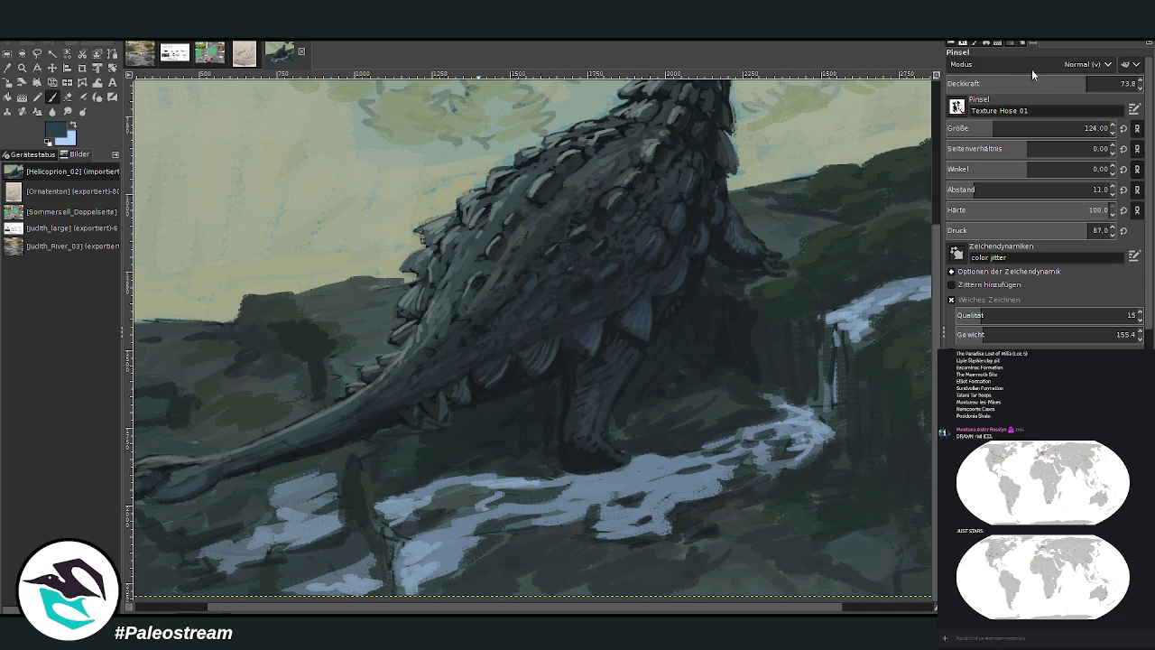
# - Dim the bright water patch in Darken Only mode at size 400, opacity 41.3, then sample a lighter colour
pyautogui.scroll(-5, 1074, 64)
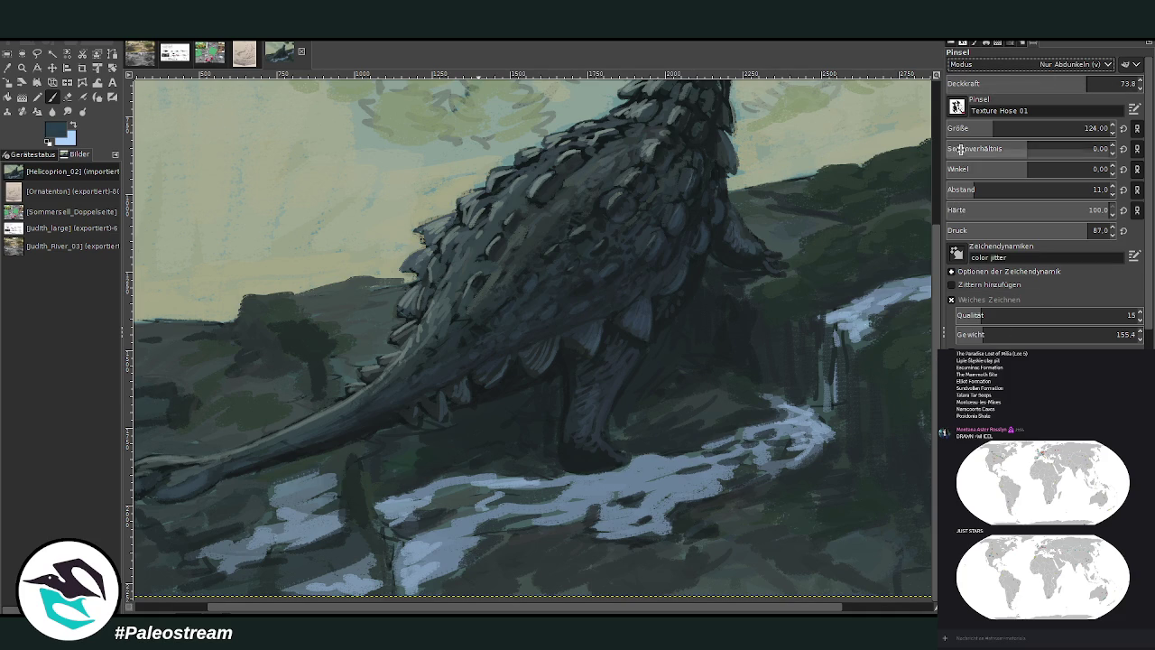
pyautogui.click(1040, 128)
pyautogui.click(1120, 83)
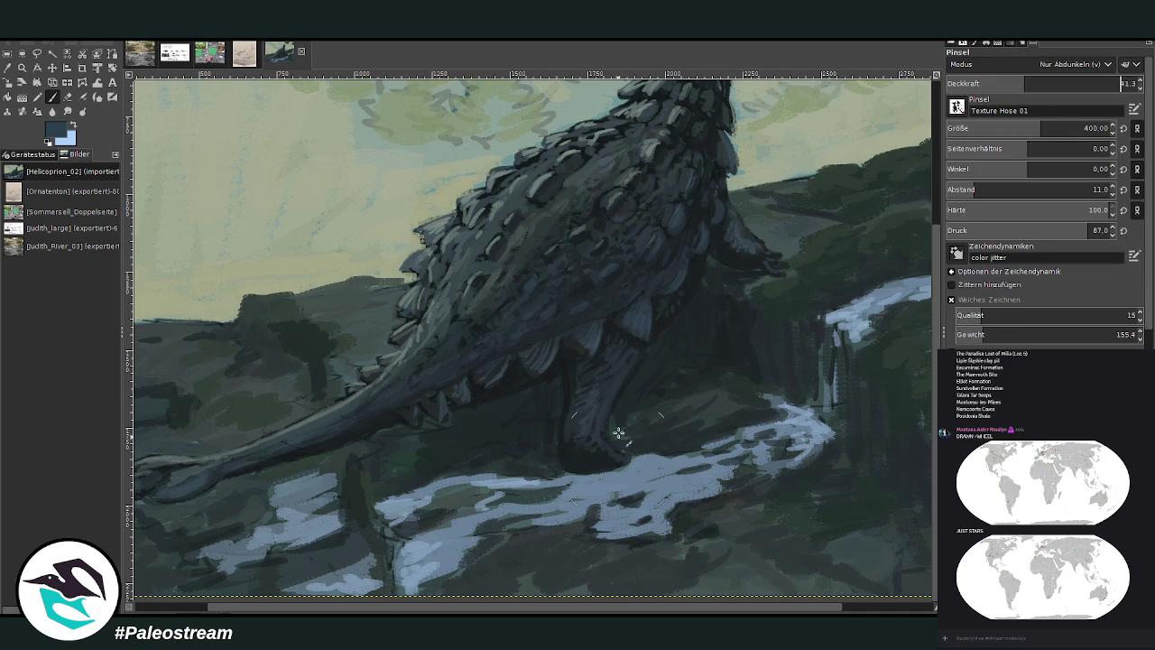
pyautogui.moveTo(623, 493)
pyautogui.mouseDown()
pyautogui.moveTo(542, 506)
pyautogui.moveTo(405, 480)
pyautogui.moveTo(491, 501)
pyautogui.moveTo(656, 439)
pyautogui.moveTo(535, 508)
pyautogui.moveTo(407, 472)
pyautogui.moveTo(402, 489)
pyautogui.mouseUp()
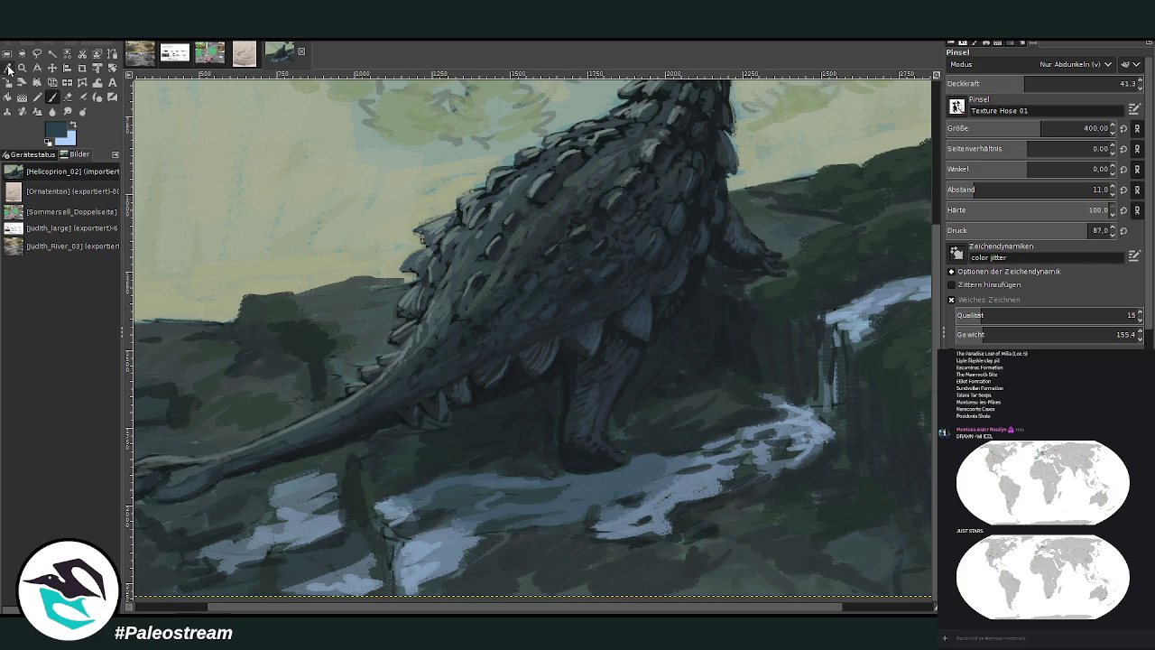
pyautogui.click(9, 68)
pyautogui.click(595, 473)
pyautogui.click(52, 97)
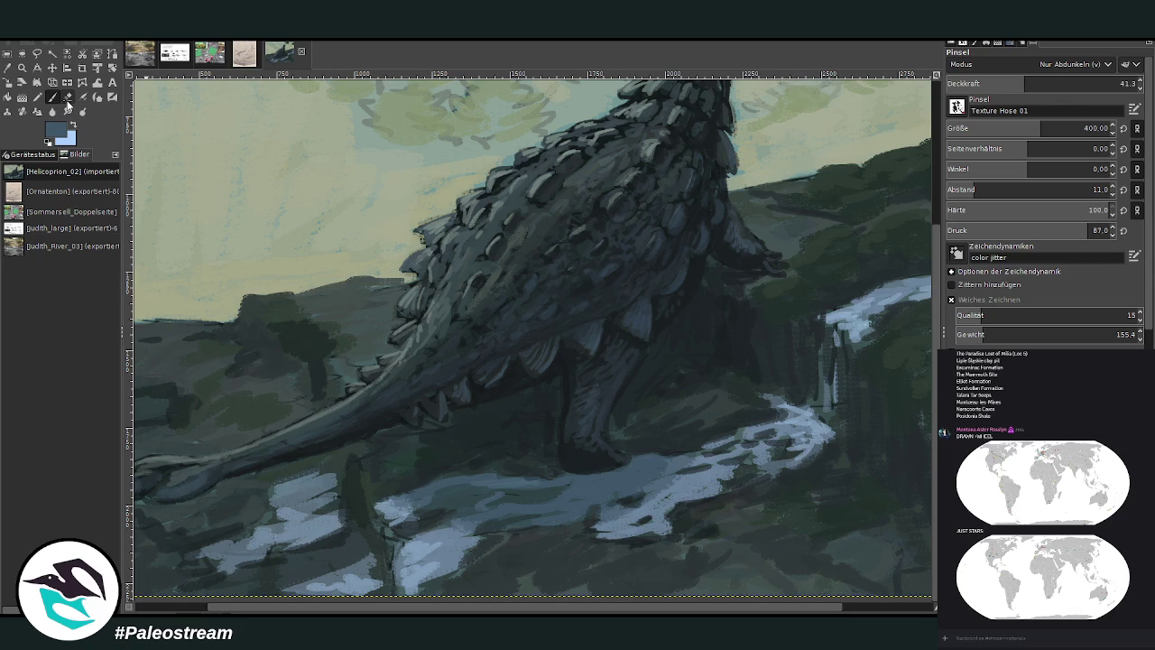
# - Paint light-blue and muted blue-grey strokes over the lower-left water patches at brush size 80
pyautogui.click(985, 129)
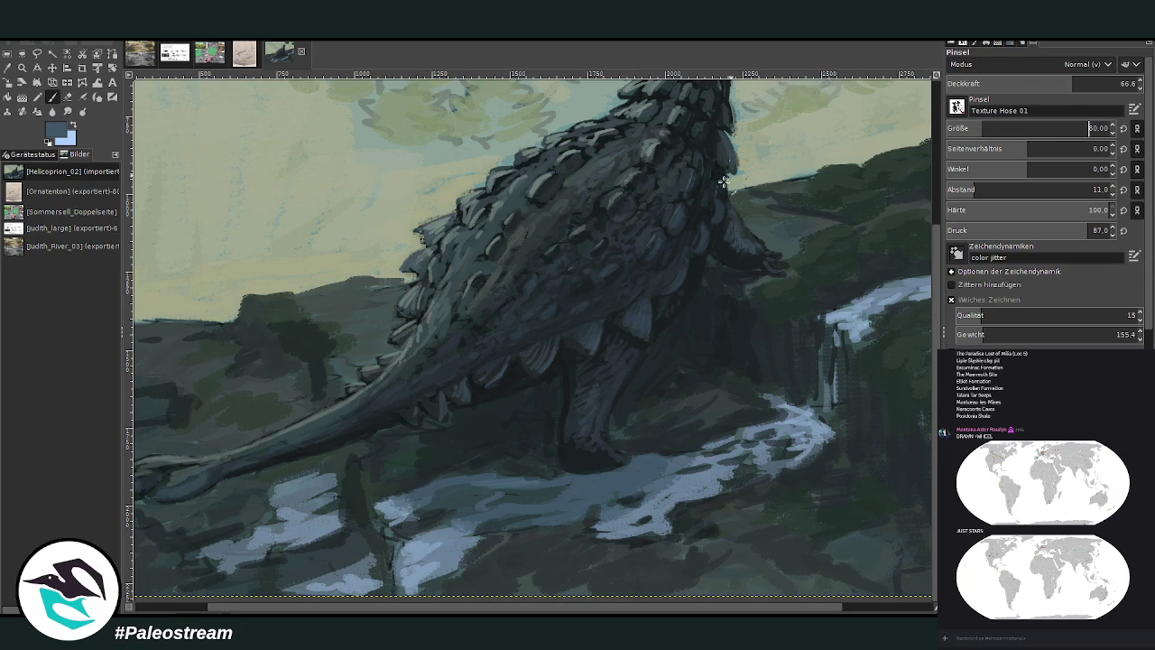
pyautogui.moveTo(348, 540)
pyautogui.mouseDown()
pyautogui.moveTo(361, 547)
pyautogui.moveTo(297, 554)
pyautogui.moveTo(232, 587)
pyautogui.moveTo(370, 559)
pyautogui.mouseUp()
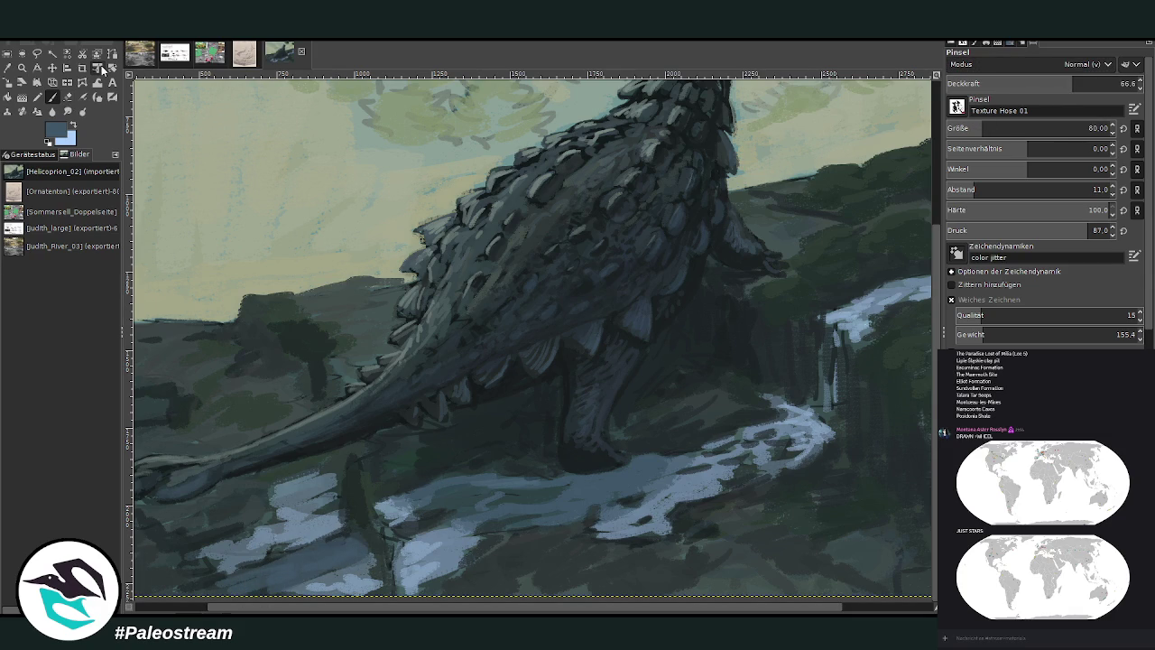
pyautogui.click(15, 97)
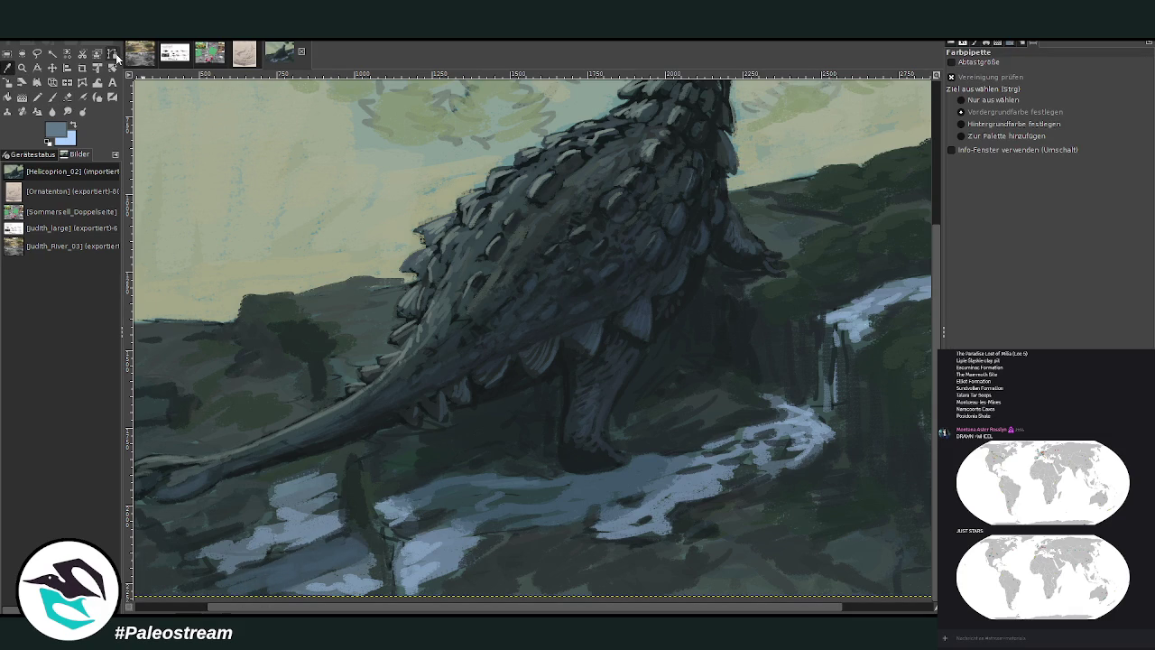
pyautogui.click(51, 97)
pyautogui.moveTo(343, 562)
pyautogui.mouseDown()
pyautogui.moveTo(302, 586)
pyautogui.moveTo(347, 578)
pyautogui.mouseUp()
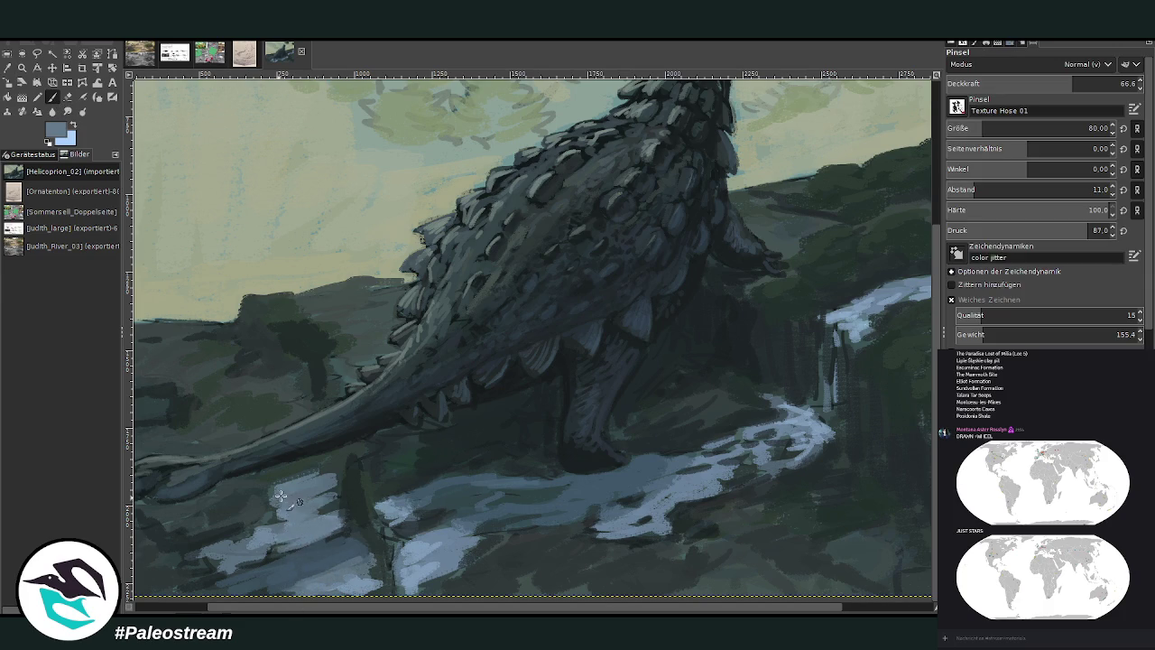
pyautogui.moveTo(275, 499)
pyautogui.mouseDown()
pyautogui.moveTo(260, 471)
pyautogui.moveTo(279, 458)
pyautogui.moveTo(252, 432)
pyautogui.moveTo(270, 401)
pyautogui.moveTo(308, 472)
pyautogui.moveTo(289, 420)
pyautogui.moveTo(262, 404)
pyautogui.moveTo(222, 406)
pyautogui.moveTo(276, 396)
pyautogui.moveTo(181, 393)
pyautogui.mouseUp()
# - Add pale blue dabs sampled from the painting to the water below the tail at opacity 92.4
pyautogui.click(1102, 82)
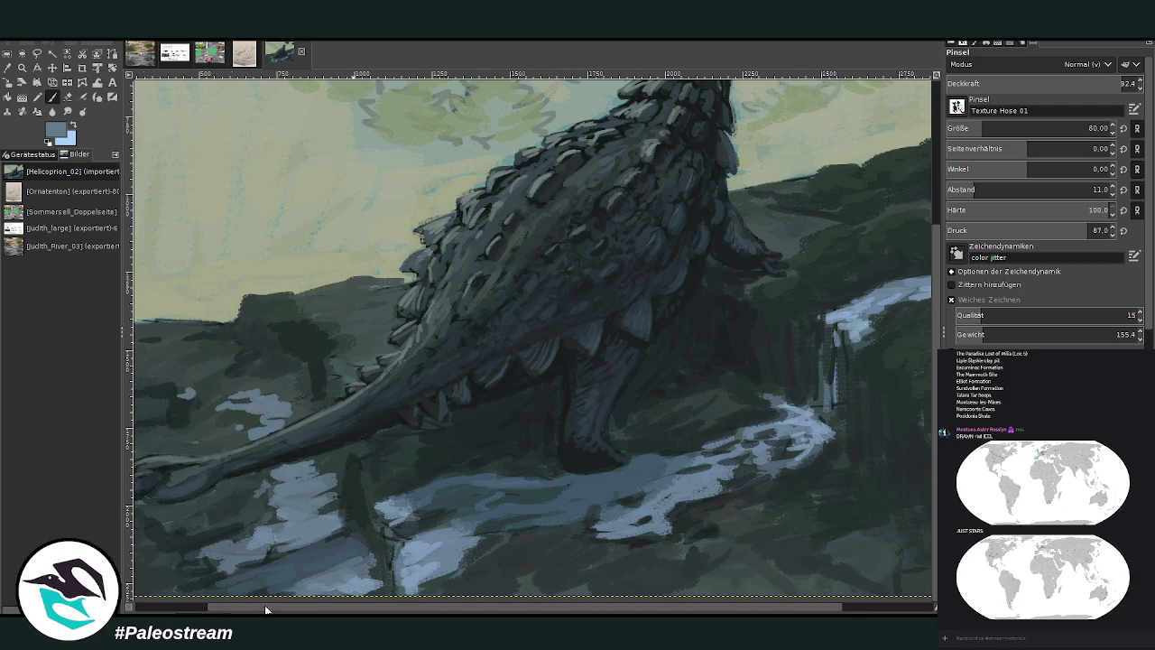
pyautogui.hscroll(-3, 265, 610)
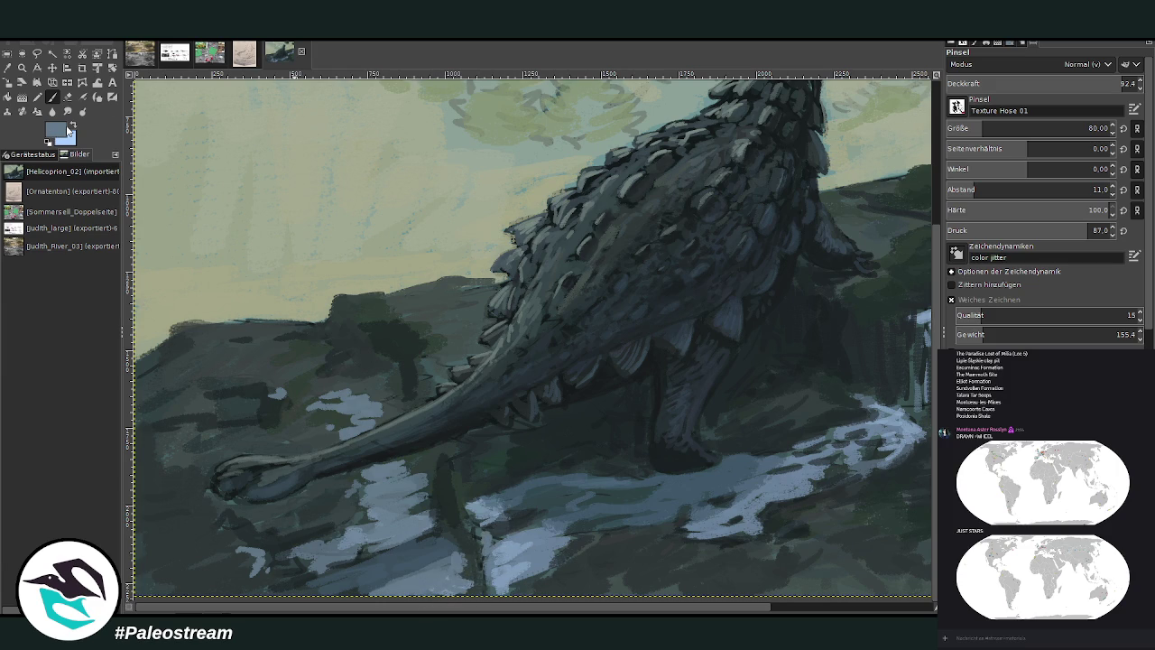
pyautogui.keyDown('ctrl'); pyautogui.click(920, 320); pyautogui.keyUp('ctrl')
pyautogui.moveTo(484, 522)
pyautogui.mouseDown()
pyautogui.moveTo(492, 506)
pyautogui.moveTo(474, 503)
pyautogui.mouseUp()
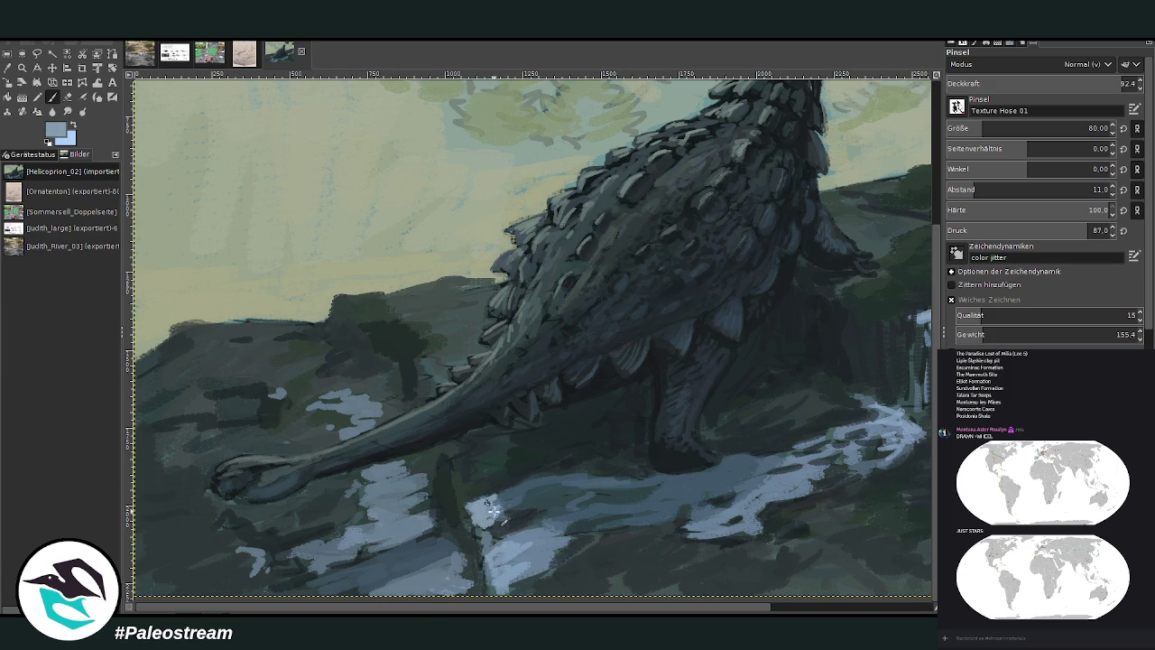
pyautogui.hscroll(3, 790, 612)
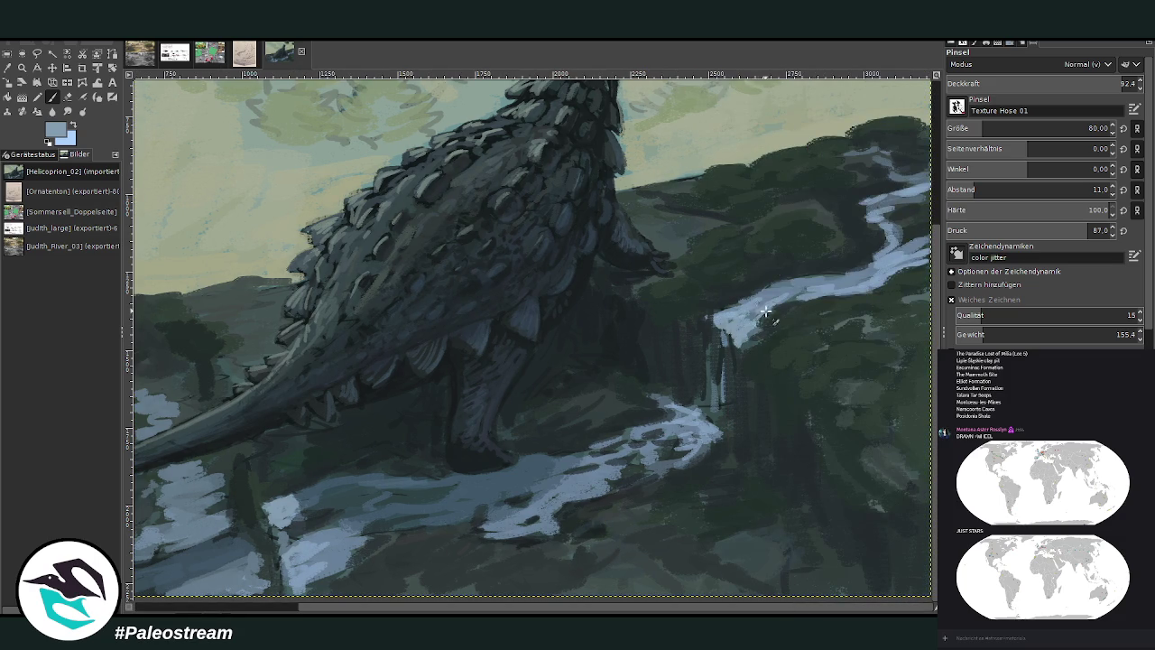
# - Extend the light-blue river strokes on the right and upper river at brush opacity 75.1
pyautogui.moveTo(766, 312); pyautogui.dragTo(808, 290)
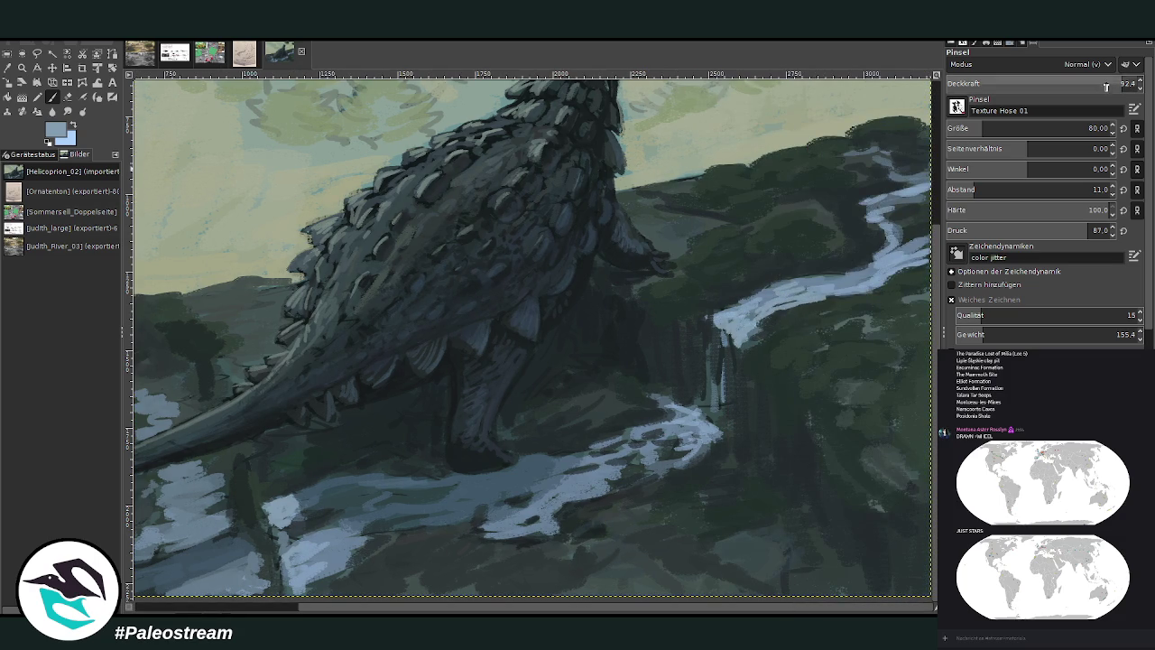
pyautogui.moveTo(1107, 87); pyautogui.dragTo(1077, 86)
pyautogui.moveTo(853, 270)
pyautogui.mouseDown()
pyautogui.moveTo(895, 234)
pyautogui.moveTo(907, 191)
pyautogui.moveTo(890, 170)
pyautogui.moveTo(854, 161)
pyautogui.mouseUp()
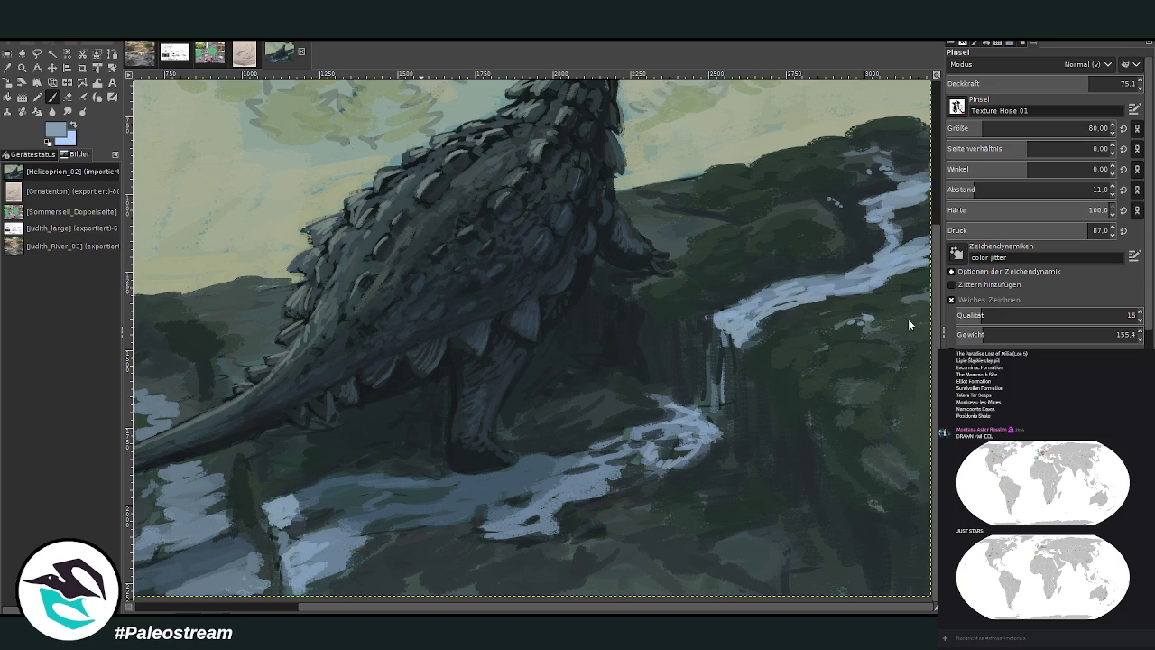
# - Dab small light spray where the river bends, using a smaller brush
pyautogui.press('[')
pyautogui.press('[')
pyautogui.press('[')
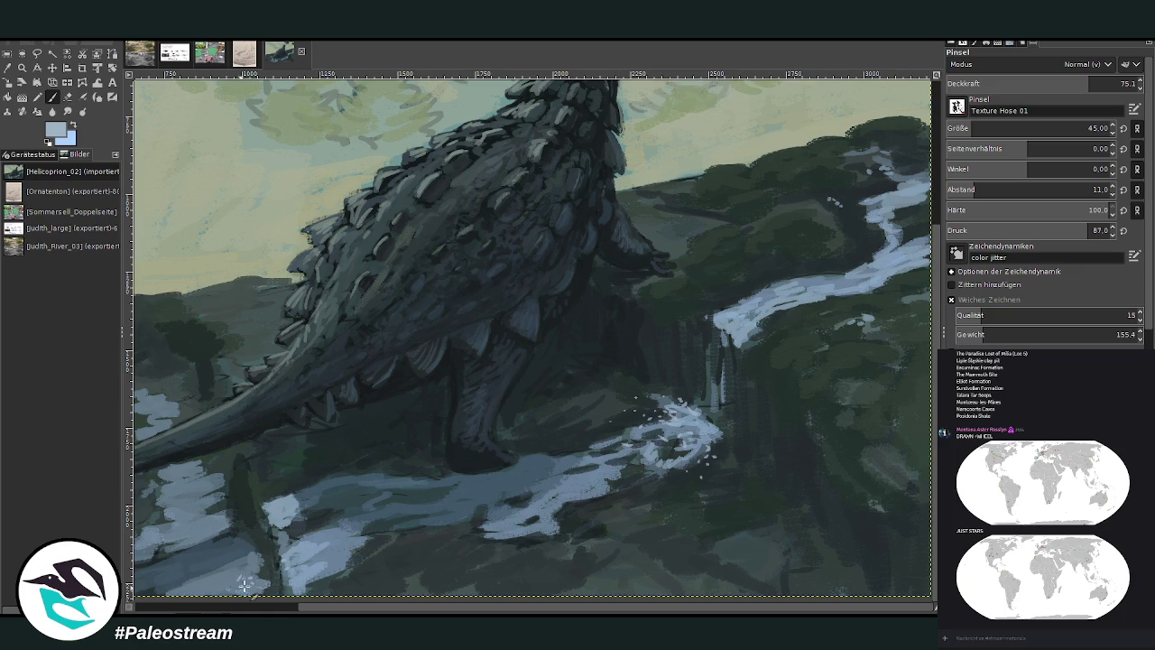
pyautogui.moveTo(246, 542); pyautogui.dragTo(221, 553)
pyautogui.press('-')
pyautogui.press('-')
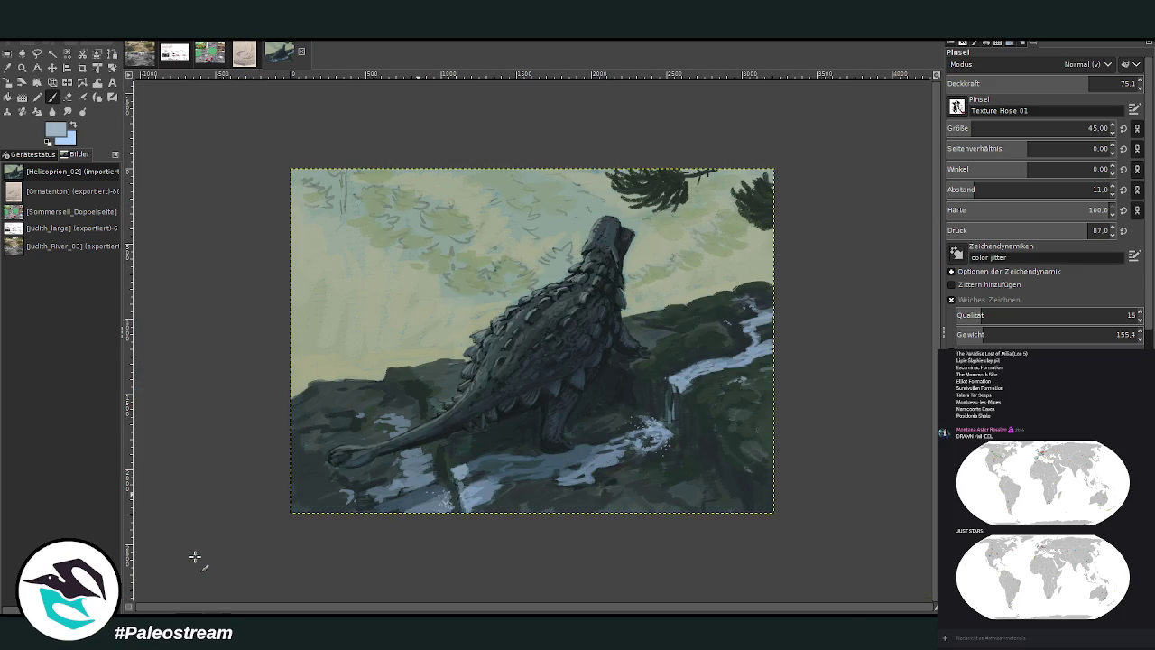
# - Zoom in on the back and sky, sample a green, and set the texture brush to size 89
pyautogui.click(21, 68)
pyautogui.click(482, 220)
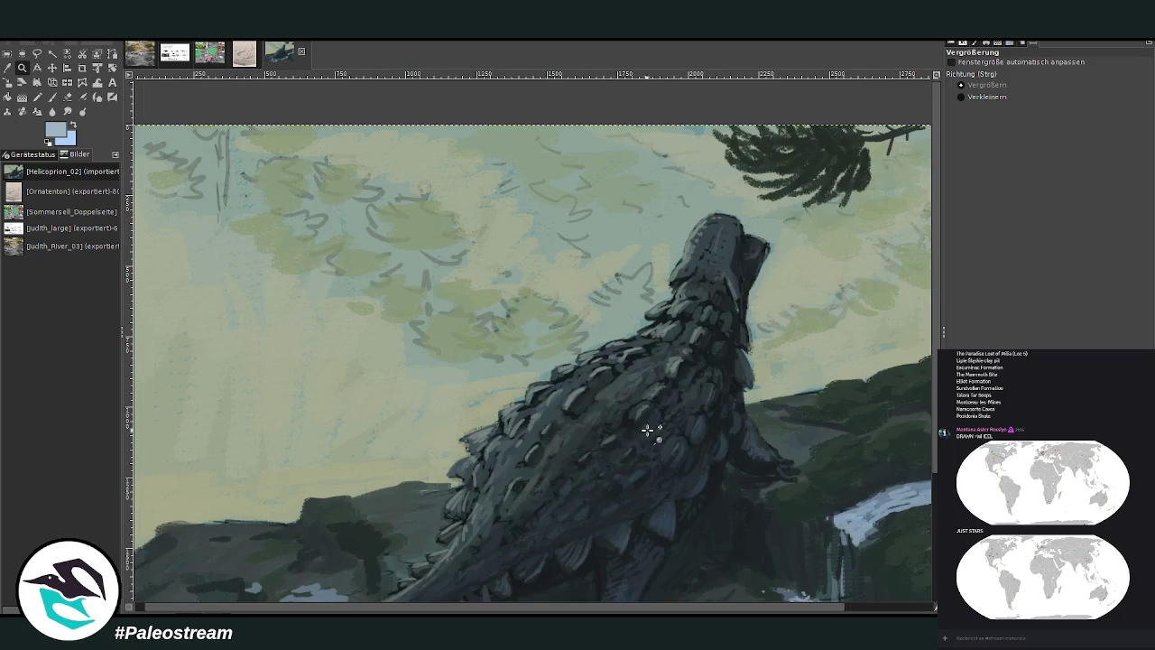
pyautogui.click(7, 67)
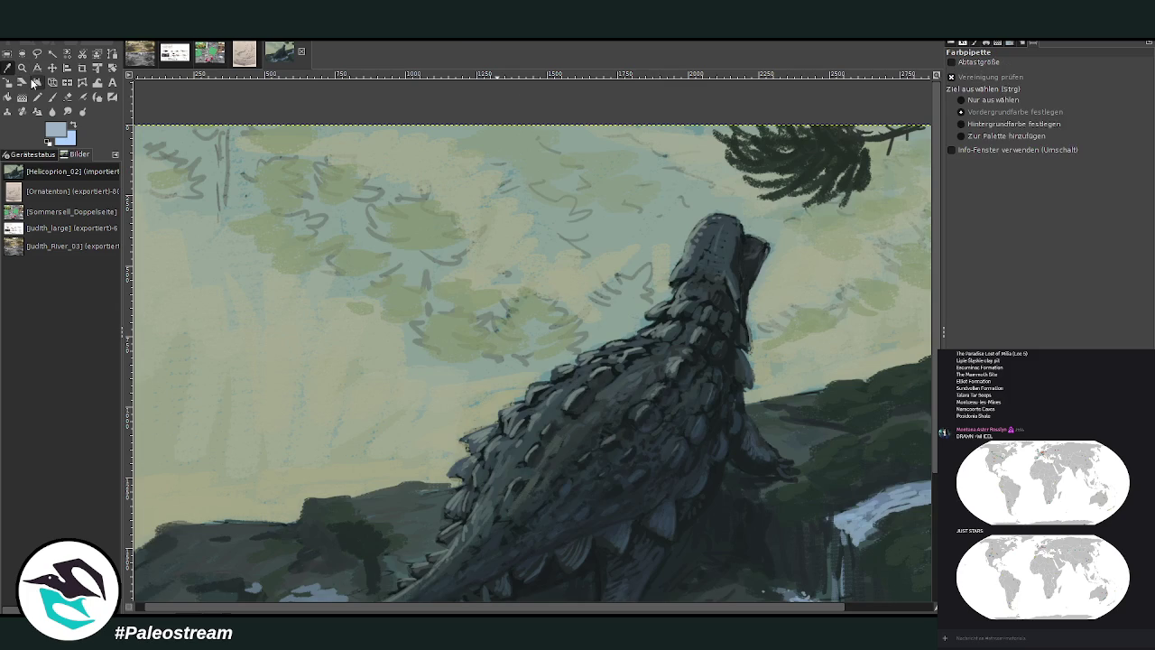
pyautogui.click(456, 347)
pyautogui.click(51, 97)
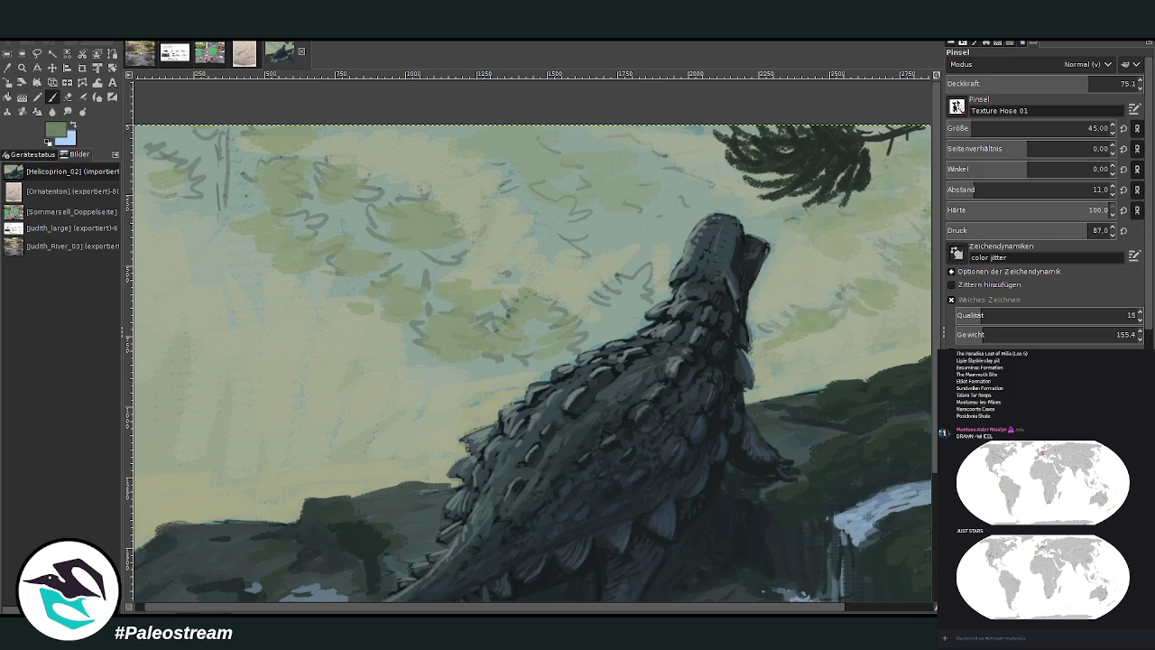
pyautogui.click(1089, 126)
# - Paint soft green foliage clumps in the sky left and right of the neck
pyautogui.moveTo(496, 338)
pyautogui.mouseDown()
pyautogui.moveTo(414, 381)
pyautogui.moveTo(403, 365)
pyautogui.moveTo(447, 379)
pyautogui.moveTo(470, 366)
pyautogui.moveTo(505, 397)
pyautogui.moveTo(435, 342)
pyautogui.moveTo(390, 341)
pyautogui.moveTo(456, 313)
pyautogui.moveTo(487, 317)
pyautogui.moveTo(510, 356)
pyautogui.moveTo(442, 357)
pyautogui.moveTo(460, 325)
pyautogui.moveTo(542, 303)
pyautogui.moveTo(588, 342)
pyautogui.moveTo(548, 366)
pyautogui.mouseUp()
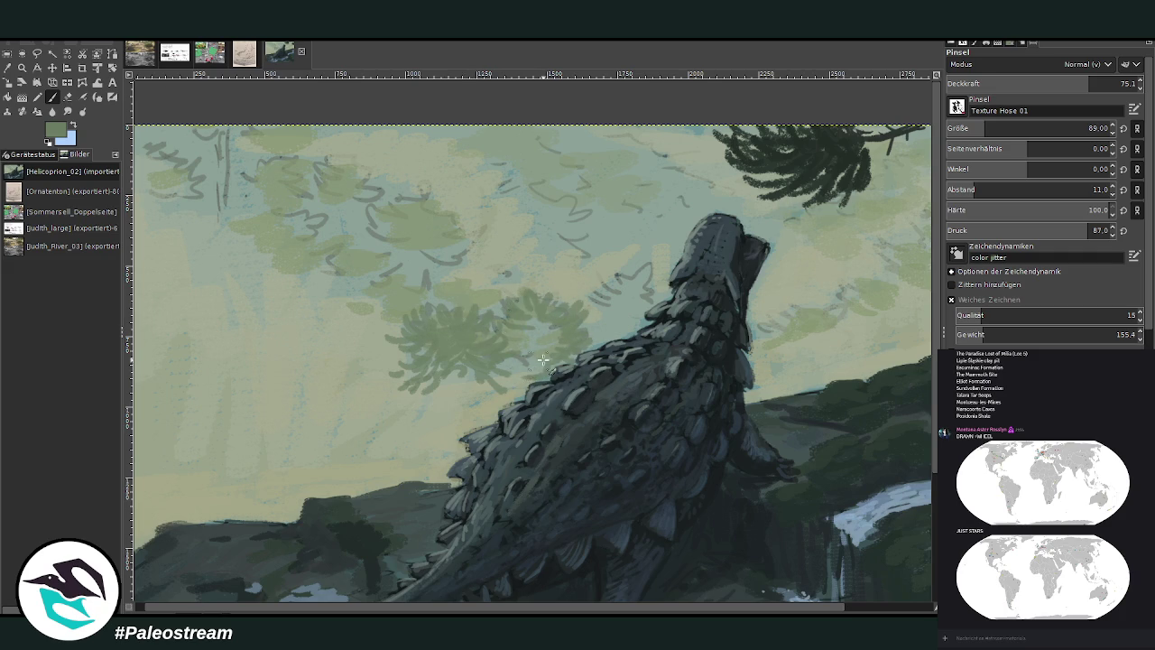
pyautogui.moveTo(413, 277)
pyautogui.mouseDown()
pyautogui.moveTo(420, 287)
pyautogui.moveTo(378, 271)
pyautogui.moveTo(357, 294)
pyautogui.moveTo(379, 258)
pyautogui.moveTo(345, 307)
pyautogui.moveTo(374, 325)
pyautogui.moveTo(365, 337)
pyautogui.moveTo(388, 298)
pyautogui.moveTo(413, 298)
pyautogui.moveTo(343, 291)
pyautogui.moveTo(343, 276)
pyautogui.mouseUp()
pyautogui.moveTo(489, 266)
pyautogui.mouseDown()
pyautogui.moveTo(523, 273)
pyautogui.moveTo(487, 298)
pyautogui.moveTo(462, 281)
pyautogui.mouseUp()
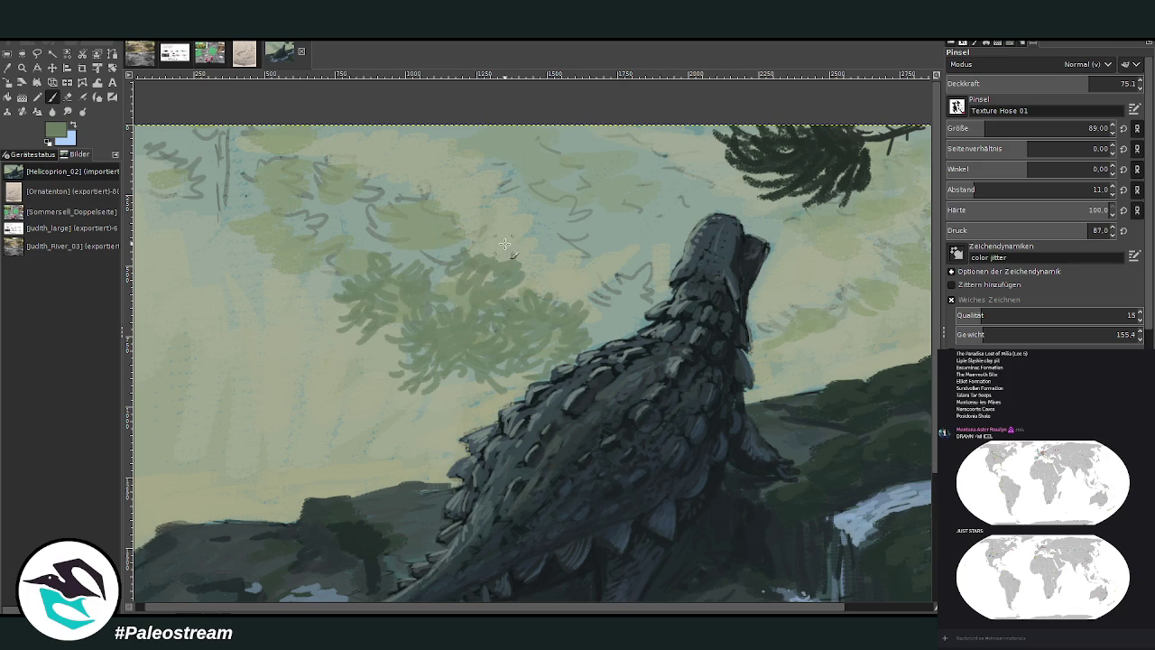
pyautogui.moveTo(503, 240)
pyautogui.mouseDown()
pyautogui.moveTo(533, 293)
pyautogui.moveTo(507, 294)
pyautogui.moveTo(488, 262)
pyautogui.moveTo(470, 298)
pyautogui.moveTo(424, 256)
pyautogui.moveTo(431, 213)
pyautogui.moveTo(456, 224)
pyautogui.moveTo(424, 186)
pyautogui.moveTo(448, 227)
pyautogui.moveTo(431, 244)
pyautogui.moveTo(404, 227)
pyautogui.moveTo(397, 248)
pyautogui.moveTo(370, 218)
pyautogui.moveTo(397, 200)
pyautogui.moveTo(427, 217)
pyautogui.mouseUp()
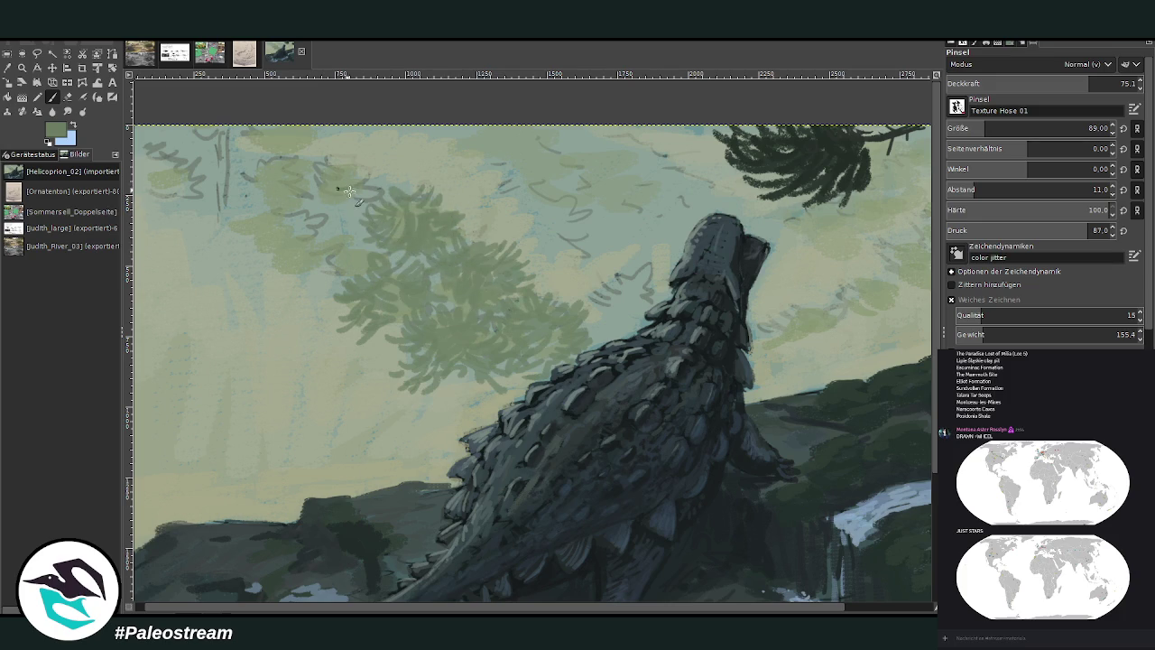
pyautogui.moveTo(349, 190)
pyautogui.mouseDown()
pyautogui.moveTo(370, 176)
pyautogui.moveTo(322, 158)
pyautogui.moveTo(321, 199)
pyautogui.moveTo(374, 213)
pyautogui.moveTo(357, 240)
pyautogui.moveTo(325, 246)
pyautogui.mouseUp()
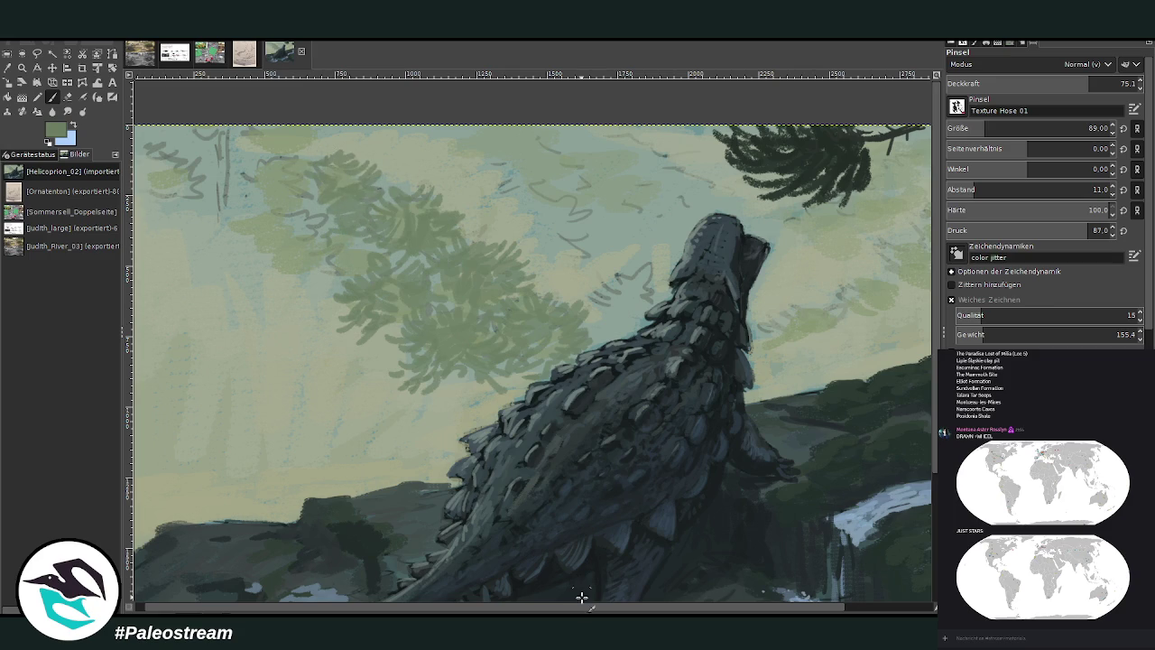
pyautogui.moveTo(584, 608); pyautogui.dragTo(791, 607)
pyautogui.moveTo(811, 309)
pyautogui.mouseDown()
pyautogui.moveTo(803, 280)
pyautogui.moveTo(776, 280)
pyautogui.moveTo(822, 270)
pyautogui.moveTo(778, 302)
pyautogui.moveTo(823, 311)
pyautogui.moveTo(839, 285)
pyautogui.mouseUp()
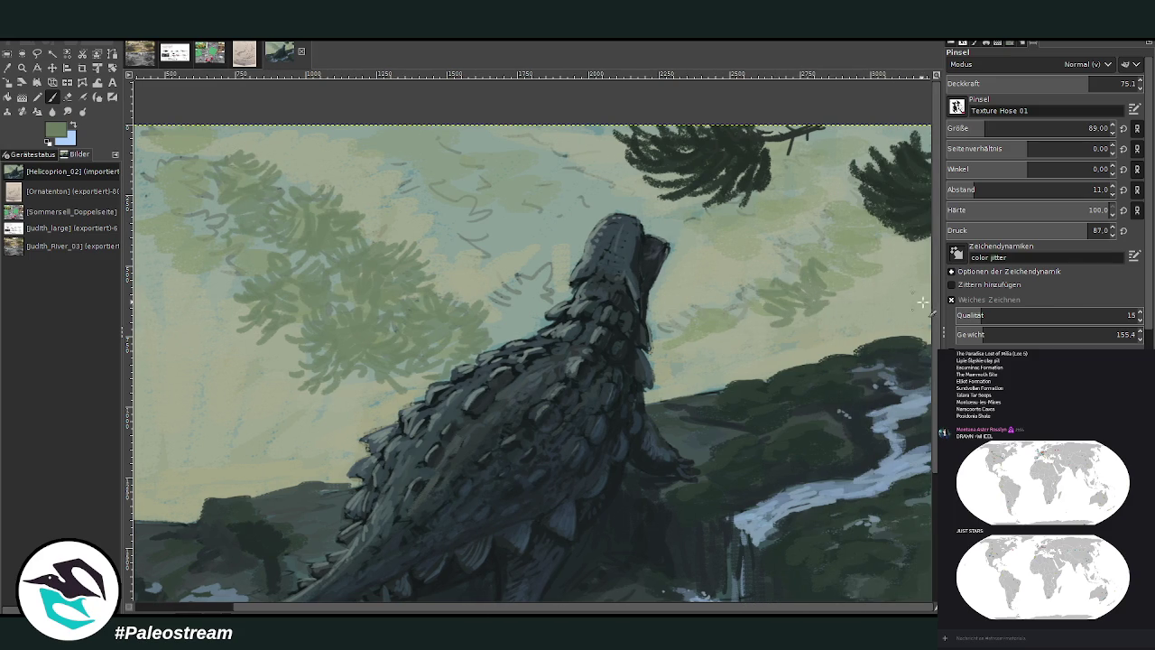
# - Add hazy foliage beside the neck and along the upper-left edge, then lower opacity to 58.4
pyautogui.moveTo(921, 303)
pyautogui.mouseDown()
pyautogui.moveTo(895, 287)
pyautogui.moveTo(879, 251)
pyautogui.moveTo(785, 248)
pyautogui.moveTo(822, 243)
pyautogui.moveTo(763, 267)
pyautogui.moveTo(837, 253)
pyautogui.moveTo(808, 225)
pyautogui.moveTo(862, 203)
pyautogui.moveTo(837, 255)
pyautogui.moveTo(749, 312)
pyautogui.moveTo(692, 327)
pyautogui.moveTo(791, 337)
pyautogui.moveTo(784, 323)
pyautogui.moveTo(803, 359)
pyautogui.moveTo(760, 321)
pyautogui.moveTo(839, 342)
pyautogui.moveTo(844, 325)
pyautogui.moveTo(903, 327)
pyautogui.moveTo(907, 307)
pyautogui.mouseUp()
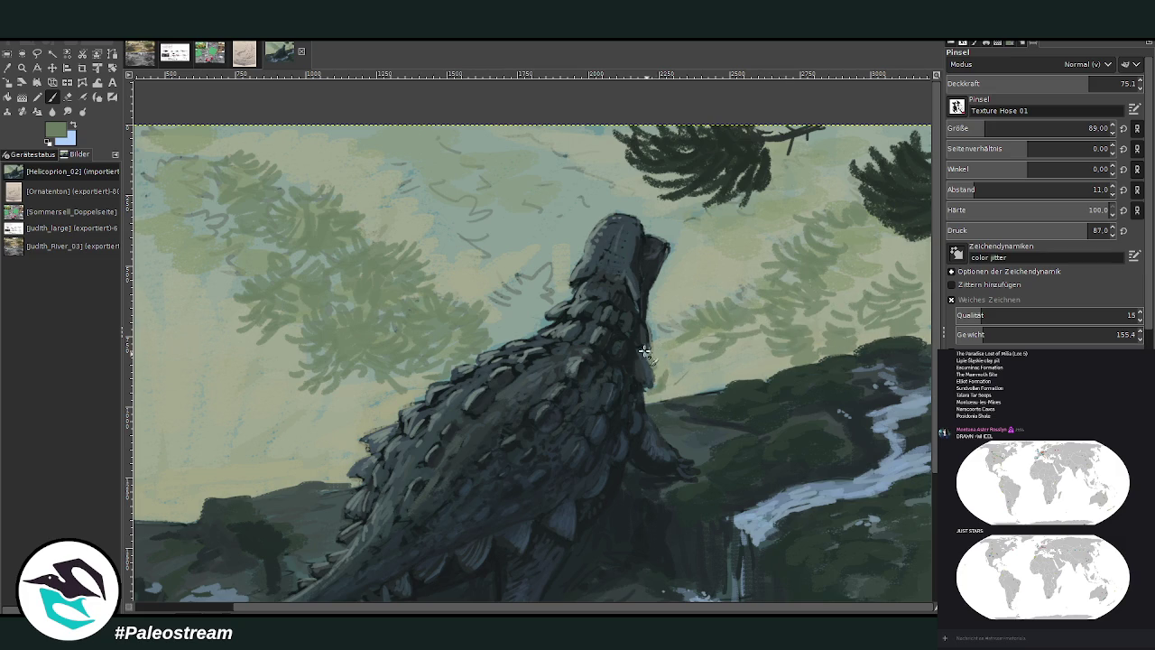
pyautogui.moveTo(660, 359)
pyautogui.mouseDown()
pyautogui.moveTo(676, 384)
pyautogui.moveTo(700, 361)
pyautogui.moveTo(722, 390)
pyautogui.moveTo(750, 329)
pyautogui.moveTo(686, 336)
pyautogui.moveTo(740, 262)
pyautogui.mouseUp()
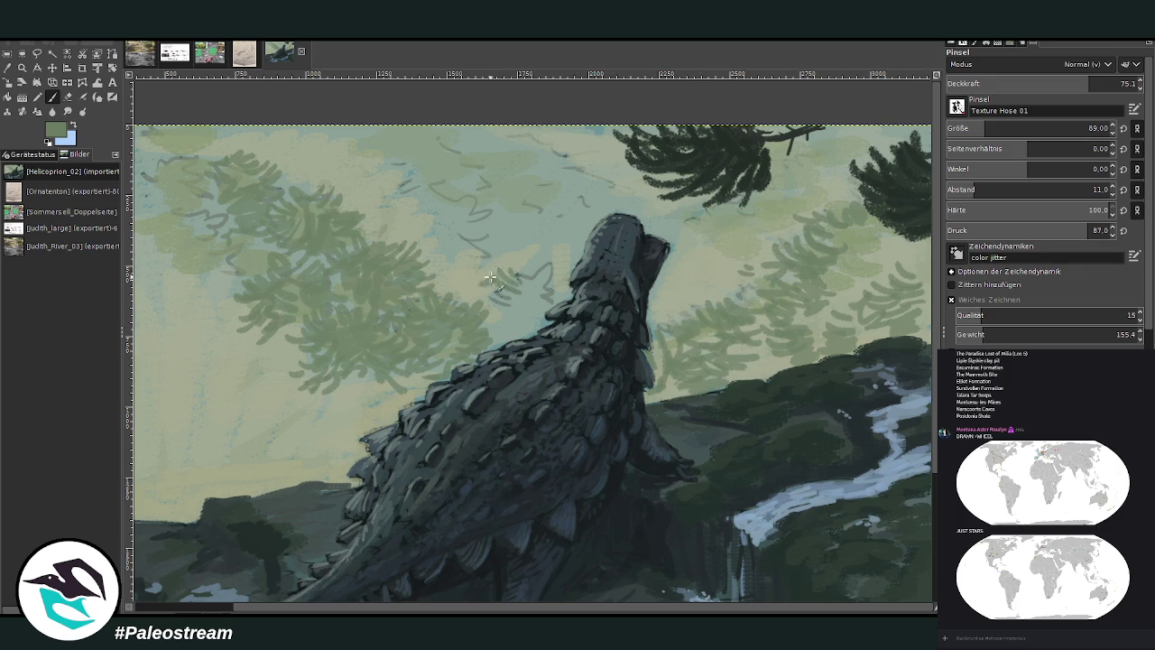
pyautogui.moveTo(490, 278)
pyautogui.mouseDown()
pyautogui.moveTo(515, 258)
pyautogui.moveTo(539, 267)
pyautogui.moveTo(545, 290)
pyautogui.moveTo(542, 271)
pyautogui.moveTo(469, 284)
pyautogui.moveTo(492, 262)
pyautogui.moveTo(529, 255)
pyautogui.moveTo(487, 289)
pyautogui.moveTo(529, 331)
pyautogui.moveTo(432, 266)
pyautogui.mouseUp()
pyautogui.moveTo(331, 604); pyautogui.dragTo(219, 605)
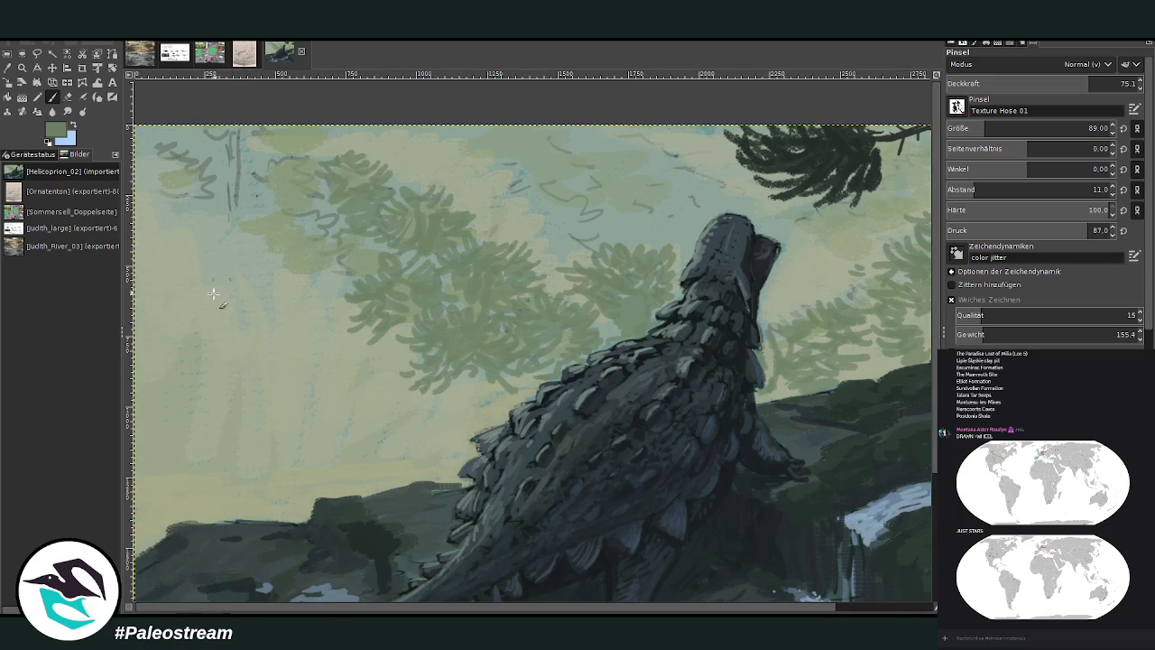
pyautogui.moveTo(146, 256)
pyautogui.mouseDown()
pyautogui.moveTo(177, 260)
pyautogui.moveTo(167, 305)
pyautogui.moveTo(143, 315)
pyautogui.moveTo(158, 311)
pyautogui.moveTo(157, 261)
pyautogui.moveTo(153, 289)
pyautogui.moveTo(186, 287)
pyautogui.moveTo(181, 267)
pyautogui.mouseUp()
pyautogui.moveTo(172, 311)
pyautogui.mouseDown()
pyautogui.moveTo(149, 330)
pyautogui.moveTo(179, 313)
pyautogui.moveTo(183, 263)
pyautogui.moveTo(233, 202)
pyautogui.moveTo(212, 161)
pyautogui.moveTo(185, 171)
pyautogui.moveTo(201, 198)
pyautogui.moveTo(185, 213)
pyautogui.moveTo(213, 217)
pyautogui.moveTo(167, 194)
pyautogui.moveTo(192, 141)
pyautogui.mouseUp()
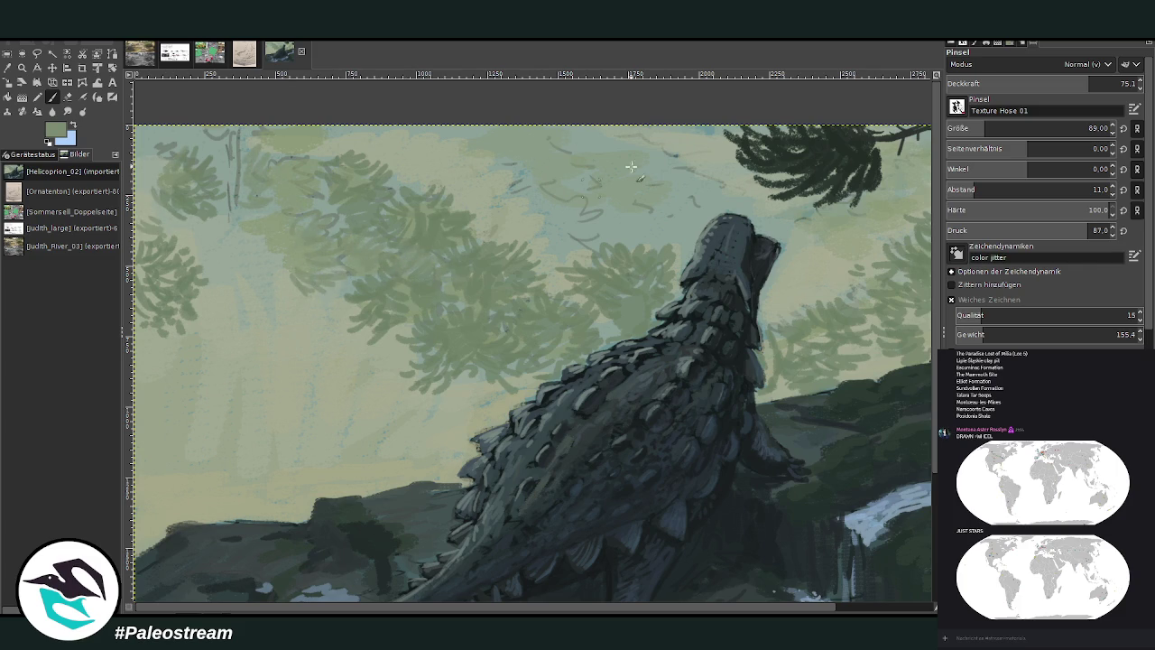
pyautogui.click(1060, 82)
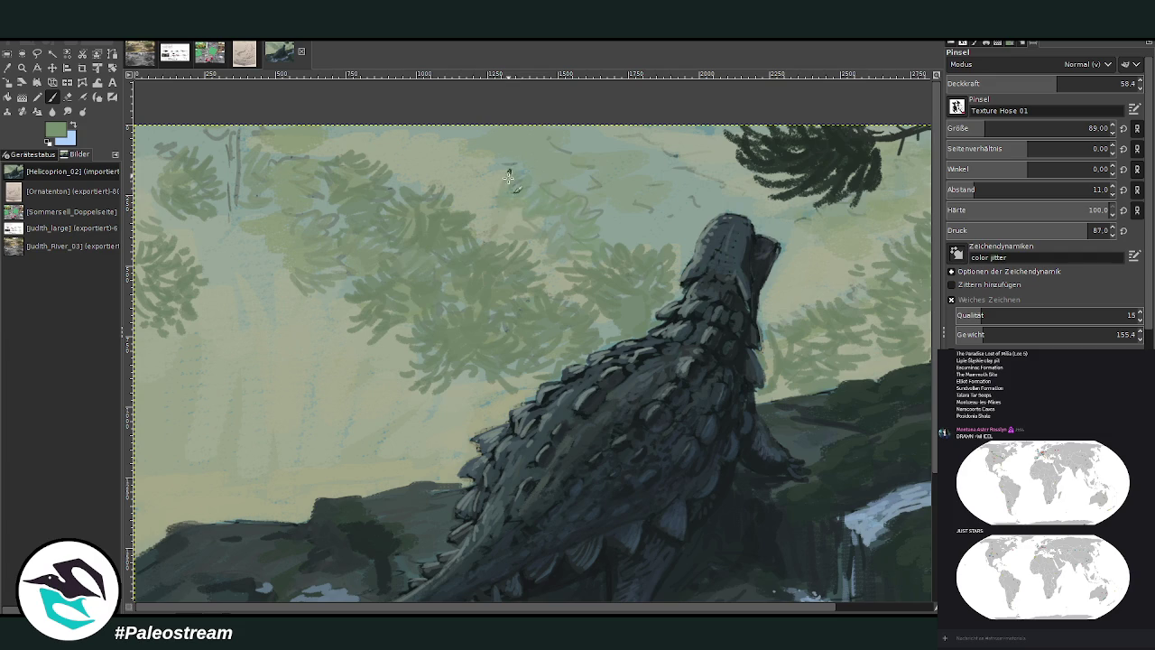
# - Dab paint near the neck at opacity 46.4 and sample a slightly darker green
pyautogui.click(1090, 83)
pyautogui.click(1035, 83)
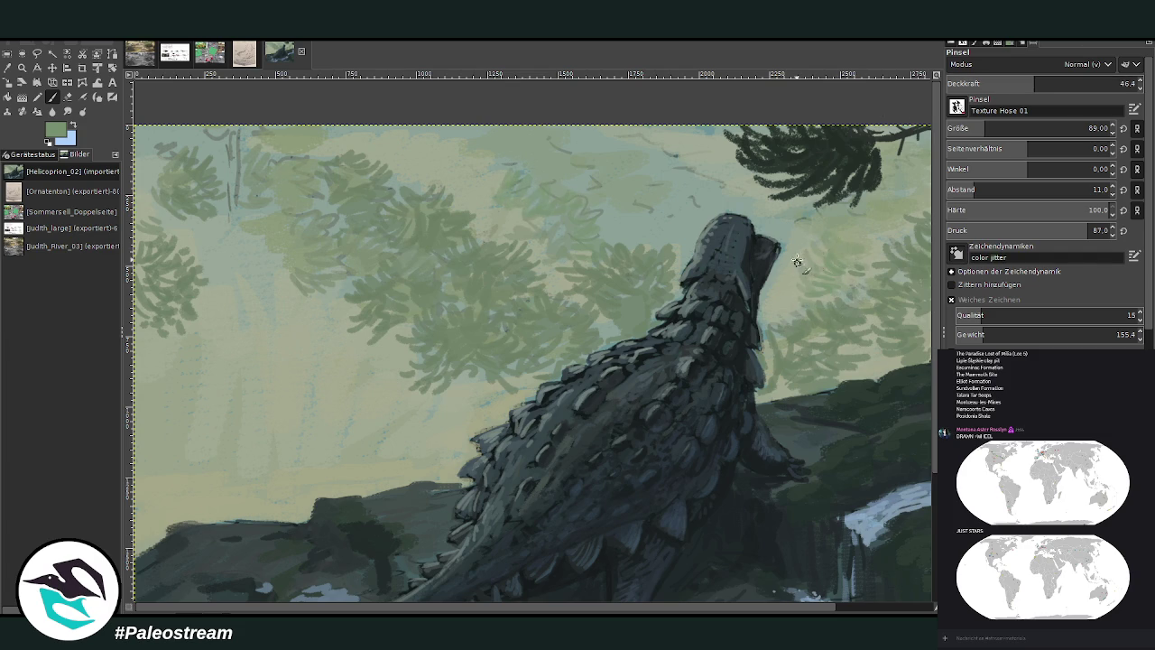
pyautogui.moveTo(800, 313); pyautogui.dragTo(770, 289)
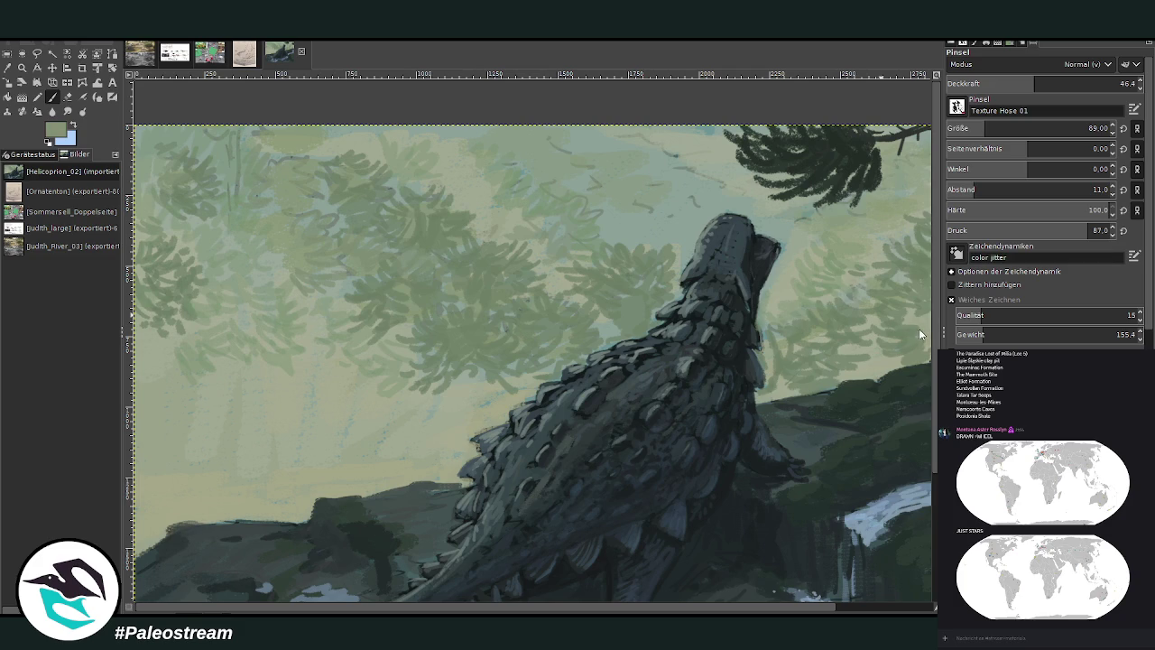
pyautogui.keyDown('ctrl'); pyautogui.click(896, 361); pyautogui.keyUp('ctrl')
# - Dab dark foliage at the left edge with opacity 83.3 and size 119
pyautogui.moveTo(192, 404); pyautogui.dragTo(180, 400)
pyautogui.click(1107, 83)
pyautogui.click(1085, 128)
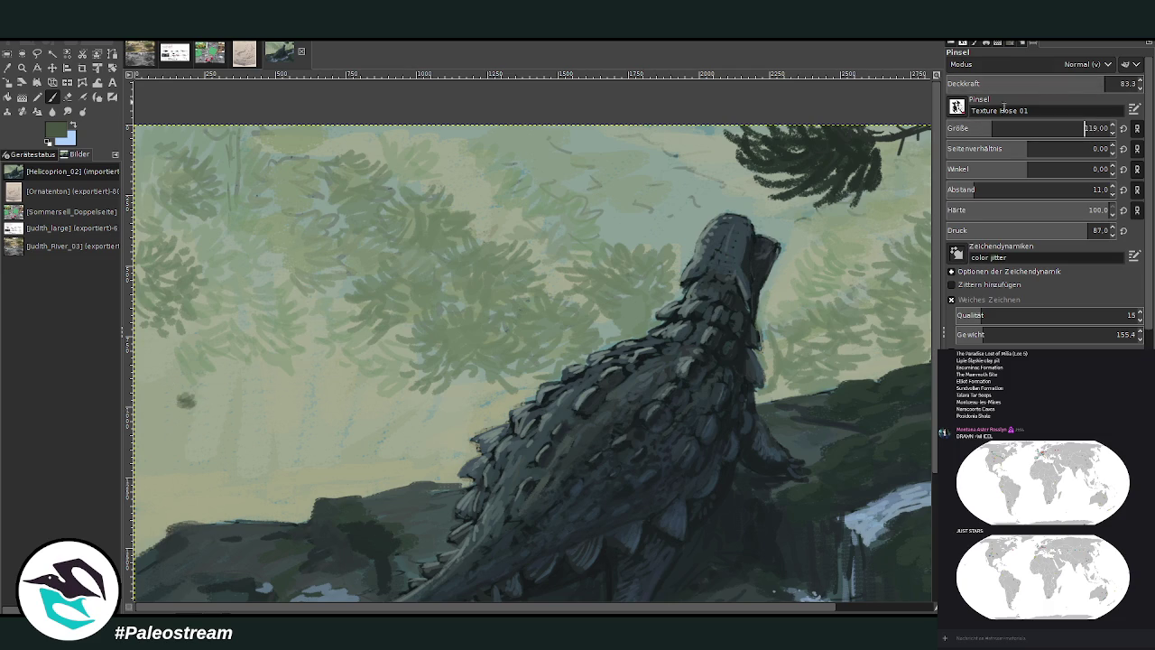
pyautogui.click(184, 398)
pyautogui.moveTo(167, 421); pyautogui.dragTo(154, 422)
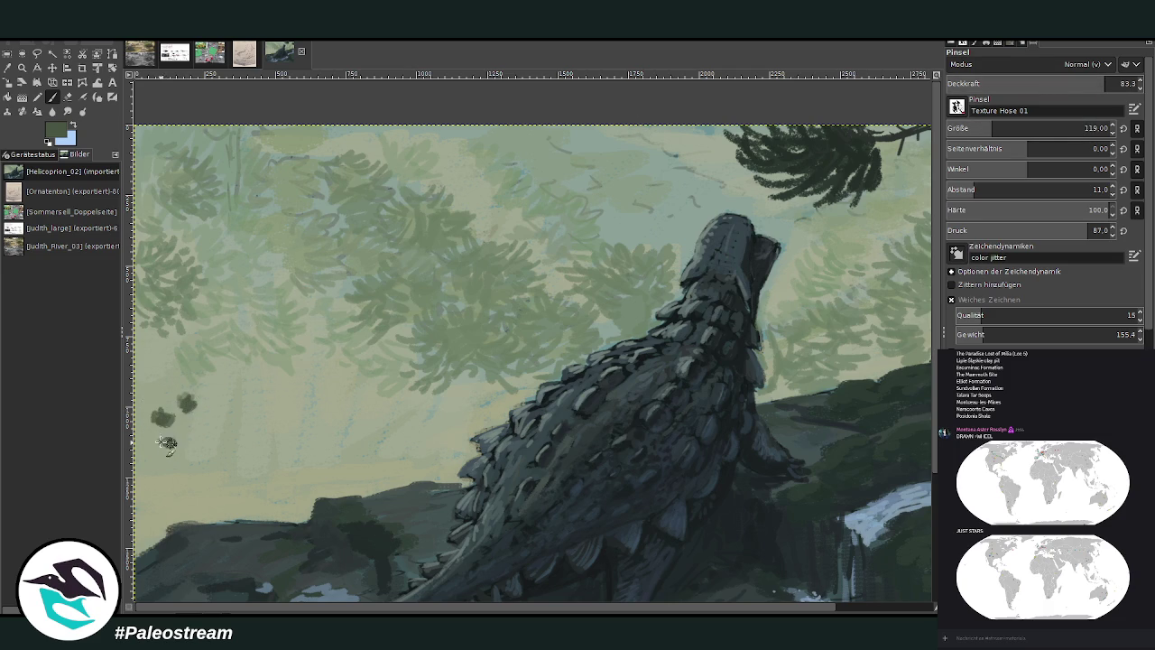
pyautogui.click(166, 440)
pyautogui.click(192, 441)
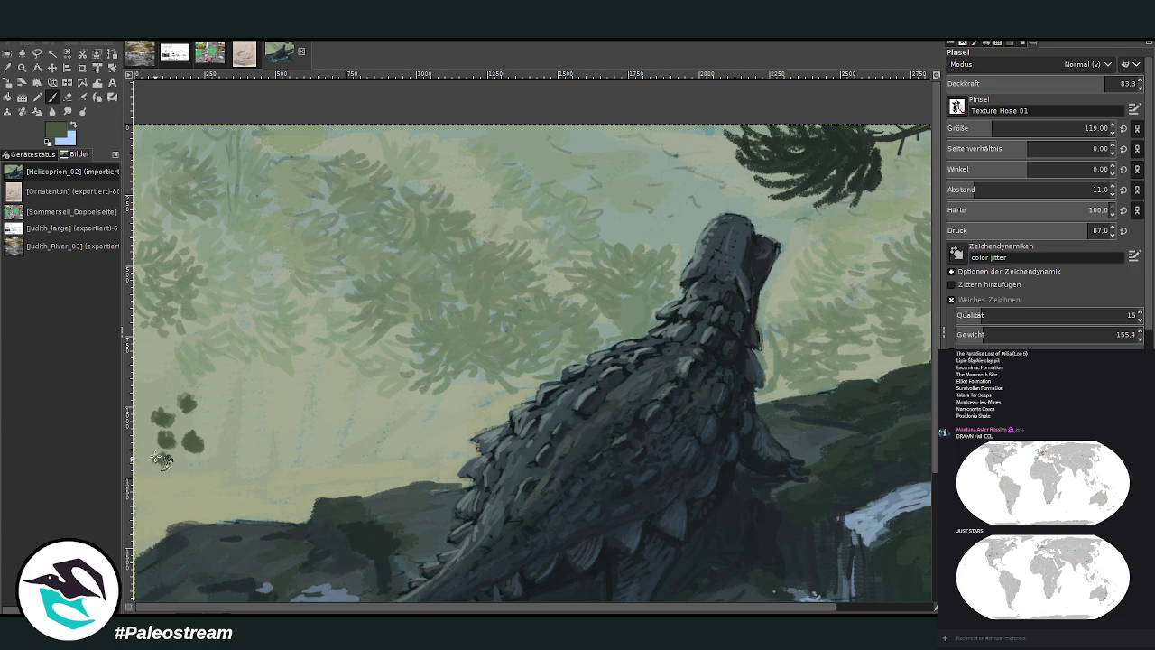
# - Build the dark bush down the left edge and add small far-hillside shrubs at size 101
pyautogui.moveTo(184, 428)
pyautogui.mouseDown()
pyautogui.moveTo(155, 431)
pyautogui.moveTo(162, 395)
pyautogui.moveTo(141, 445)
pyautogui.mouseUp()
pyautogui.moveTo(147, 473)
pyautogui.mouseDown()
pyautogui.moveTo(177, 451)
pyautogui.moveTo(179, 470)
pyautogui.moveTo(138, 490)
pyautogui.mouseUp()
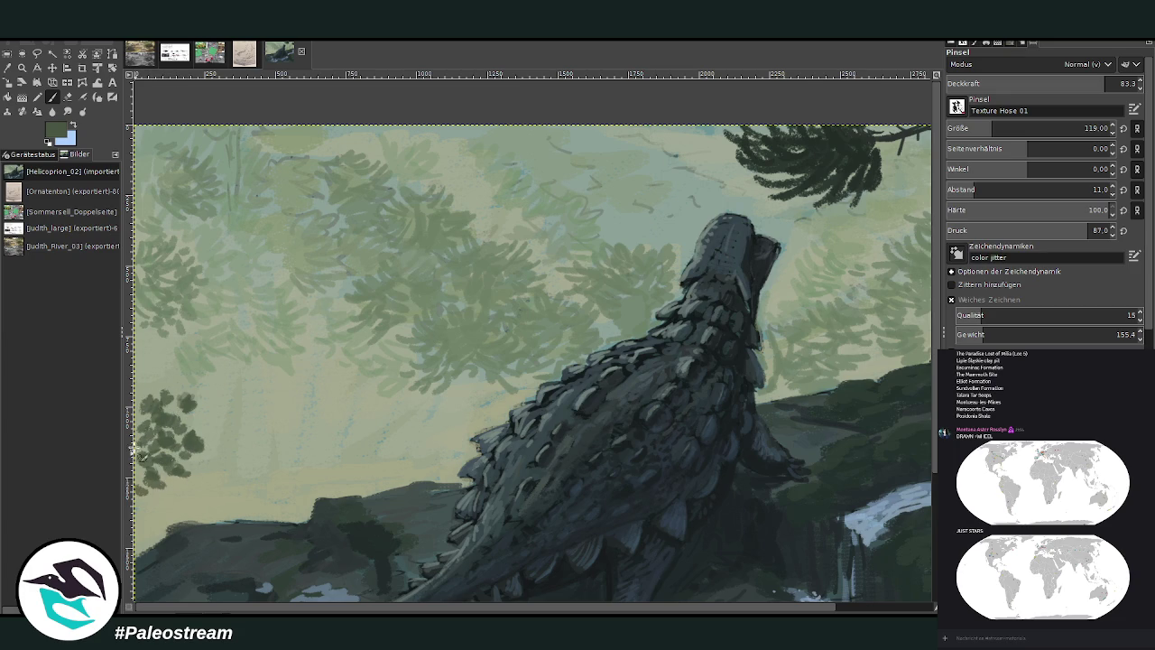
pyautogui.moveTo(137, 450)
pyautogui.mouseDown()
pyautogui.moveTo(144, 424)
pyautogui.moveTo(171, 408)
pyautogui.moveTo(141, 397)
pyautogui.mouseUp()
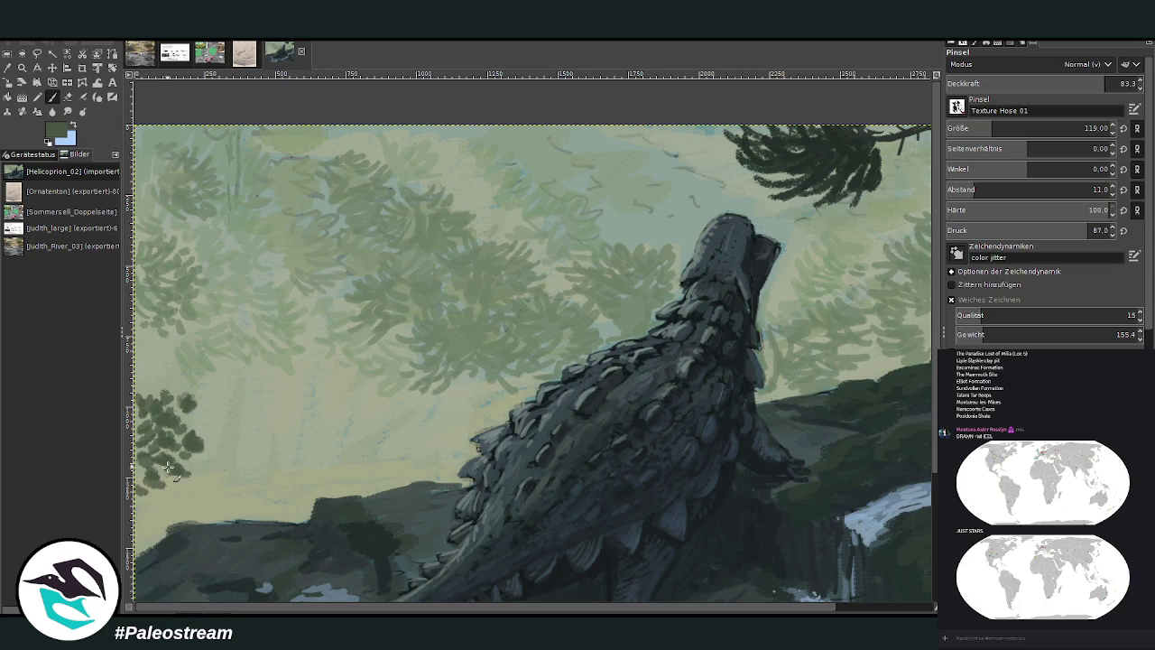
pyautogui.press('[')
pyautogui.press('[')
pyautogui.press('[')
pyautogui.press('[')
pyautogui.press('[')
pyautogui.press('[')
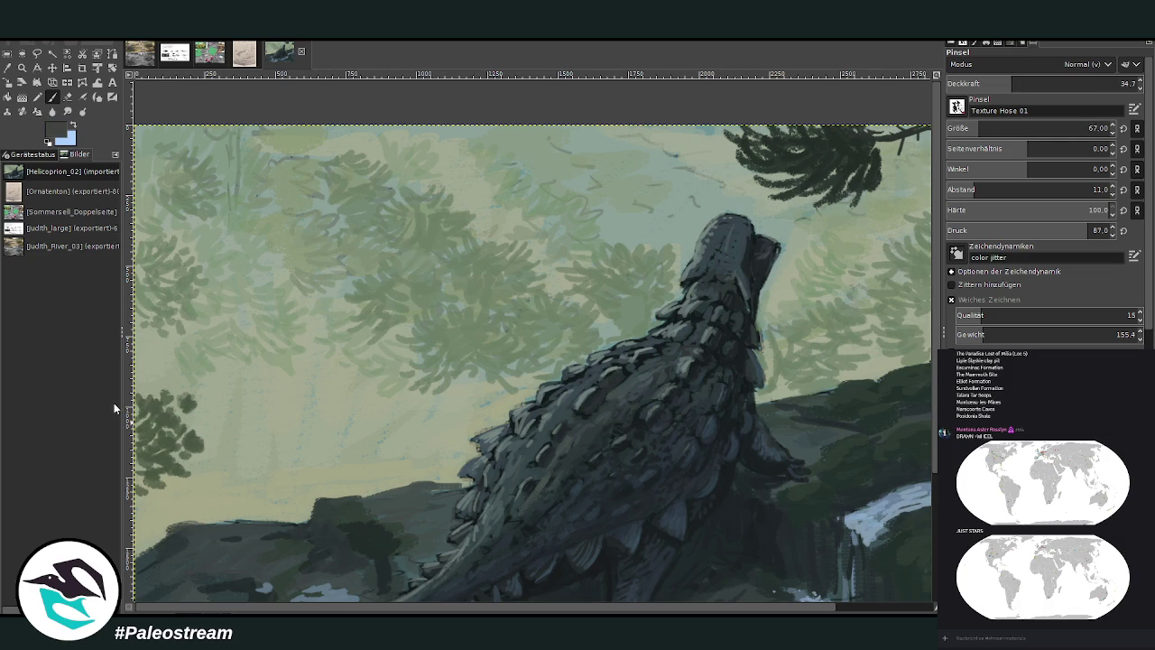
pyautogui.moveTo(235, 511)
pyautogui.mouseDown()
pyautogui.moveTo(221, 513)
pyautogui.moveTo(284, 508)
pyautogui.moveTo(286, 486)
pyautogui.moveTo(312, 494)
pyautogui.moveTo(303, 515)
pyautogui.moveTo(271, 488)
pyautogui.moveTo(218, 501)
pyautogui.moveTo(225, 531)
pyautogui.moveTo(258, 494)
pyautogui.moveTo(298, 528)
pyautogui.moveTo(307, 492)
pyautogui.moveTo(239, 508)
pyautogui.mouseUp()
pyautogui.moveTo(145, 521)
pyautogui.mouseDown()
pyautogui.moveTo(142, 531)
pyautogui.moveTo(136, 515)
pyautogui.mouseUp()
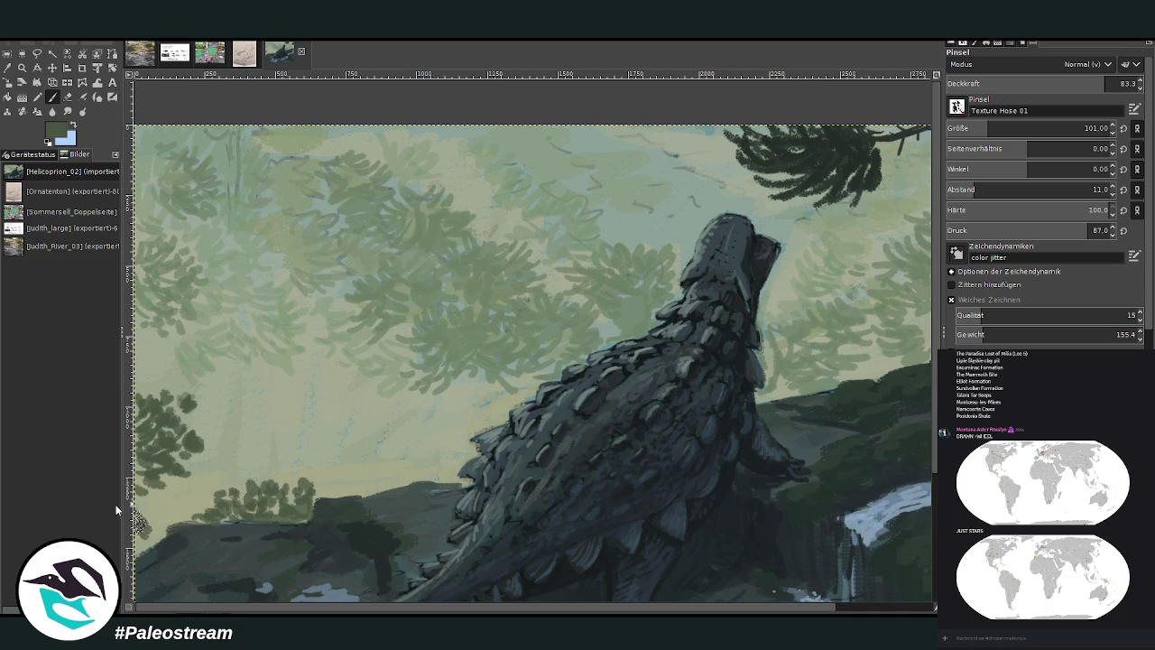
pyautogui.moveTo(140, 329)
pyautogui.mouseDown()
pyautogui.moveTo(171, 343)
pyautogui.moveTo(153, 320)
pyautogui.moveTo(146, 357)
pyautogui.moveTo(168, 321)
pyautogui.moveTo(142, 311)
pyautogui.moveTo(180, 332)
pyautogui.moveTo(162, 348)
pyautogui.moveTo(143, 305)
pyautogui.mouseUp()
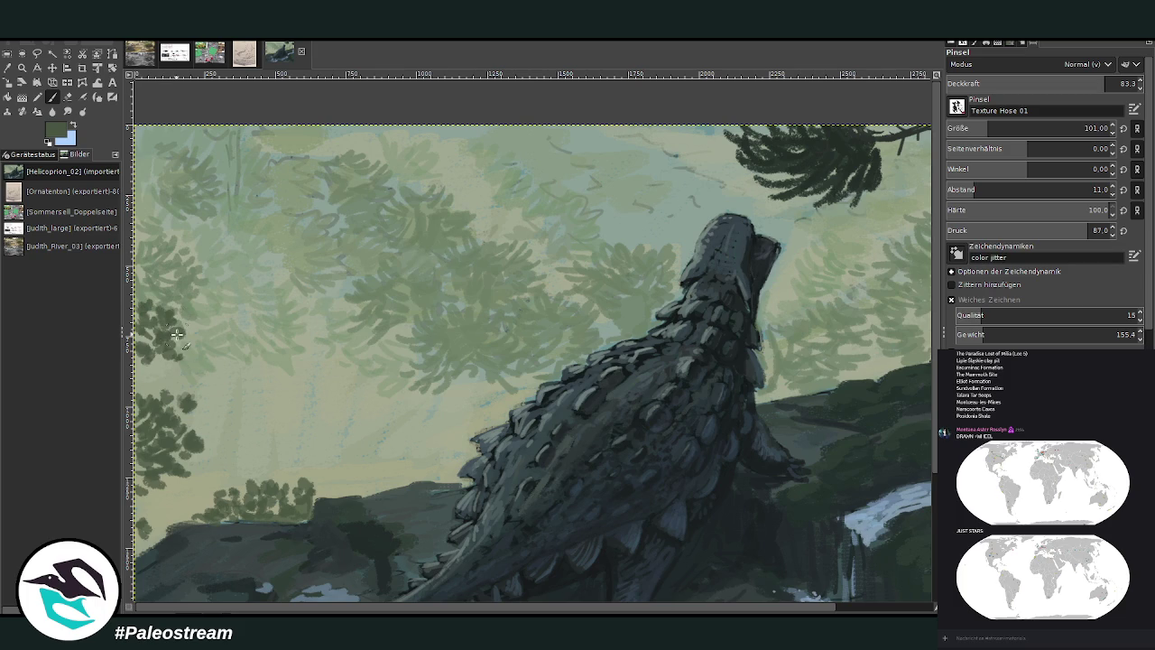
pyautogui.hscroll(3, 654, 611)
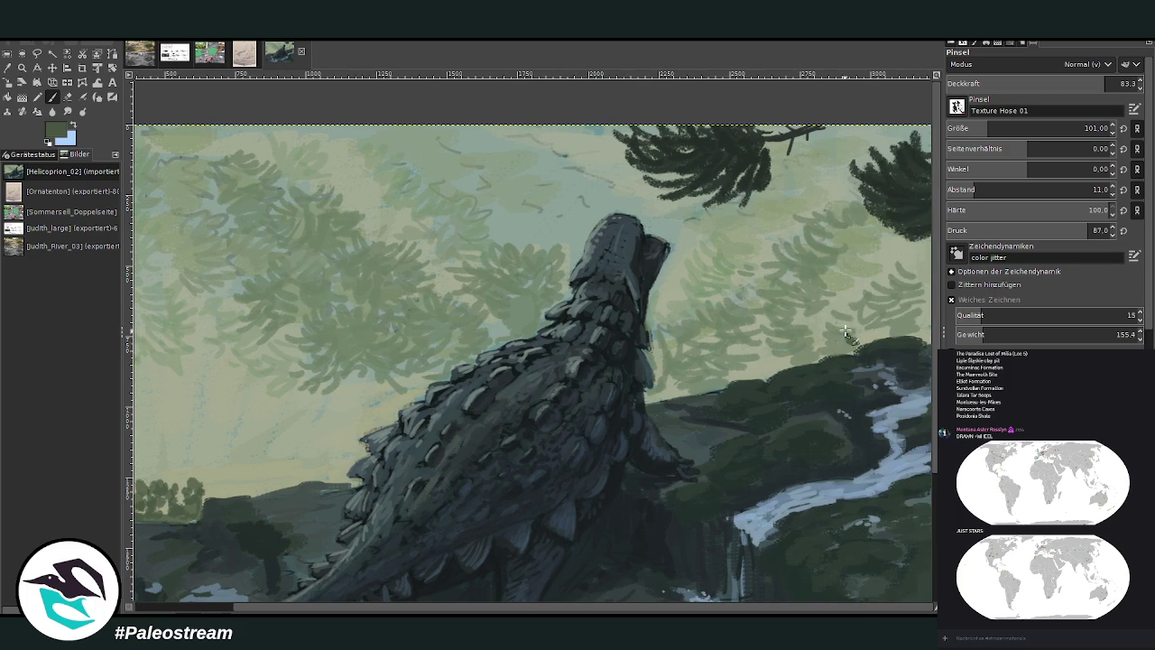
# - Paint dark shrubs along the ridge beside the river at size 59, then restore size 89
pyautogui.moveTo(863, 327); pyautogui.dragTo(874, 330)
pyautogui.click(970, 128)
pyautogui.moveTo(887, 302)
pyautogui.mouseDown()
pyautogui.moveTo(914, 321)
pyautogui.moveTo(855, 334)
pyautogui.moveTo(835, 356)
pyautogui.moveTo(872, 337)
pyautogui.mouseUp()
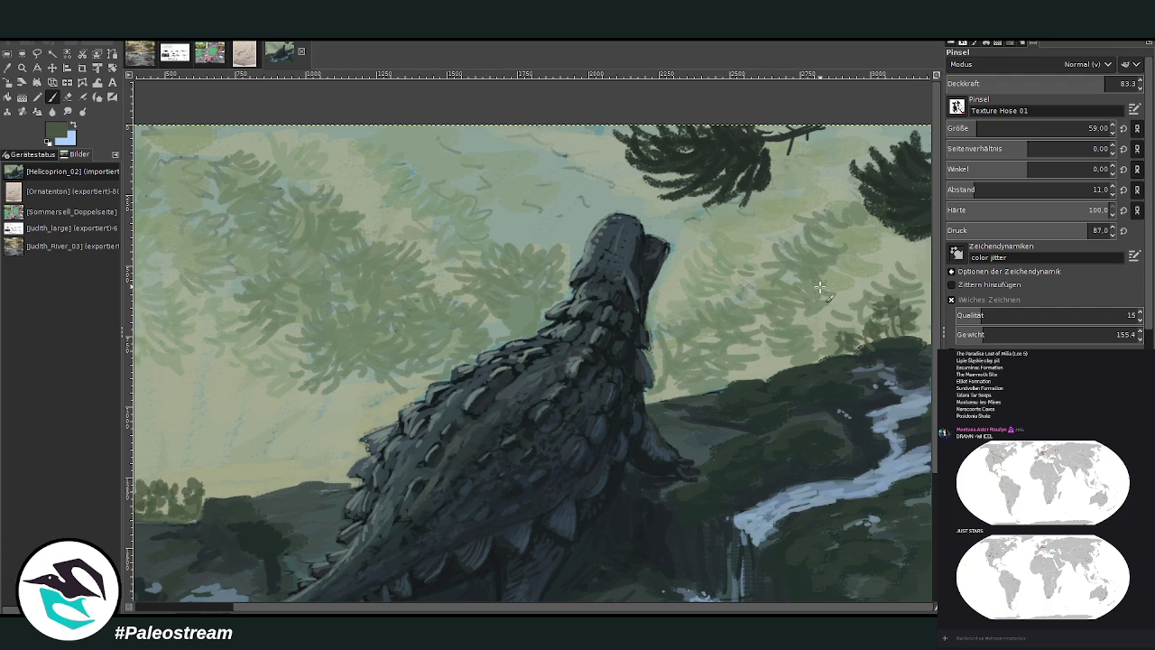
pyautogui.press(']')
pyautogui.press(']')
pyautogui.press(']')
pyautogui.moveTo(849, 311)
pyautogui.mouseDown()
pyautogui.moveTo(856, 327)
pyautogui.moveTo(842, 336)
pyautogui.moveTo(870, 318)
pyautogui.moveTo(865, 343)
pyautogui.mouseUp()
pyautogui.moveTo(246, 611); pyautogui.dragTo(135, 610)
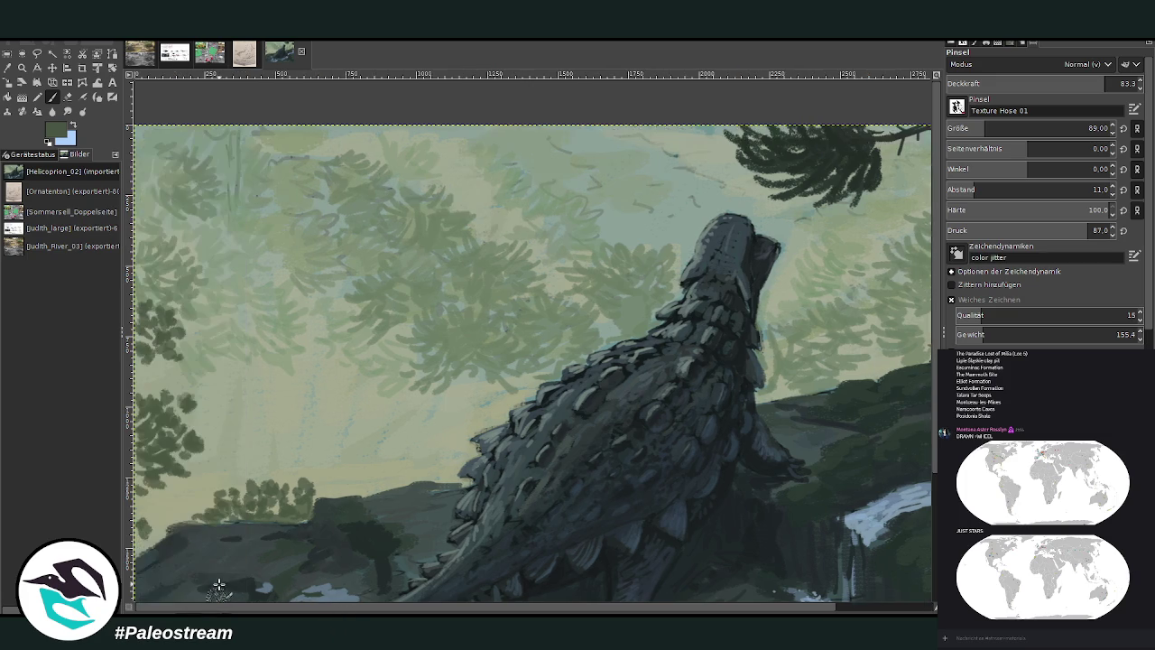
pyautogui.keyDown('ctrl'); pyautogui.click(908, 342); pyautogui.keyUp('ctrl')
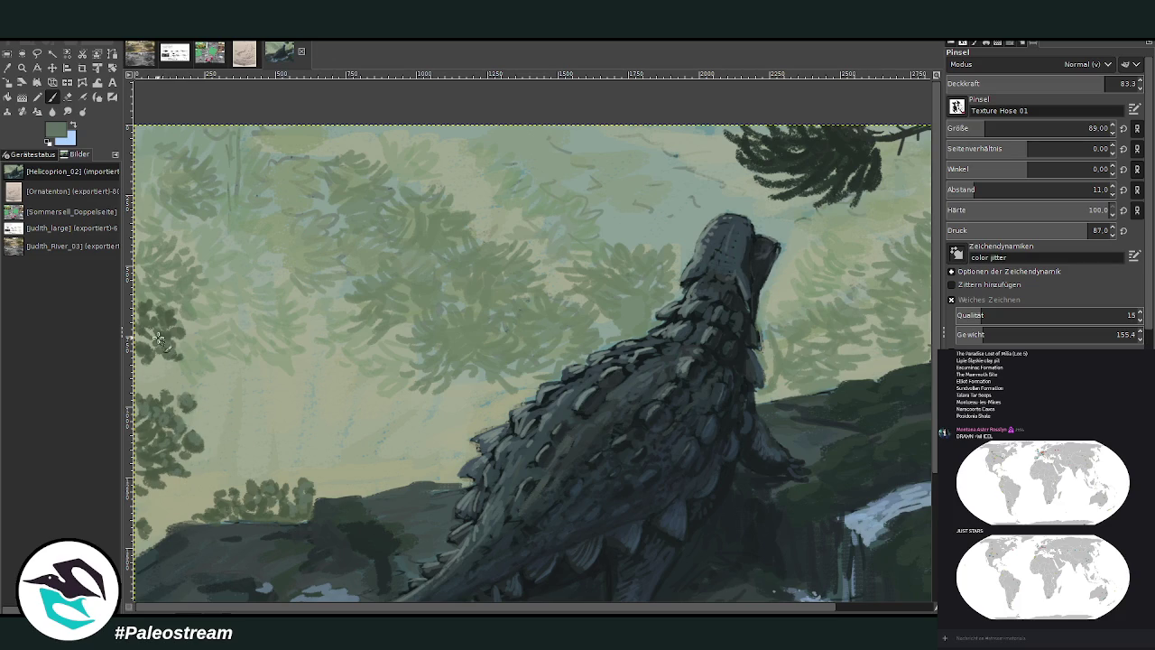
# - Zoom in on the left part of the painting around the misty forest
pyautogui.press('-')
pyautogui.press('-')
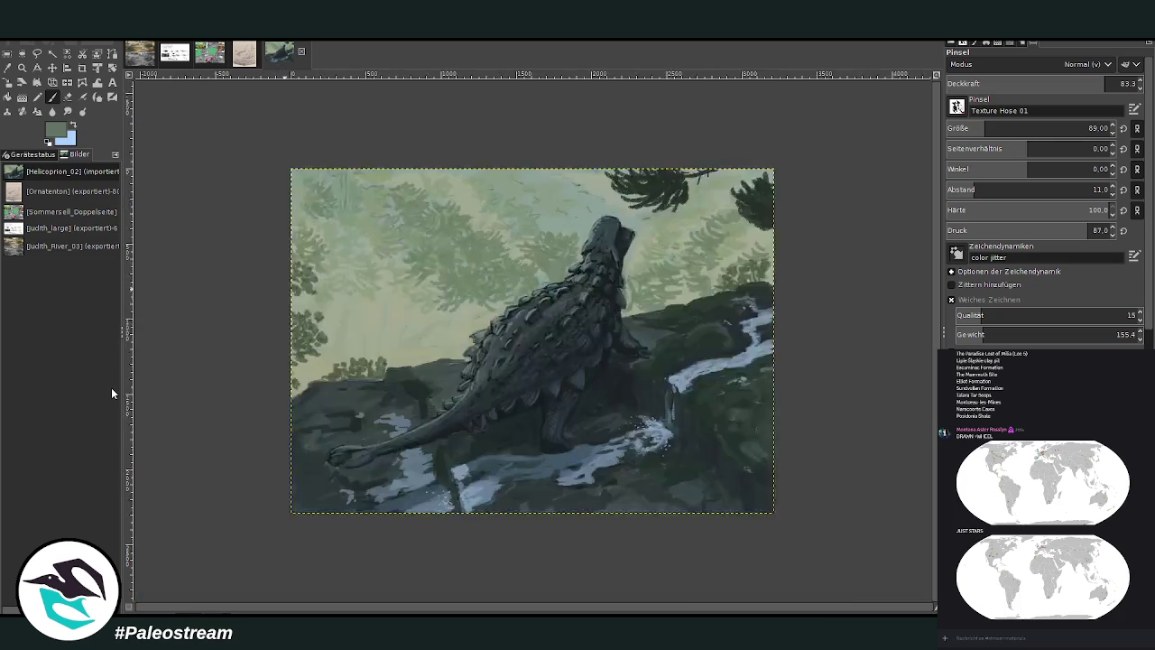
pyautogui.press('-')
pyautogui.press('-')
pyautogui.click(22, 68)
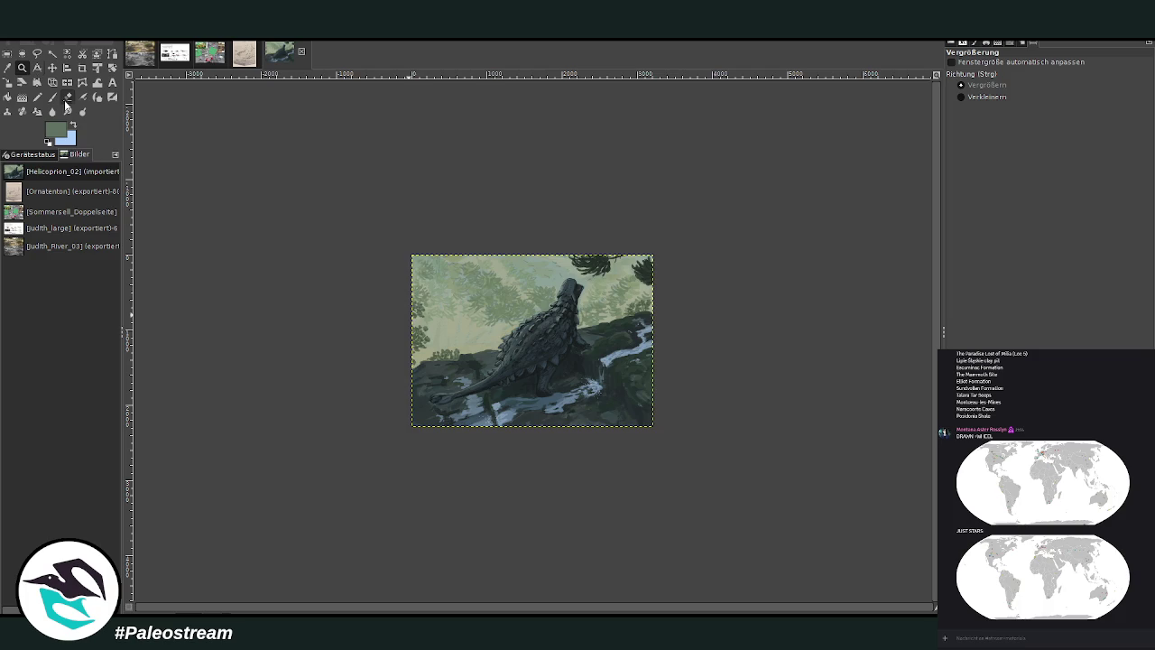
pyautogui.moveTo(407, 221); pyautogui.dragTo(590, 405)
pyautogui.moveTo(284, 133)
pyautogui.mouseDown()
pyautogui.moveTo(462, 248)
pyautogui.moveTo(716, 554)
pyautogui.mouseUp()
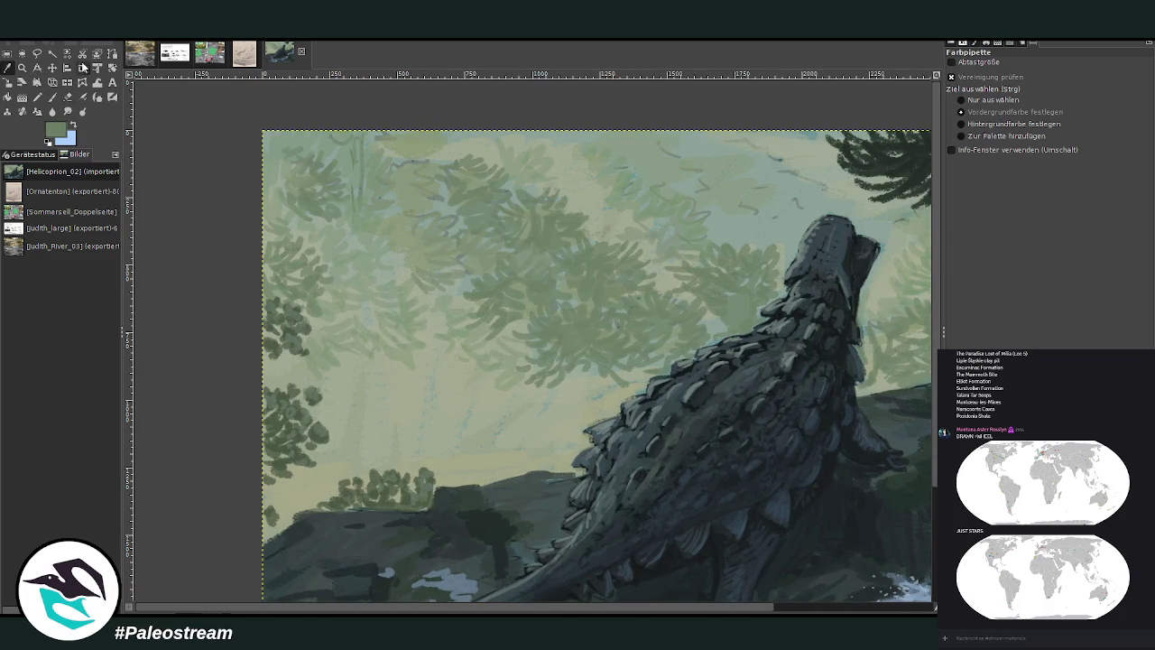
pyautogui.click(52, 97)
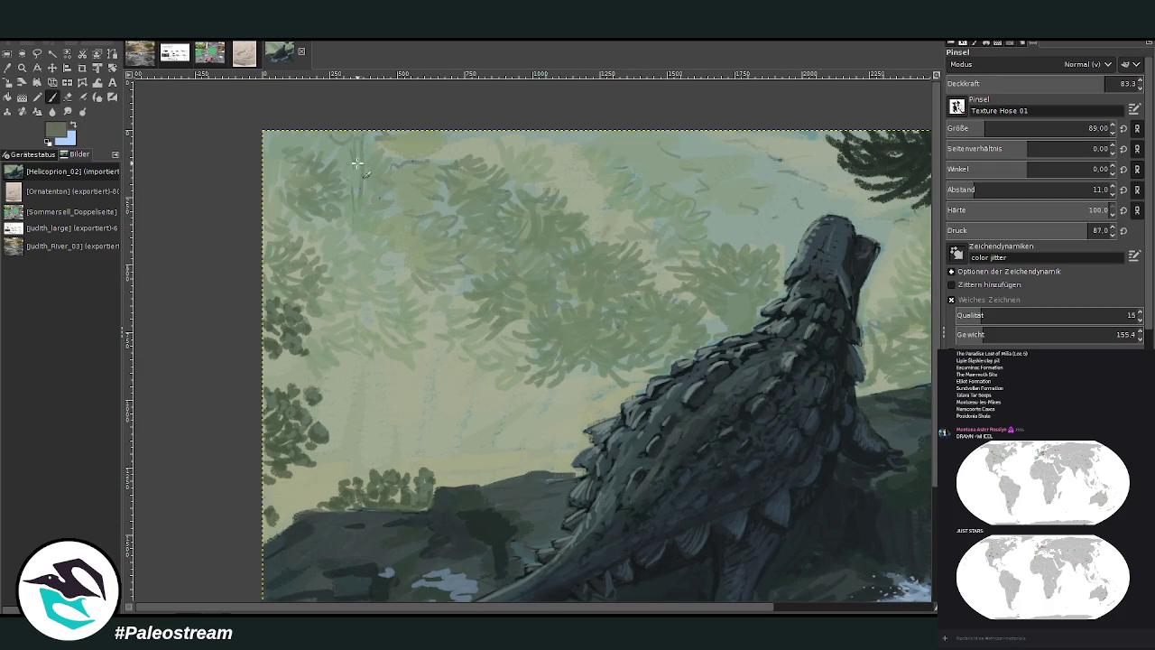
# - Paint faint vertical tree trunks into the misty forest at opacity 46.1
pyautogui.moveTo(356, 163)
pyautogui.mouseDown()
pyautogui.moveTo(361, 134)
pyautogui.moveTo(360, 229)
pyautogui.mouseUp()
pyautogui.click(1066, 83)
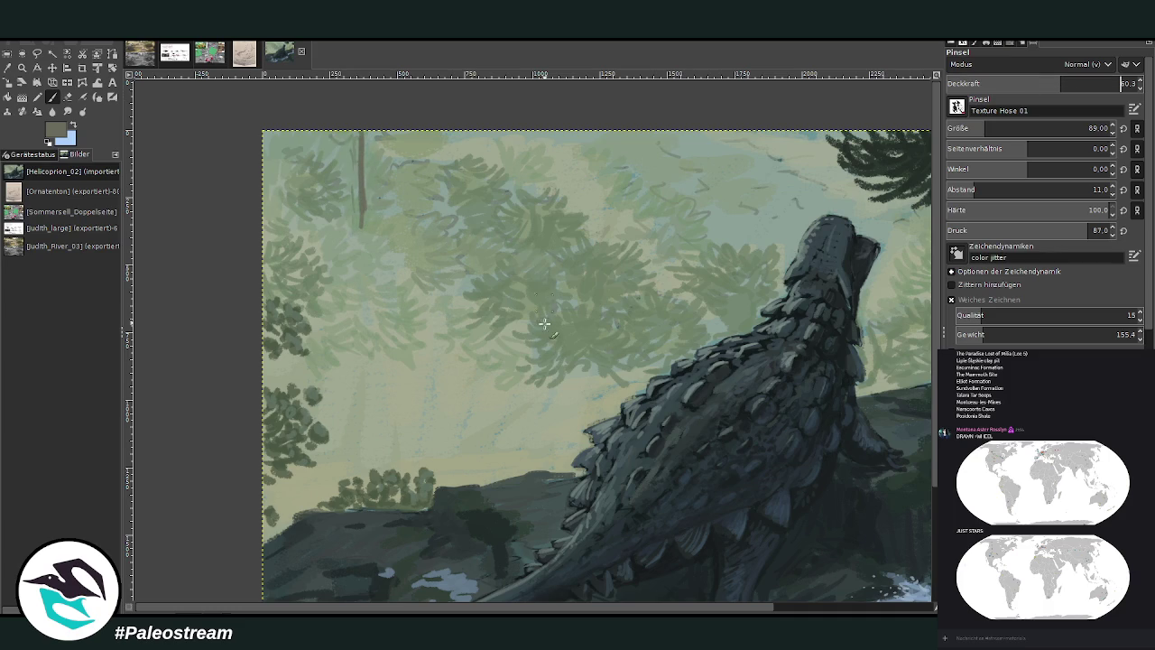
pyautogui.press('Return')
pyautogui.click(1035, 83)
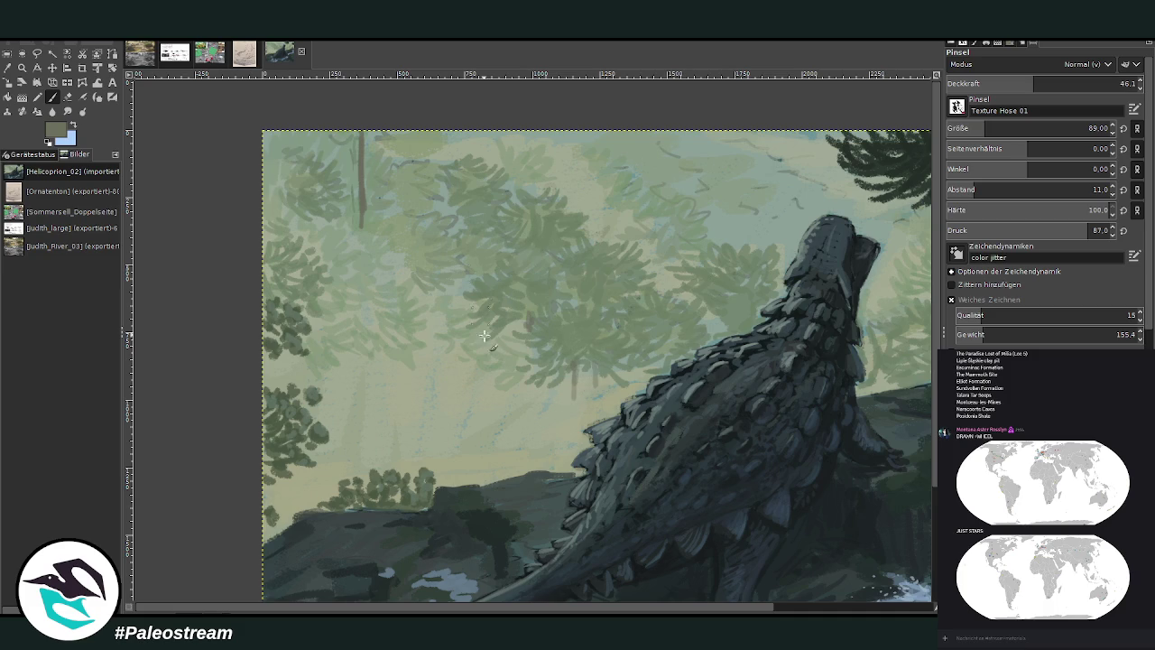
pyautogui.moveTo(459, 284)
pyautogui.mouseDown()
pyautogui.moveTo(457, 321)
pyautogui.moveTo(409, 260)
pyautogui.mouseUp()
pyautogui.moveTo(396, 196); pyautogui.dragTo(397, 223)
pyautogui.moveTo(440, 181); pyautogui.dragTo(442, 214)
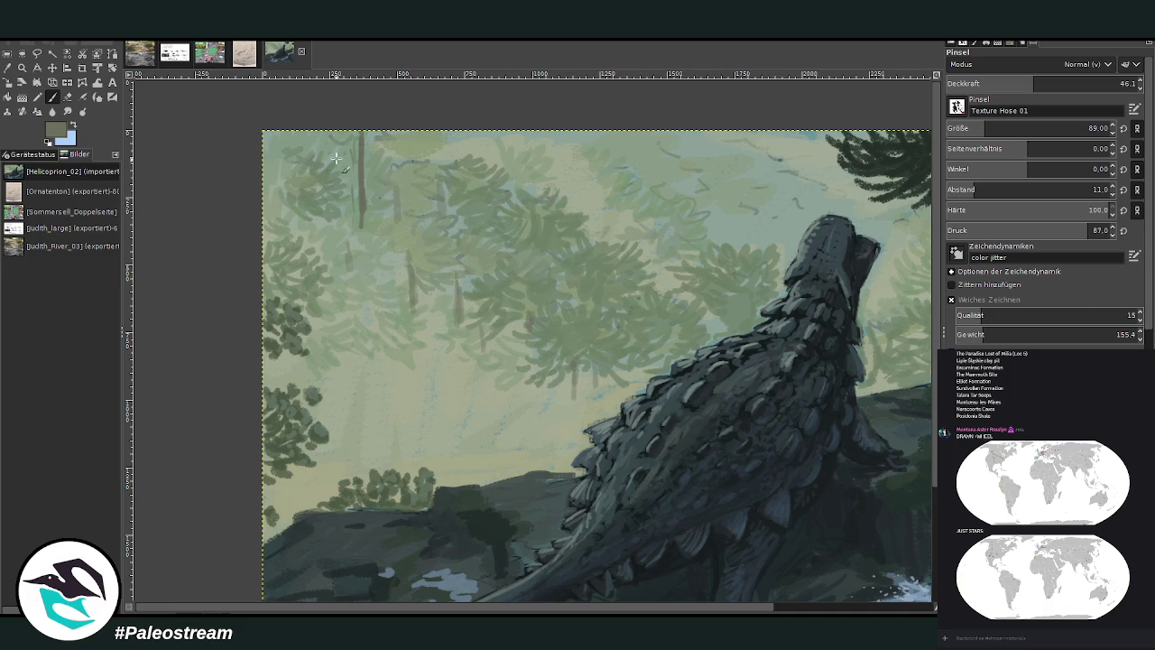
pyautogui.moveTo(336, 138)
pyautogui.mouseDown()
pyautogui.moveTo(334, 172)
pyautogui.moveTo(359, 152)
pyautogui.mouseUp()
# - Sample a light green and paint over the dark trunk and nearby foliage to soften it
pyautogui.press('o')
pyautogui.click(425, 389)
pyautogui.press('p')
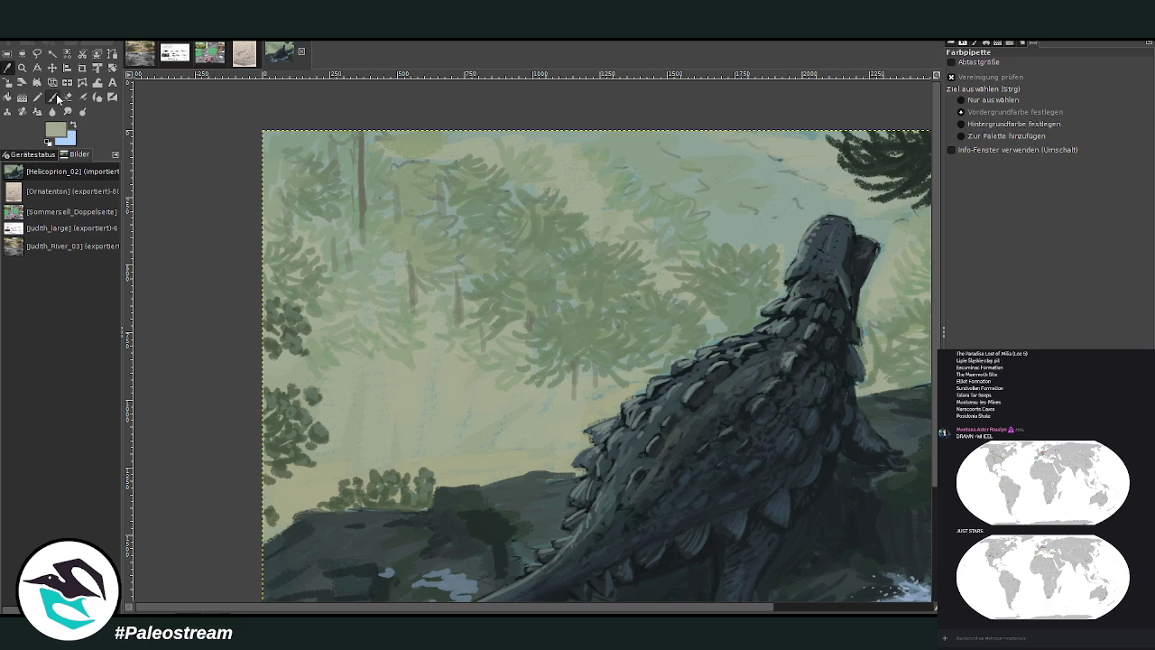
pyautogui.moveTo(357, 216); pyautogui.dragTo(361, 134)
pyautogui.moveTo(367, 193)
pyautogui.mouseDown()
pyautogui.moveTo(367, 155)
pyautogui.moveTo(332, 134)
pyautogui.mouseUp()
pyautogui.moveTo(401, 167); pyautogui.dragTo(424, 135)
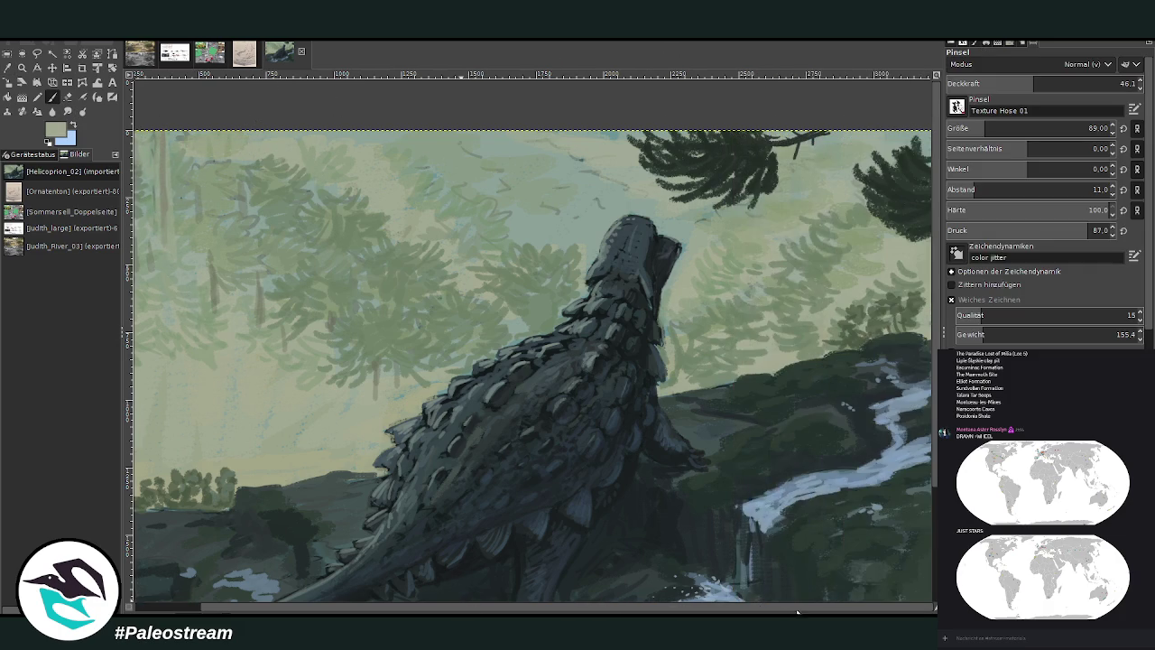
pyautogui.hscroll(4, 668, 592)
# - Brush pale greyish-green mist and light teal right of the head at size 210
pyautogui.click(7, 83)
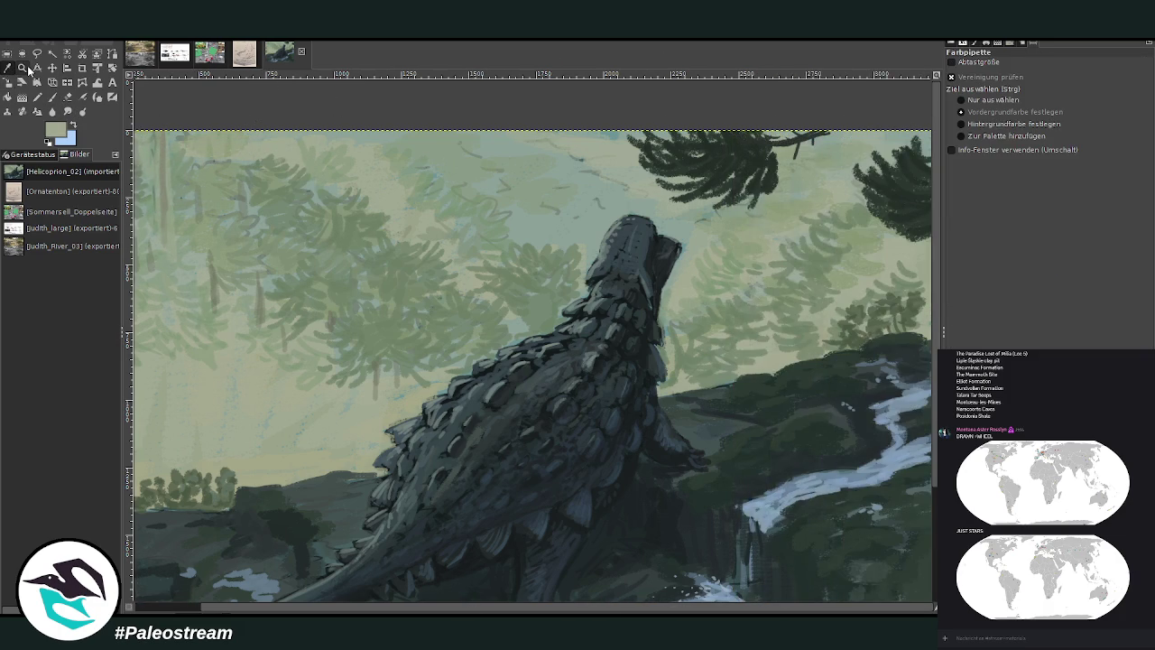
pyautogui.click(511, 208)
pyautogui.press('p')
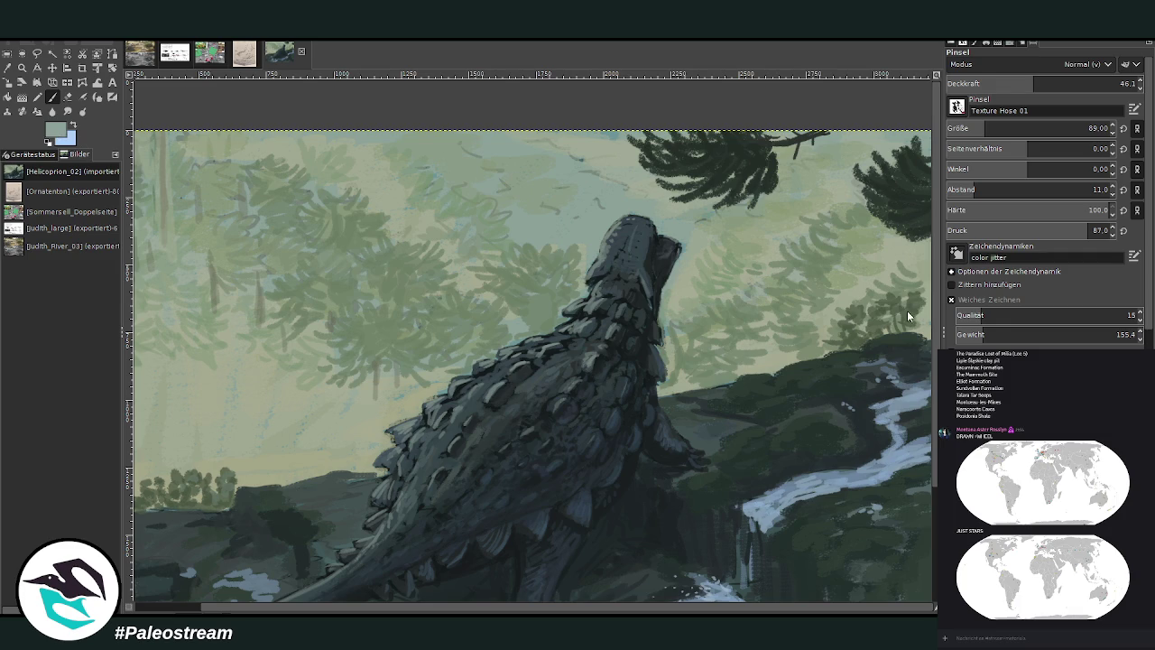
pyautogui.click(1085, 128)
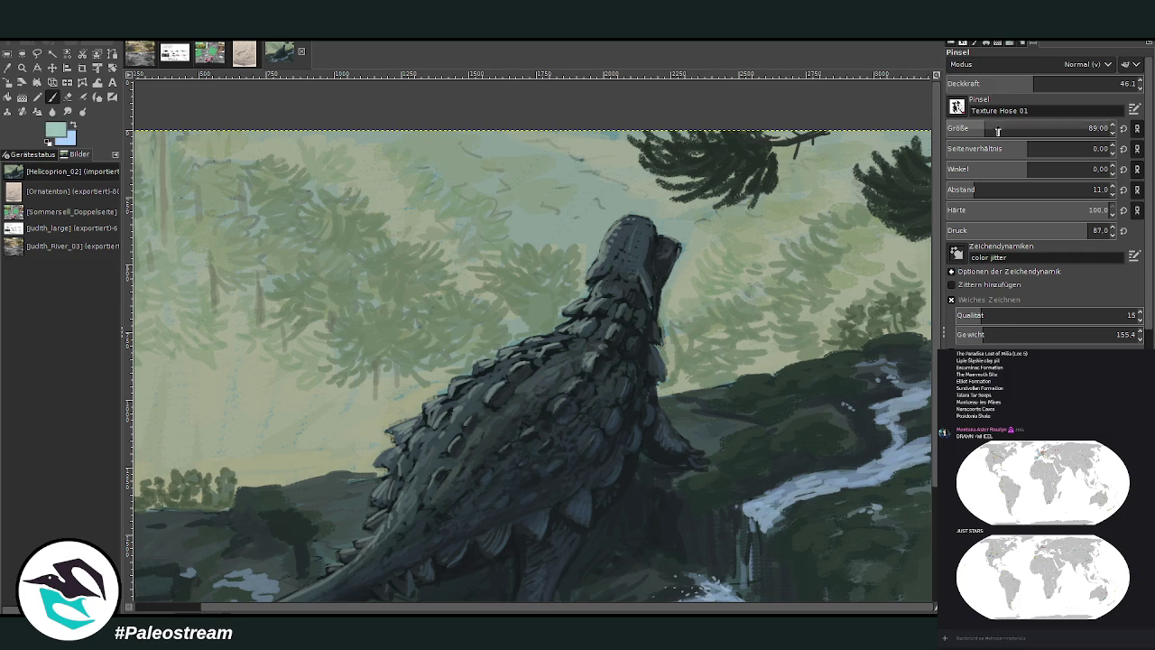
pyautogui.moveTo(673, 276)
pyautogui.mouseDown()
pyautogui.moveTo(710, 232)
pyautogui.moveTo(686, 217)
pyautogui.moveTo(698, 213)
pyautogui.mouseUp()
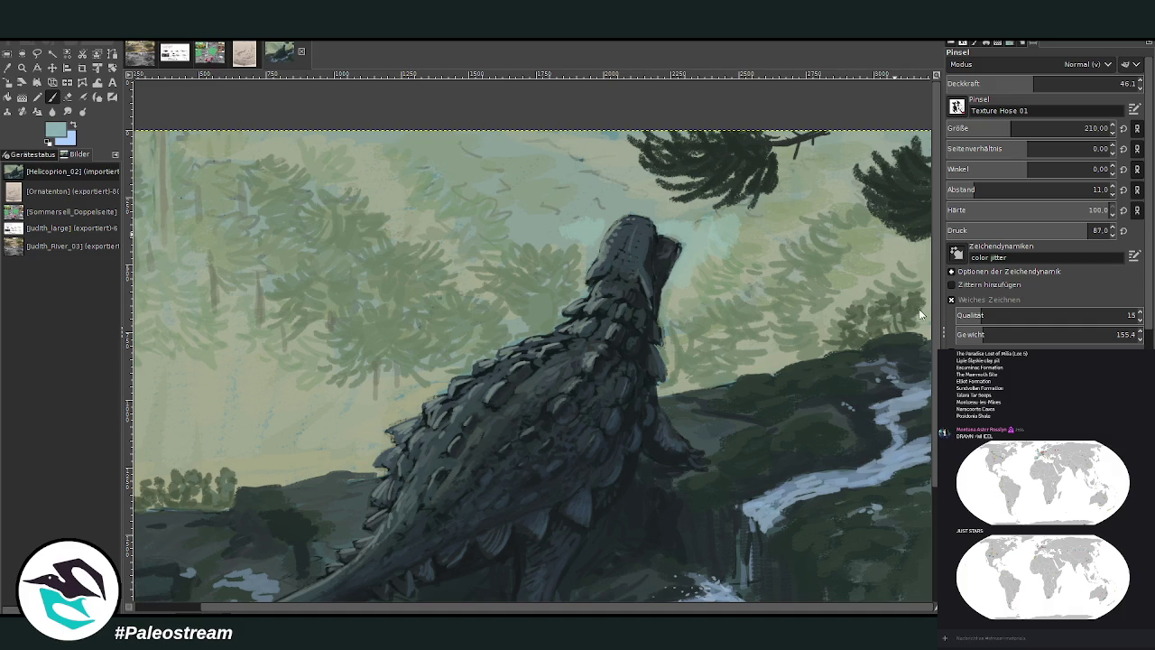
pyautogui.keyDown('ctrl'); pyautogui.click(930, 275); pyautogui.keyUp('ctrl')
pyautogui.moveTo(685, 280)
pyautogui.mouseDown()
pyautogui.moveTo(691, 259)
pyautogui.moveTo(745, 248)
pyautogui.moveTo(686, 227)
pyautogui.moveTo(762, 233)
pyautogui.mouseUp()
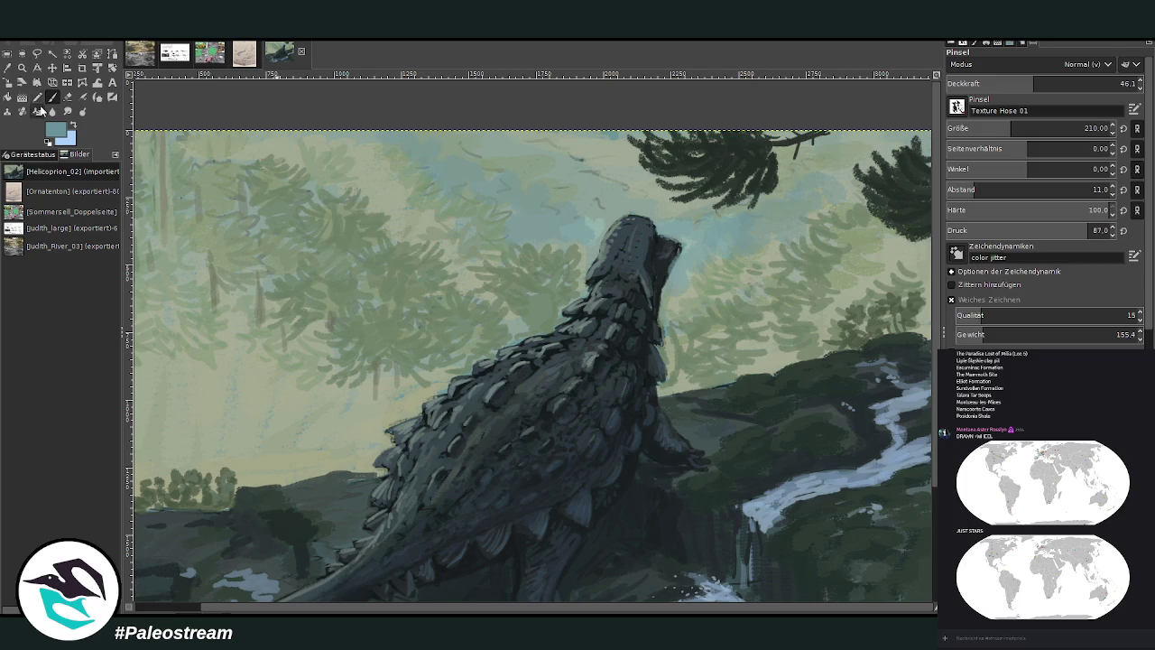
# - Paint light sage clouds around the head at opacity 27.4, undoing the last stroke
pyautogui.click(41, 110)
pyautogui.click(238, 388)
pyautogui.click(52, 97)
pyautogui.moveTo(718, 235)
pyautogui.mouseDown()
pyautogui.moveTo(677, 221)
pyautogui.moveTo(718, 232)
pyautogui.moveTo(812, 185)
pyautogui.mouseUp()
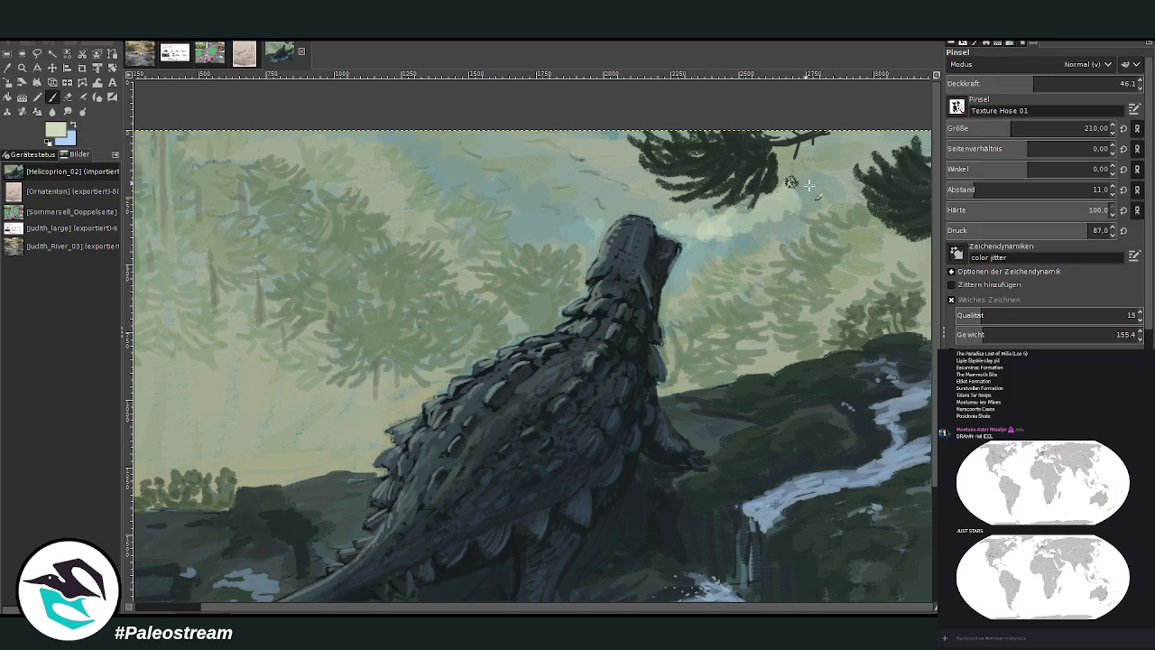
pyautogui.moveTo(1047, 88); pyautogui.dragTo(1007, 85)
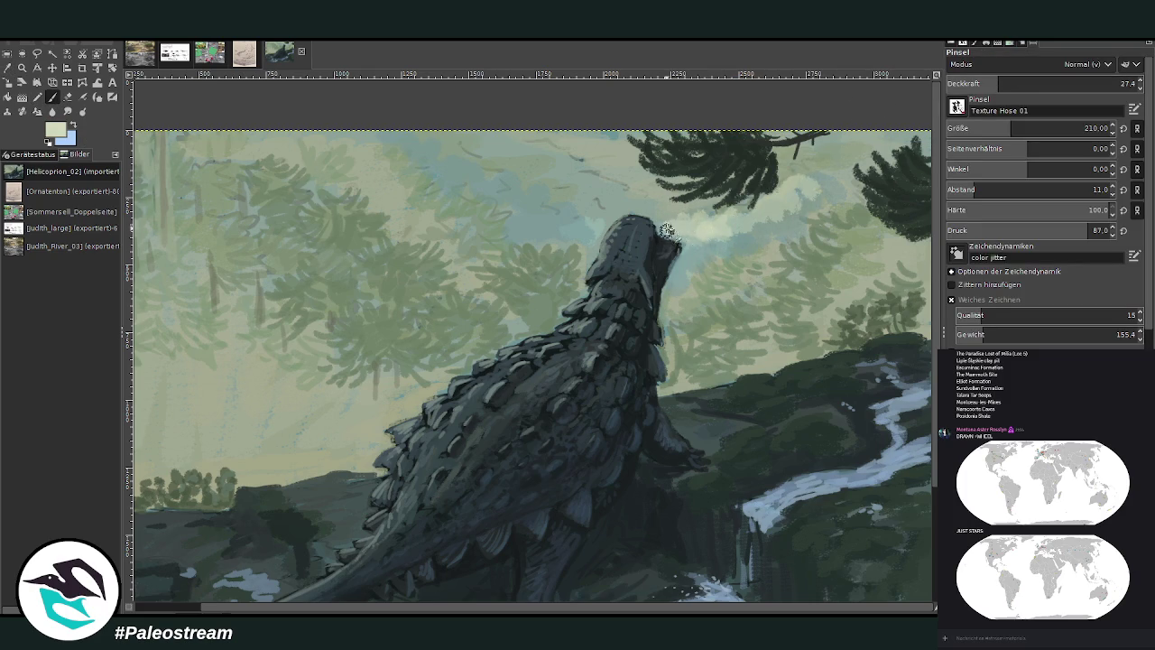
pyautogui.moveTo(698, 235)
pyautogui.mouseDown()
pyautogui.moveTo(629, 195)
pyautogui.moveTo(594, 211)
pyautogui.moveTo(591, 193)
pyautogui.moveTo(549, 180)
pyautogui.moveTo(578, 185)
pyautogui.moveTo(562, 160)
pyautogui.moveTo(491, 159)
pyautogui.moveTo(623, 200)
pyautogui.moveTo(545, 147)
pyautogui.moveTo(461, 167)
pyautogui.moveTo(557, 208)
pyautogui.moveTo(476, 165)
pyautogui.moveTo(547, 131)
pyautogui.mouseUp()
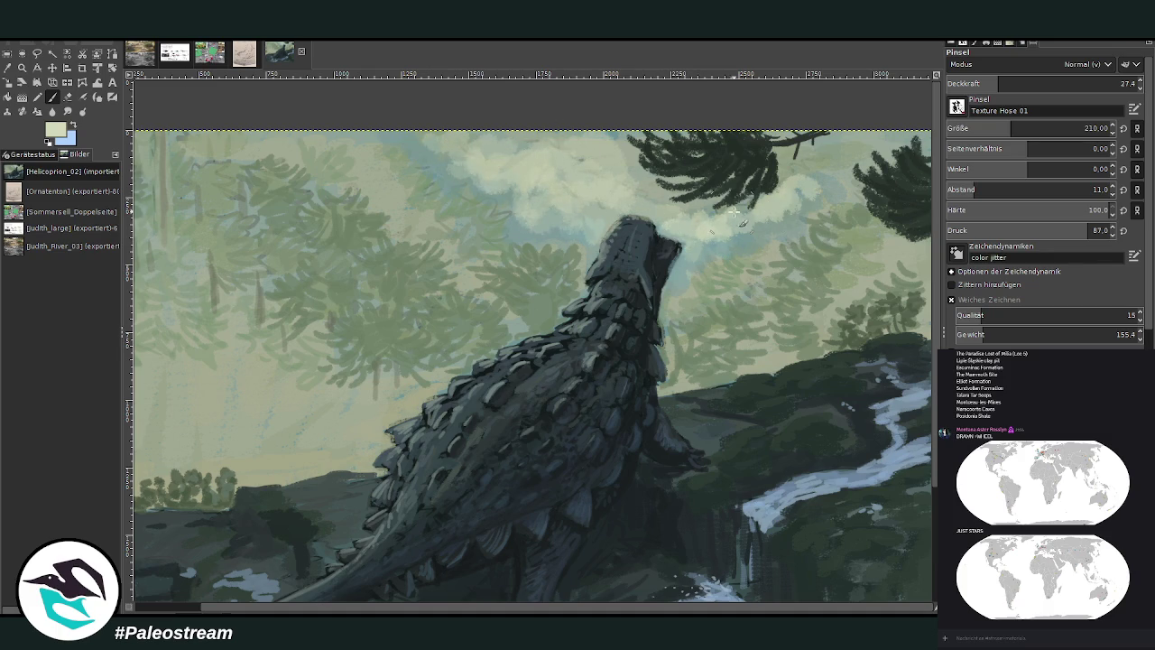
pyautogui.moveTo(779, 205); pyautogui.dragTo(826, 185)
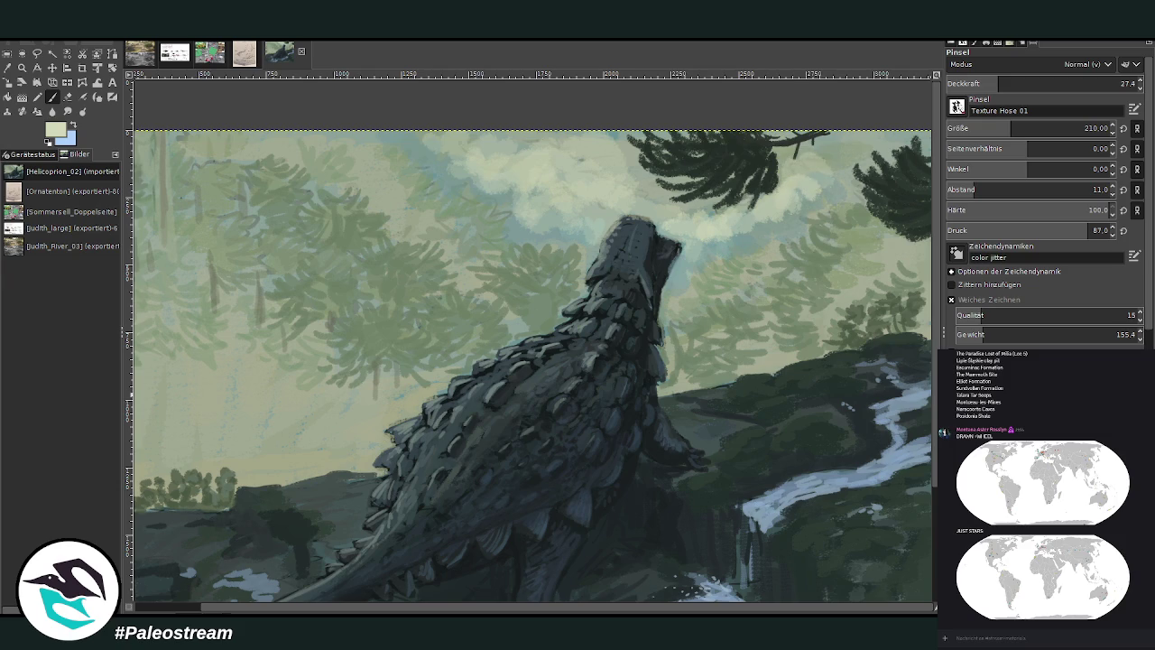
pyautogui.hotkey('ctrl', 'z')
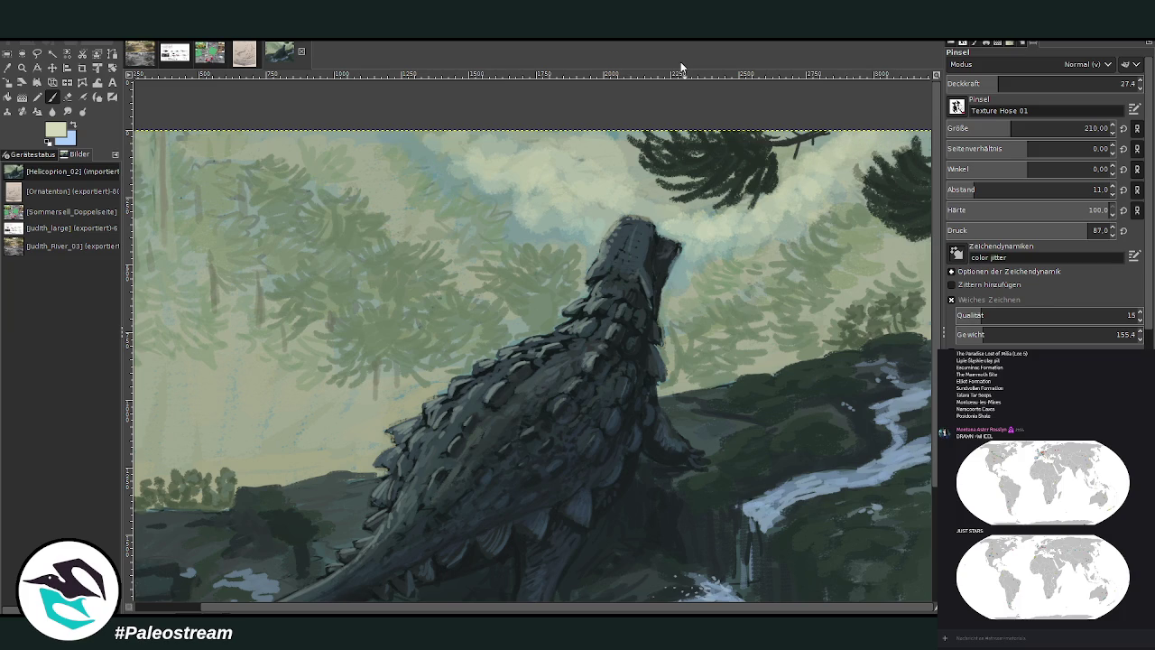
# - Switch to the Eraser and set its size to 82
pyautogui.click(66, 111)
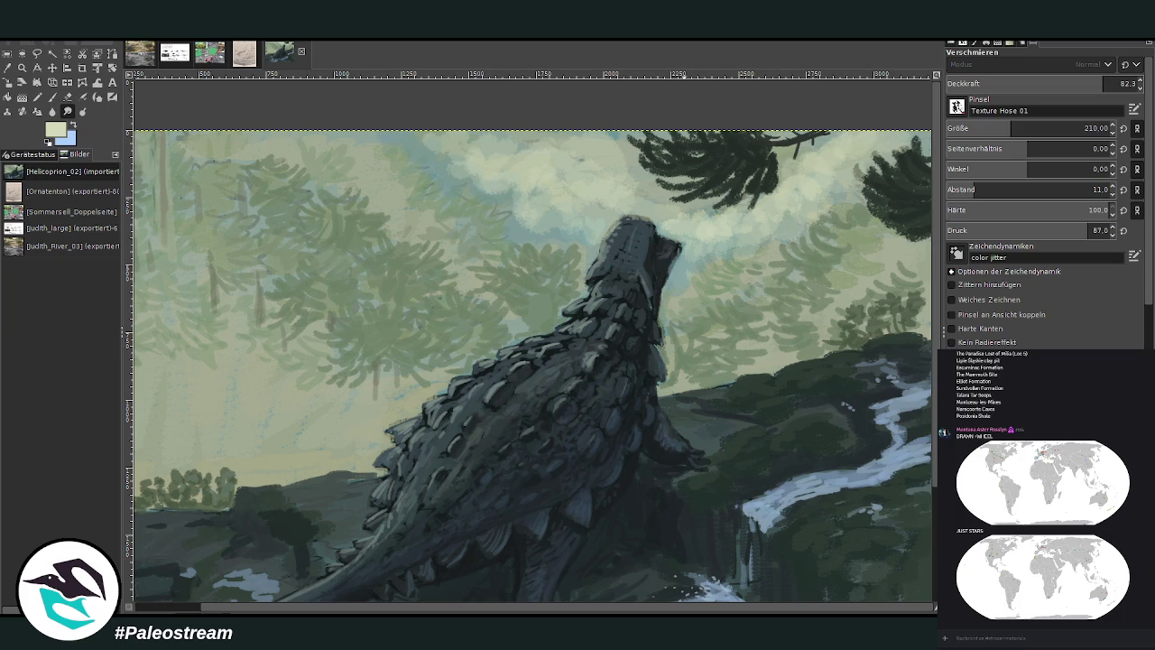
pyautogui.click(67, 97)
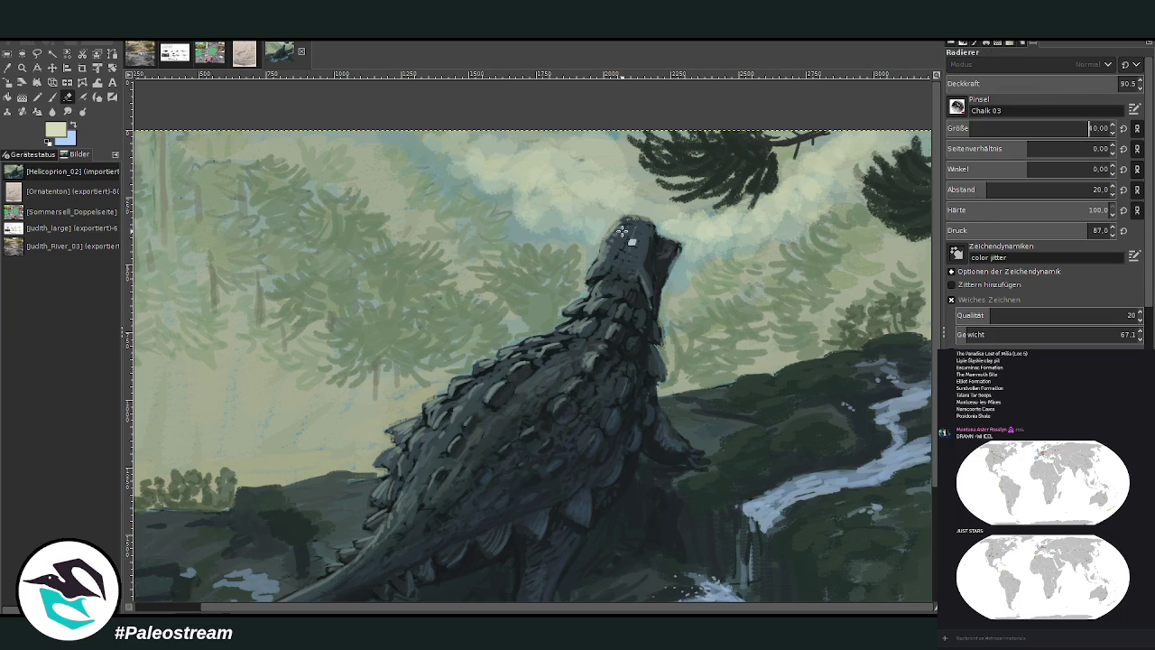
pyautogui.write('40')
pyautogui.press('Return')
pyautogui.click(983, 125)
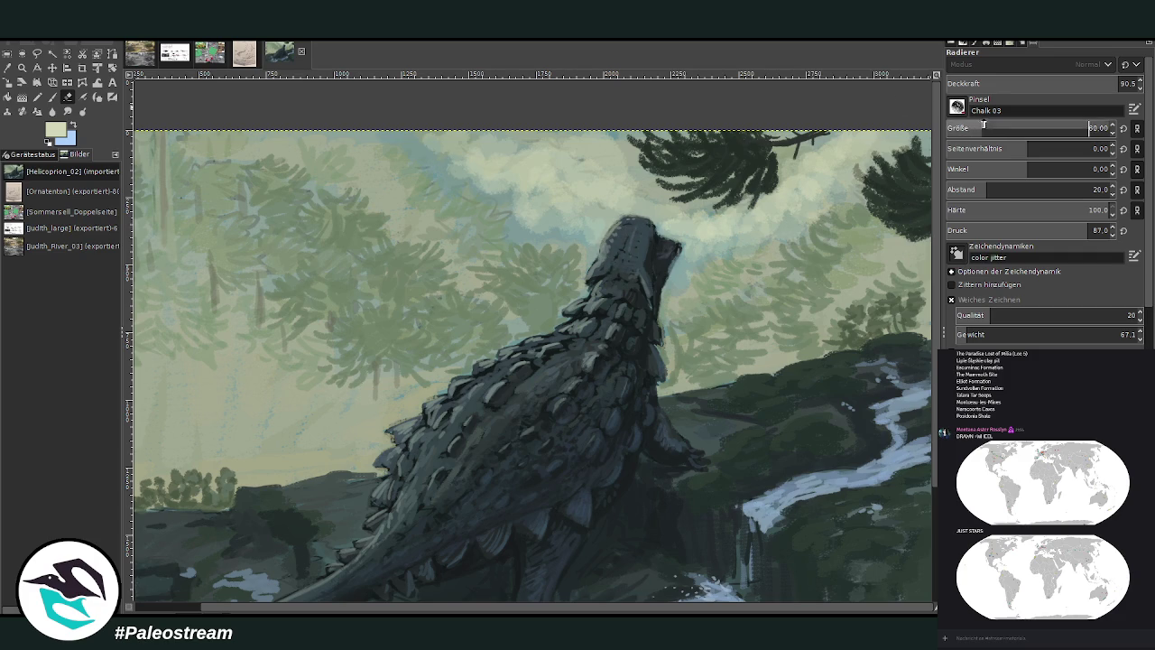
pyautogui.click(984, 125)
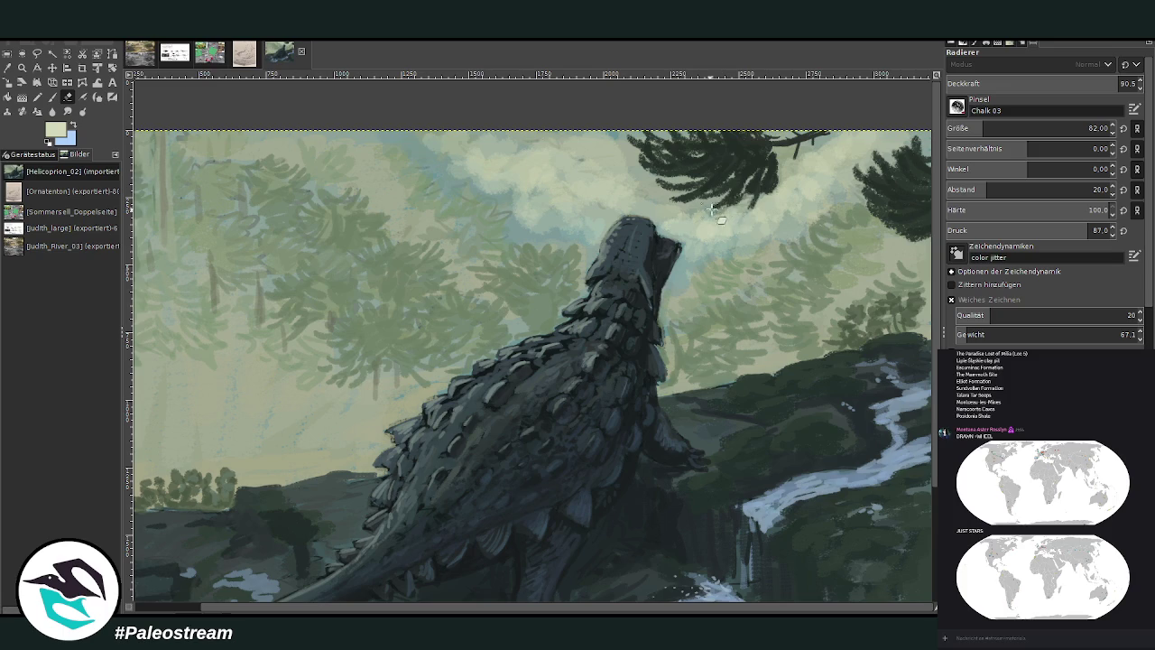
pyautogui.press('-')
pyautogui.press('-')
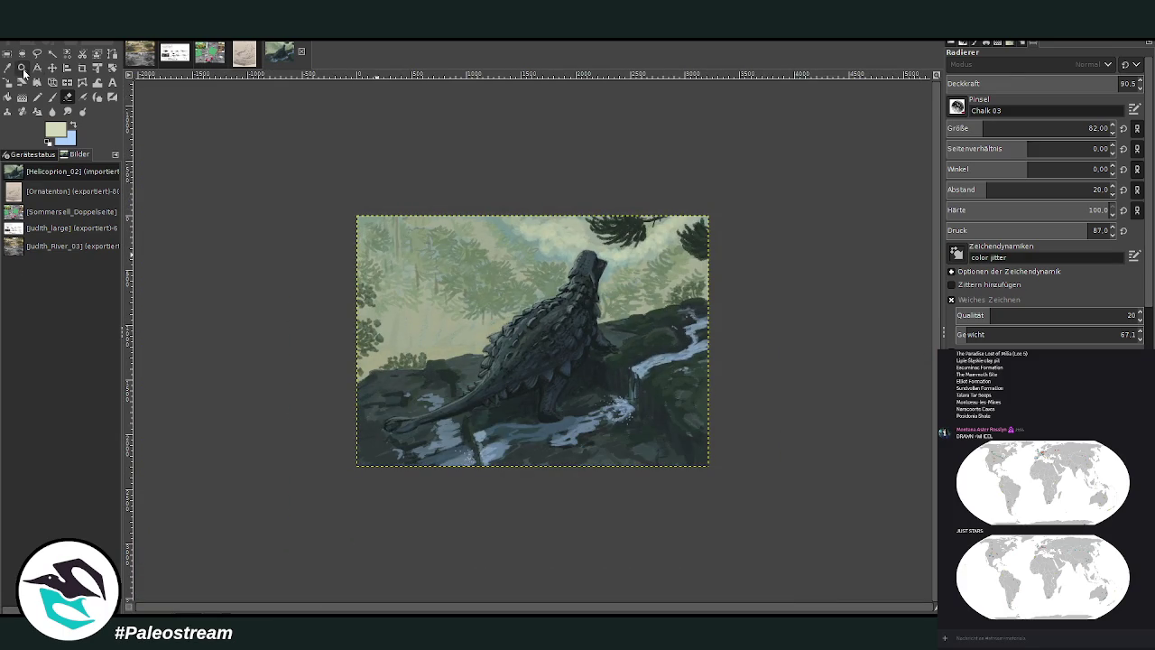
# - Drag a zoom rectangle over the ankylosaur and the forest to its left
pyautogui.click(22, 69)
pyautogui.click(715, 494)
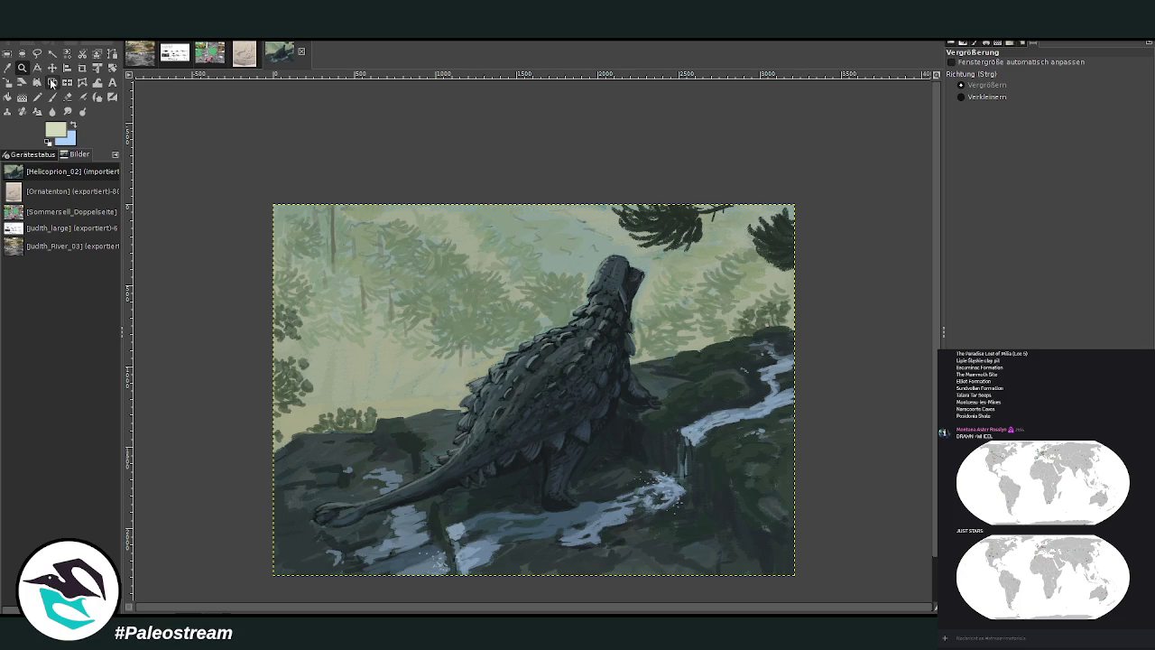
pyautogui.press('ctrl')
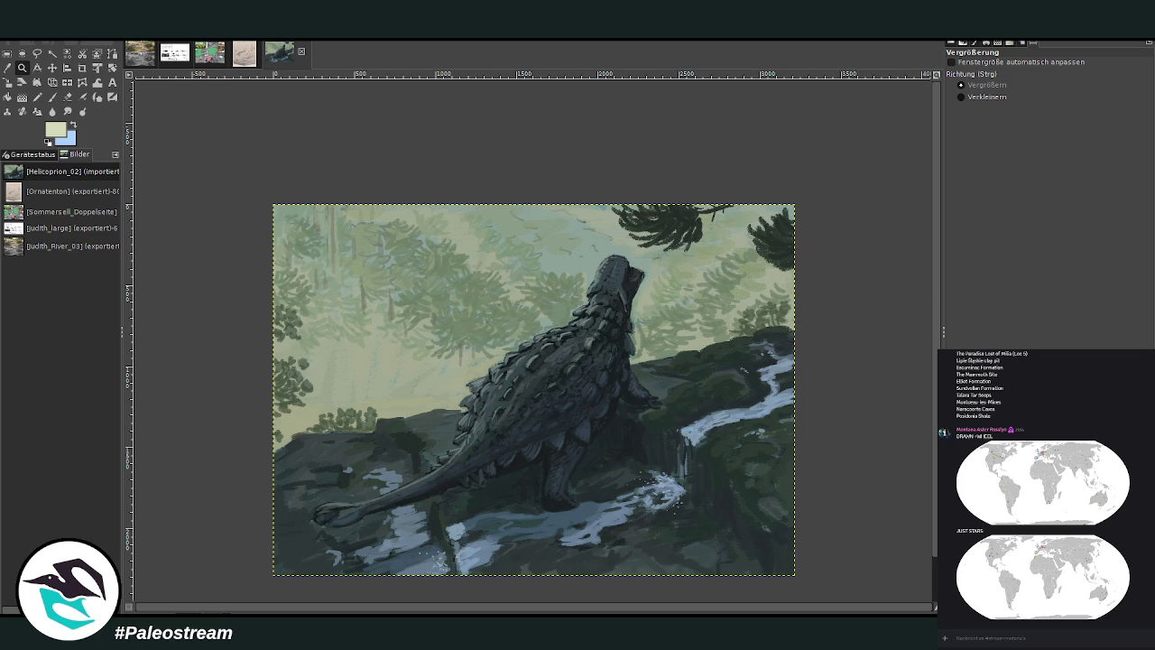
pyautogui.moveTo(255, 177)
pyautogui.mouseDown()
pyautogui.moveTo(452, 328)
pyautogui.moveTo(596, 516)
pyautogui.mouseUp()
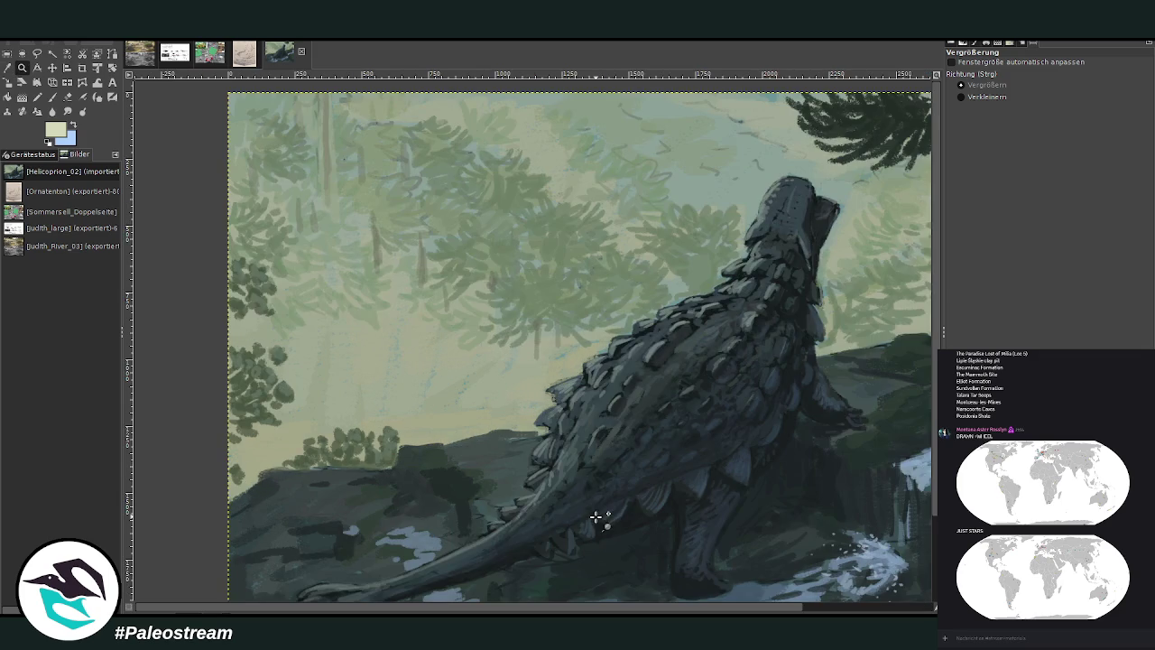
# - Sample a darker forest green and paint small grass strokes on the ground at hardness 78
pyautogui.click(7, 67)
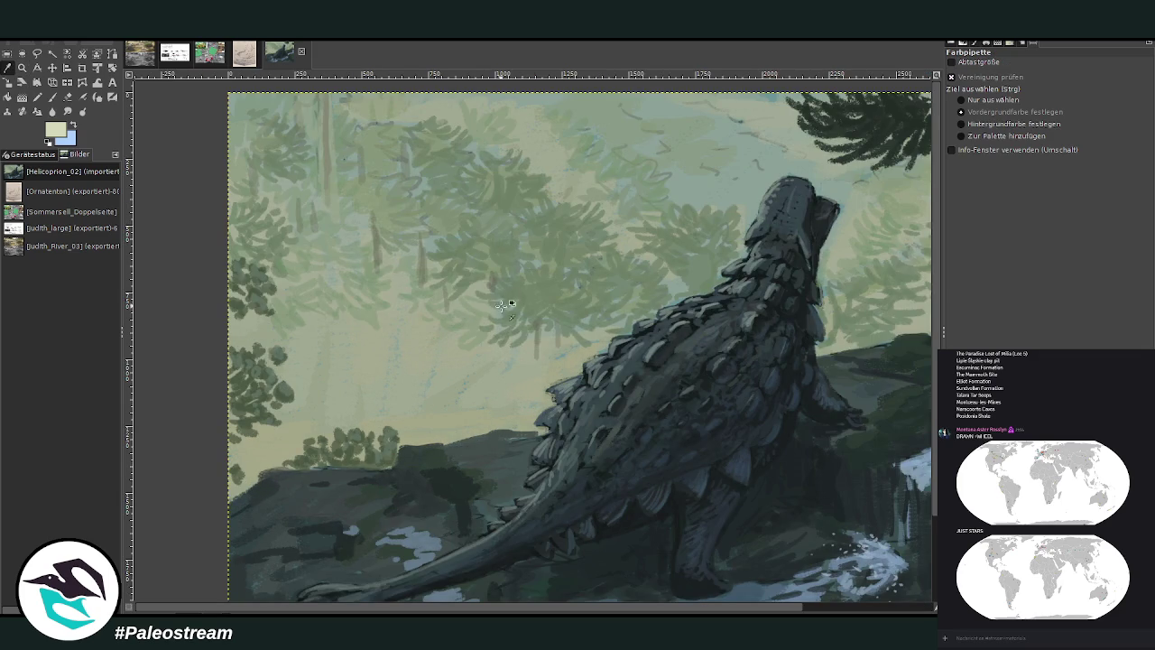
pyautogui.click(521, 295)
pyautogui.click(52, 96)
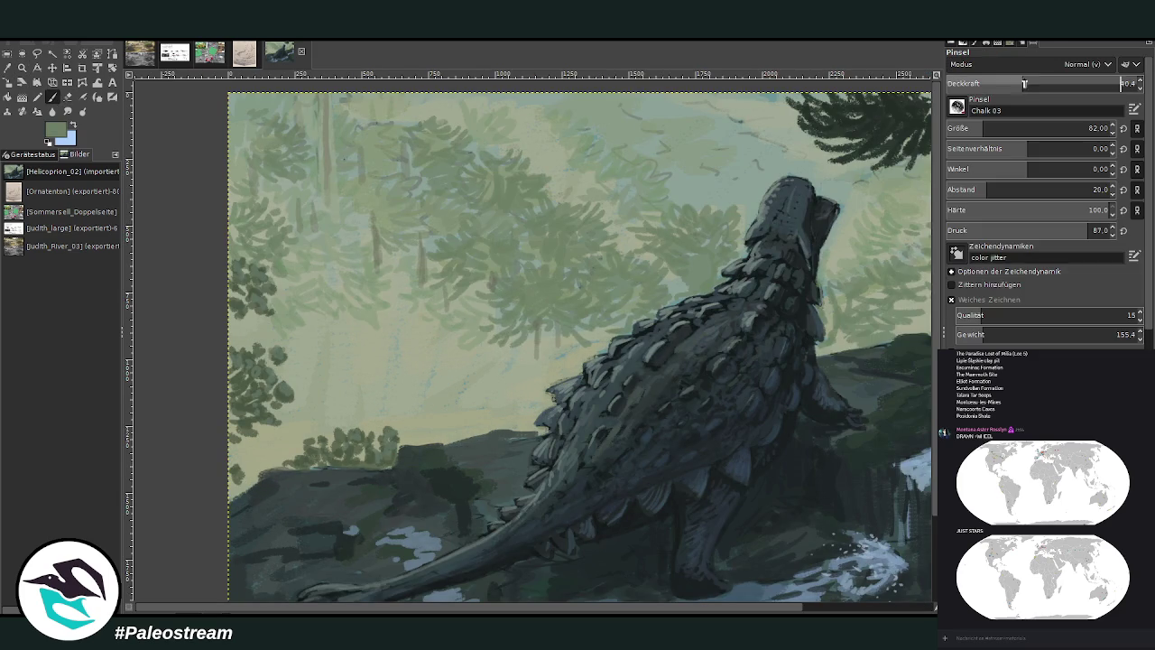
pyautogui.click(1083, 209)
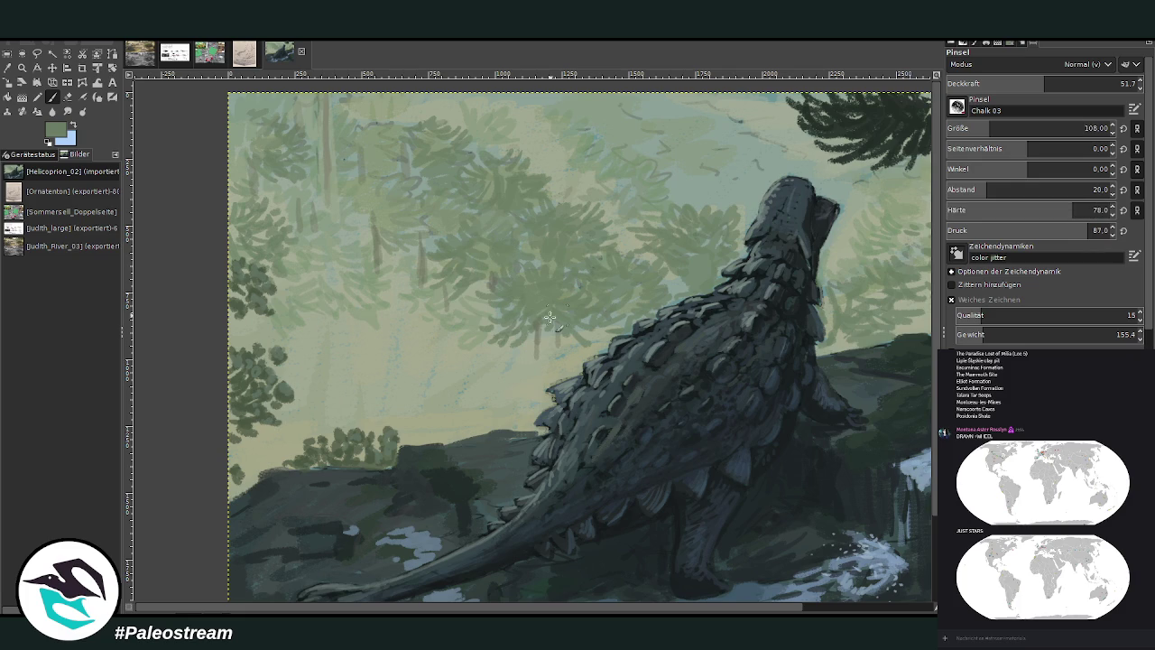
pyautogui.moveTo(457, 426)
pyautogui.mouseDown()
pyautogui.moveTo(432, 409)
pyautogui.moveTo(475, 431)
pyautogui.mouseUp()
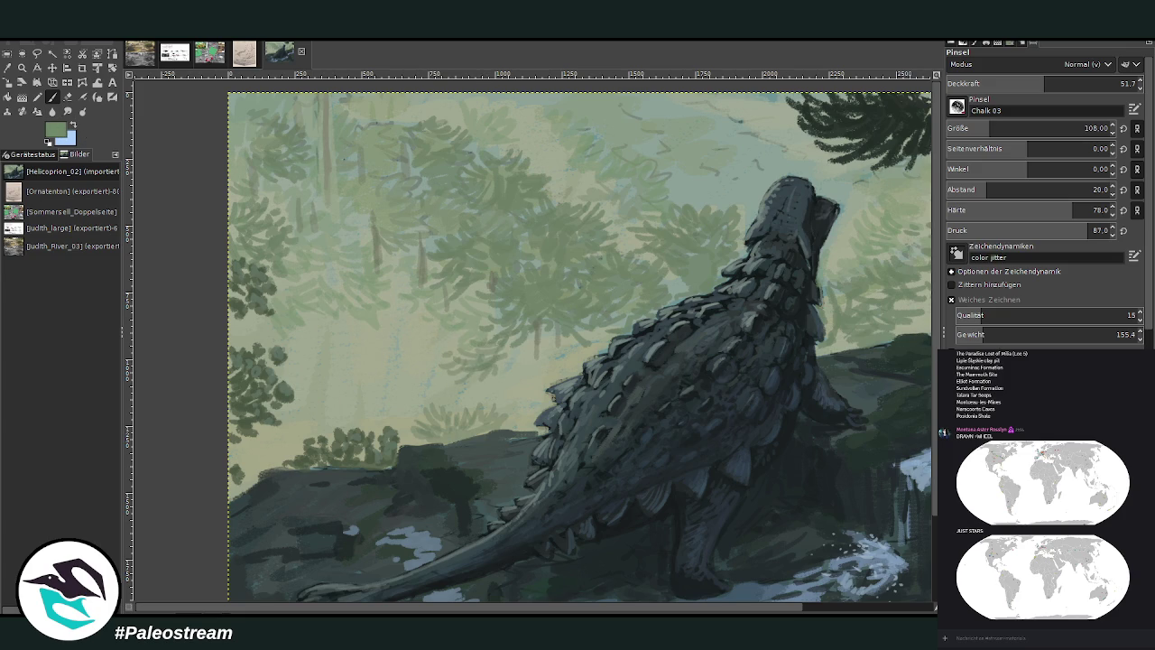
# - Darken a small patch on the ankylosaur's back edge at opacity 37.9
pyautogui.click(1120, 84)
pyautogui.write('37.9')
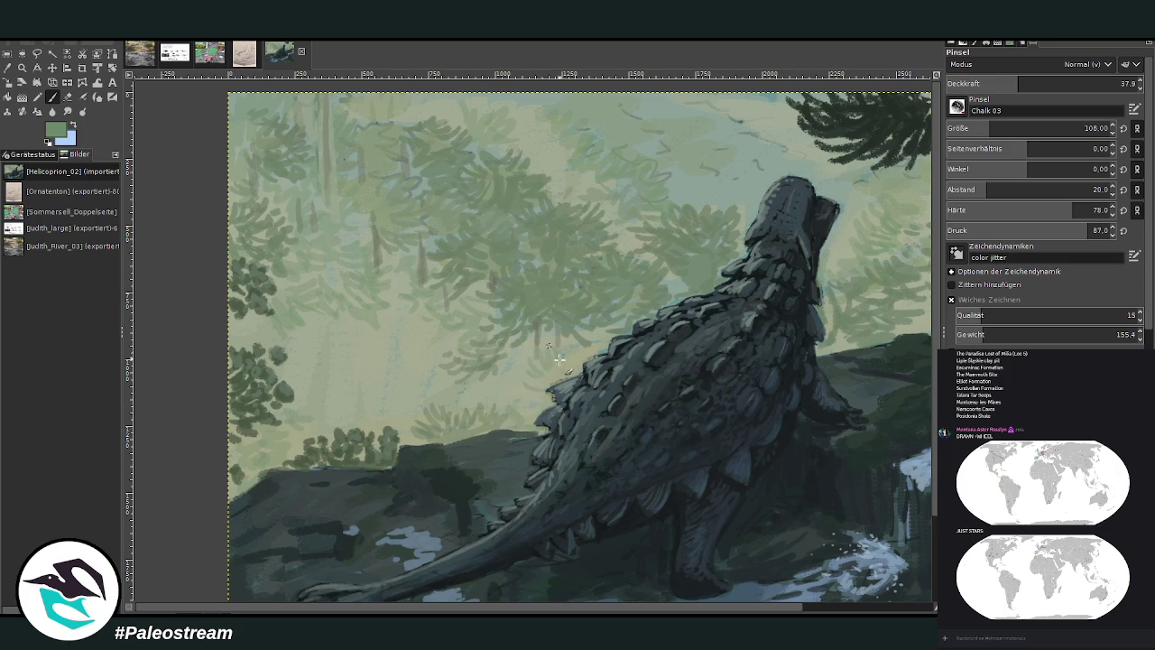
pyautogui.moveTo(561, 362); pyautogui.dragTo(567, 336)
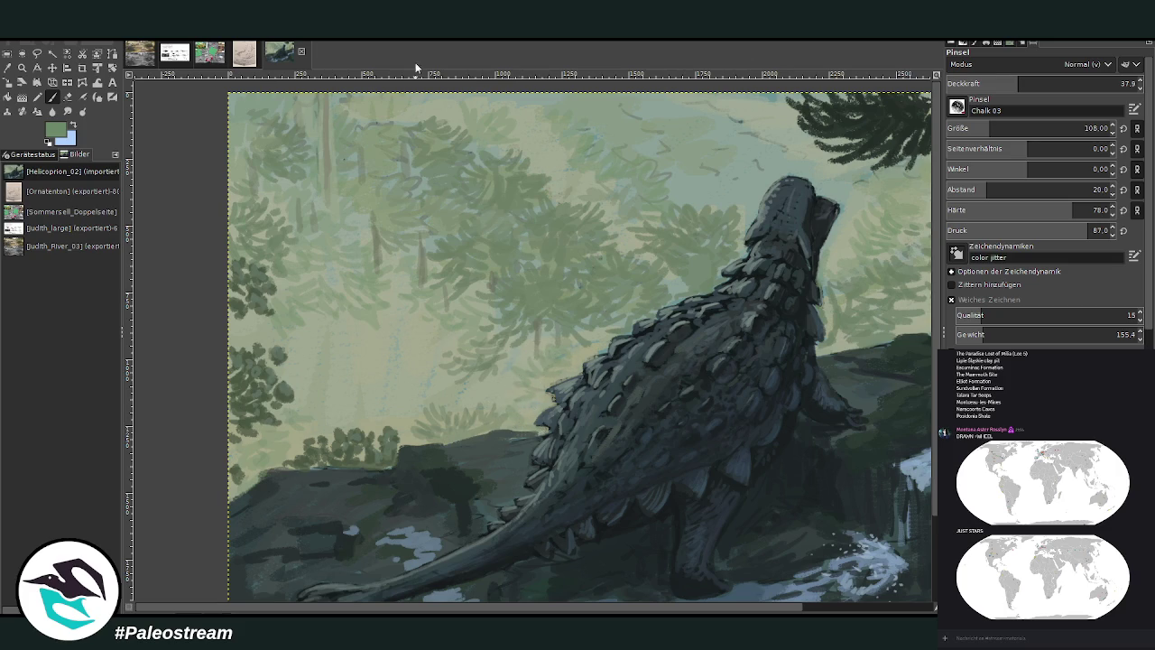
pyautogui.click(9, 70)
pyautogui.click(52, 96)
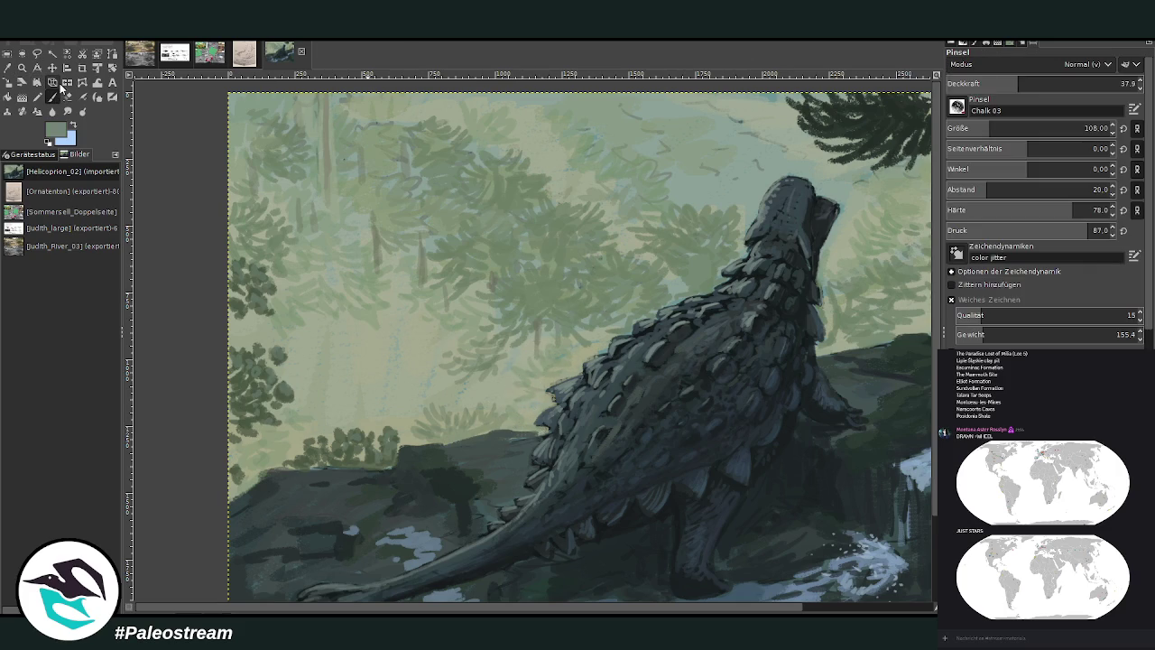
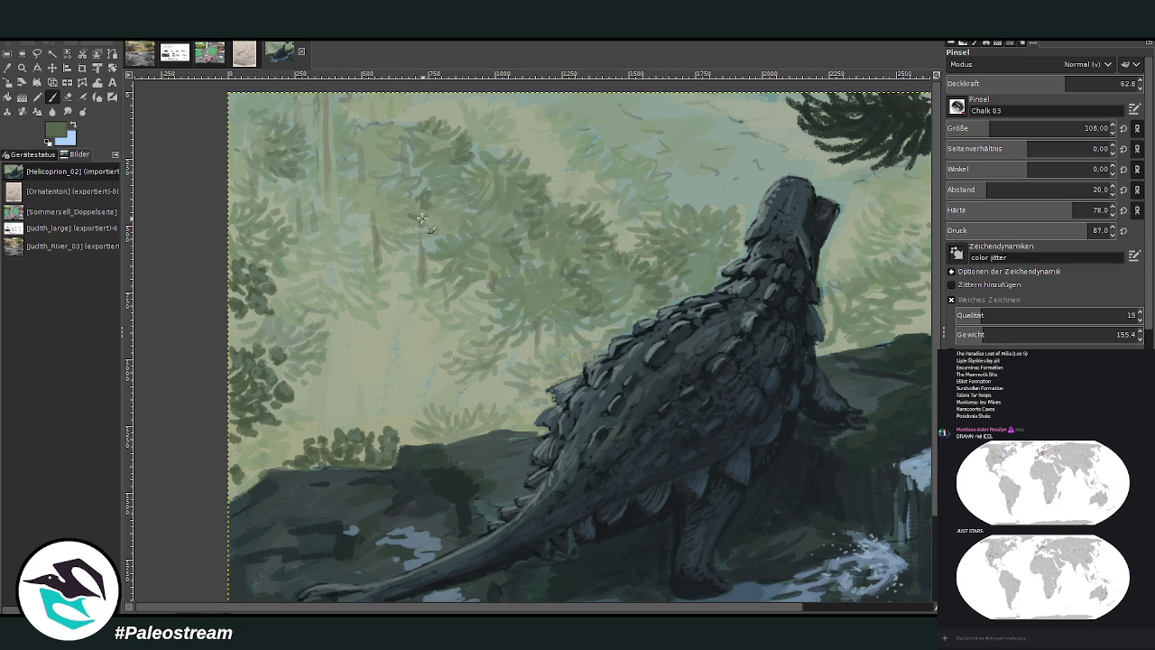
# - Brush lighter green onto the background conifers with Chalk 03 at size 67 and opacity 55
pyautogui.keyDown('ctrl'); pyautogui.click(917, 336); pyautogui.keyUp('ctrl')
pyautogui.moveTo(423, 189); pyautogui.dragTo(411, 171)
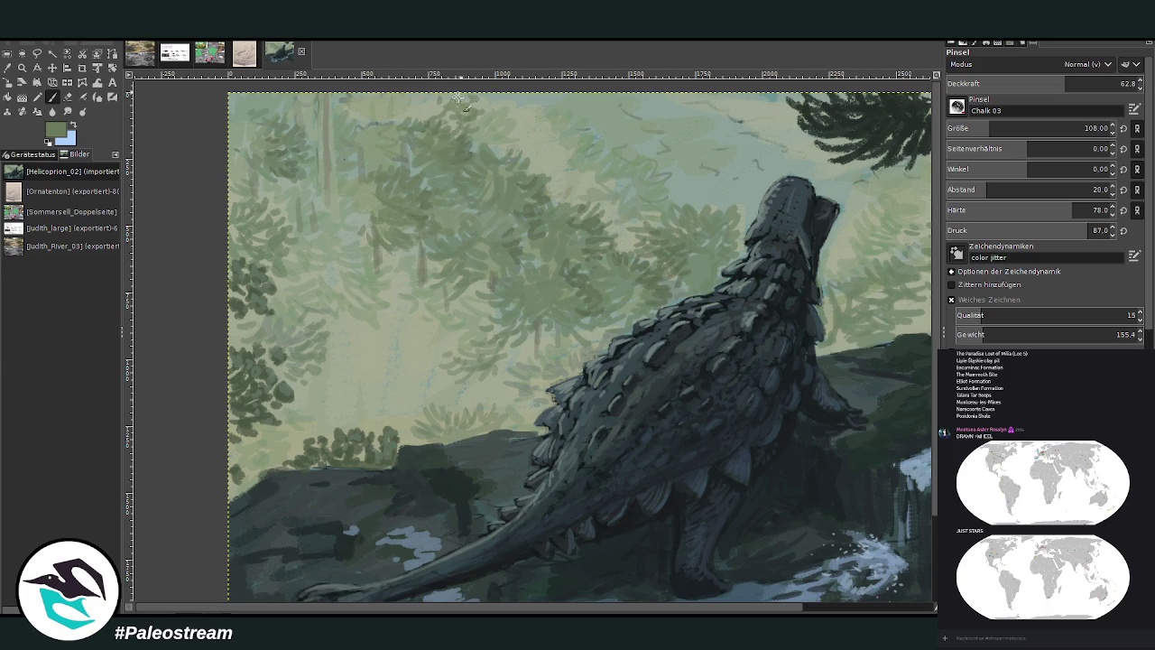
pyautogui.click(1057, 83)
pyautogui.click(975, 126)
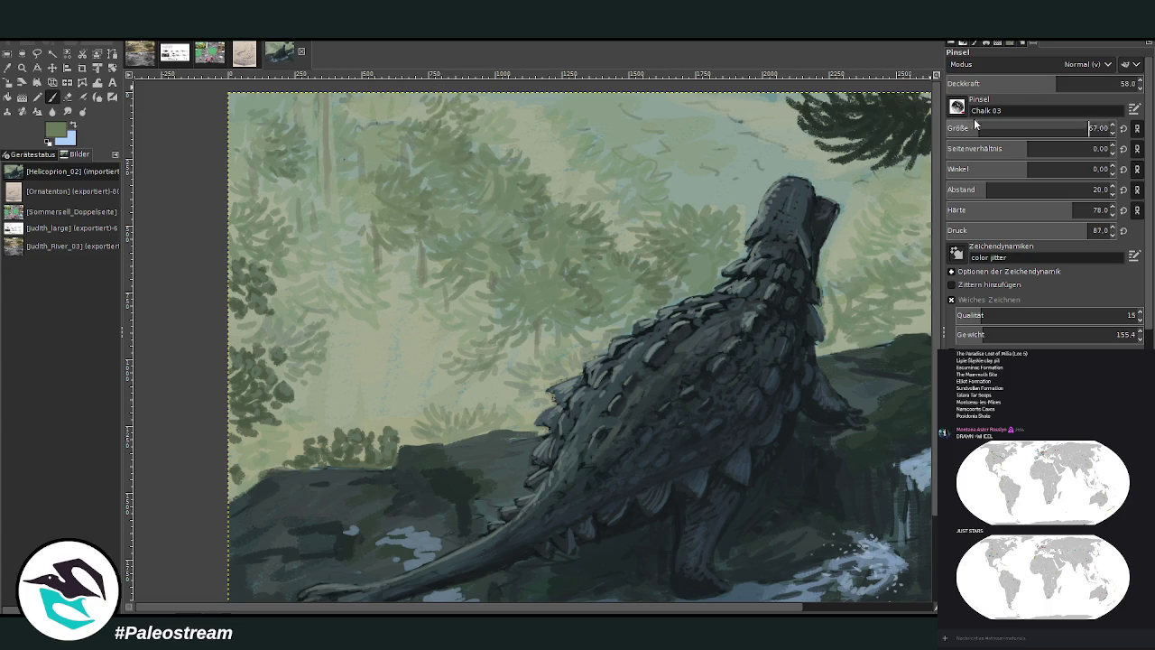
pyautogui.write('67')
pyautogui.press('Return')
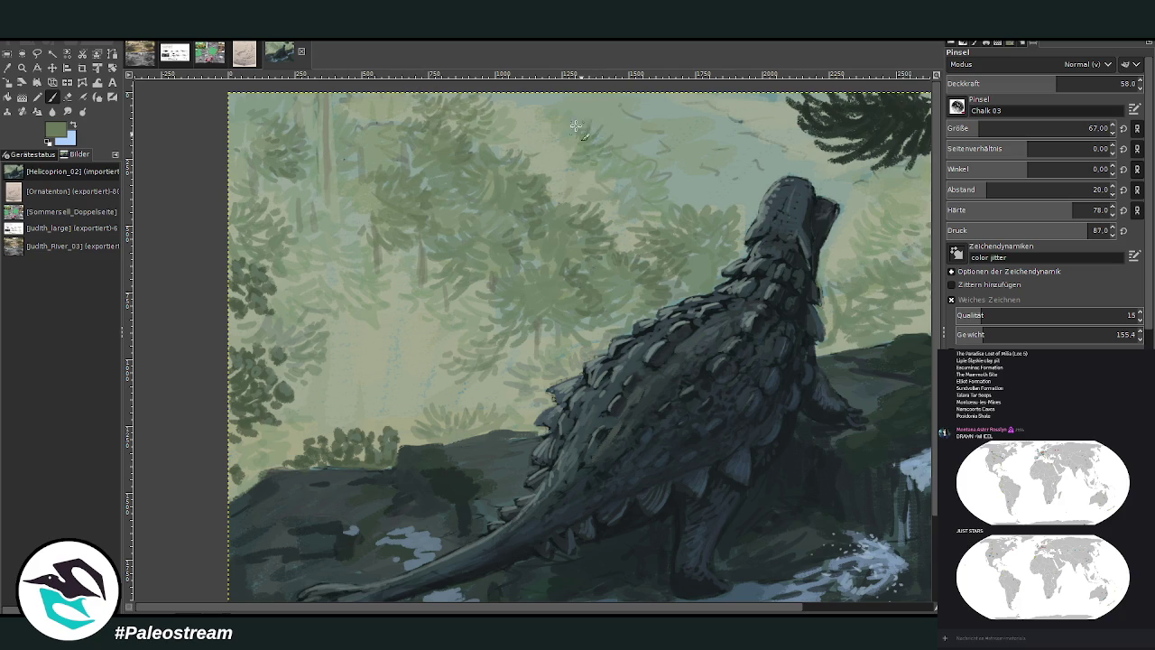
pyautogui.click(1033, 83)
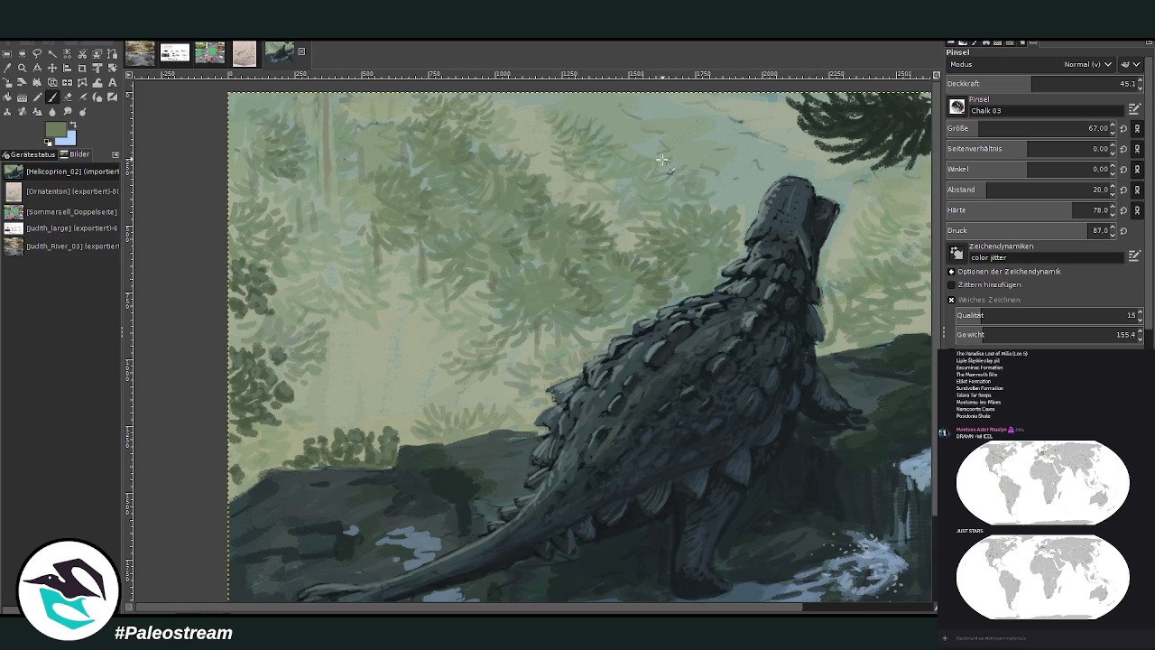
pyautogui.moveTo(1025, 87); pyautogui.dragTo(1050, 84)
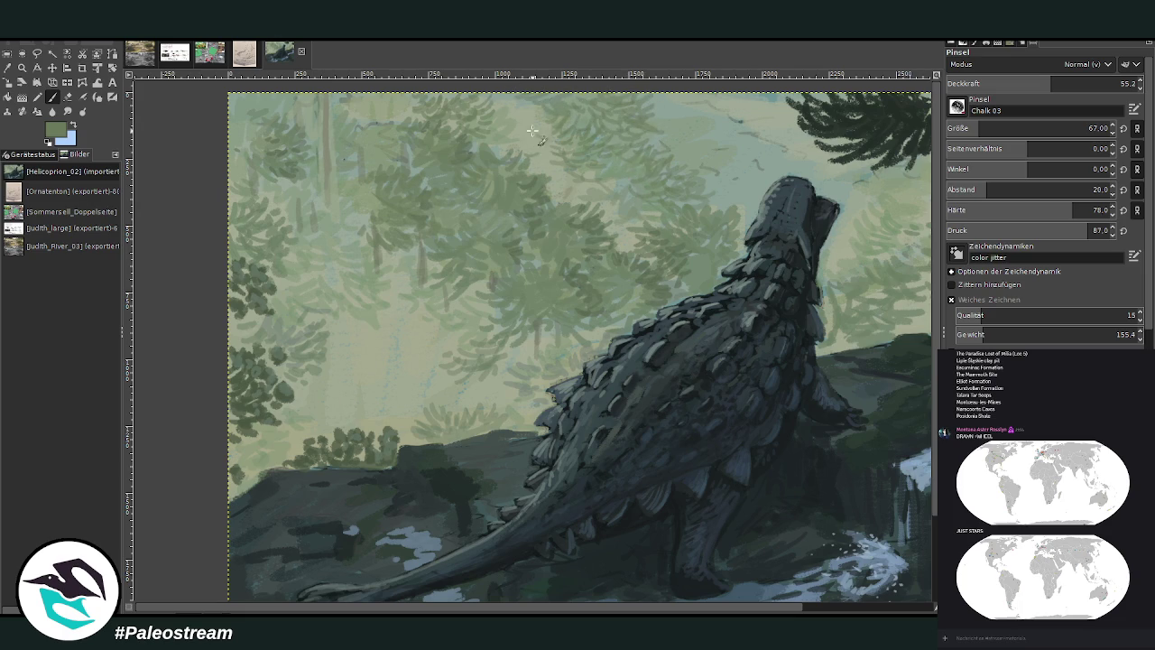
pyautogui.press('-')
pyautogui.press('-')
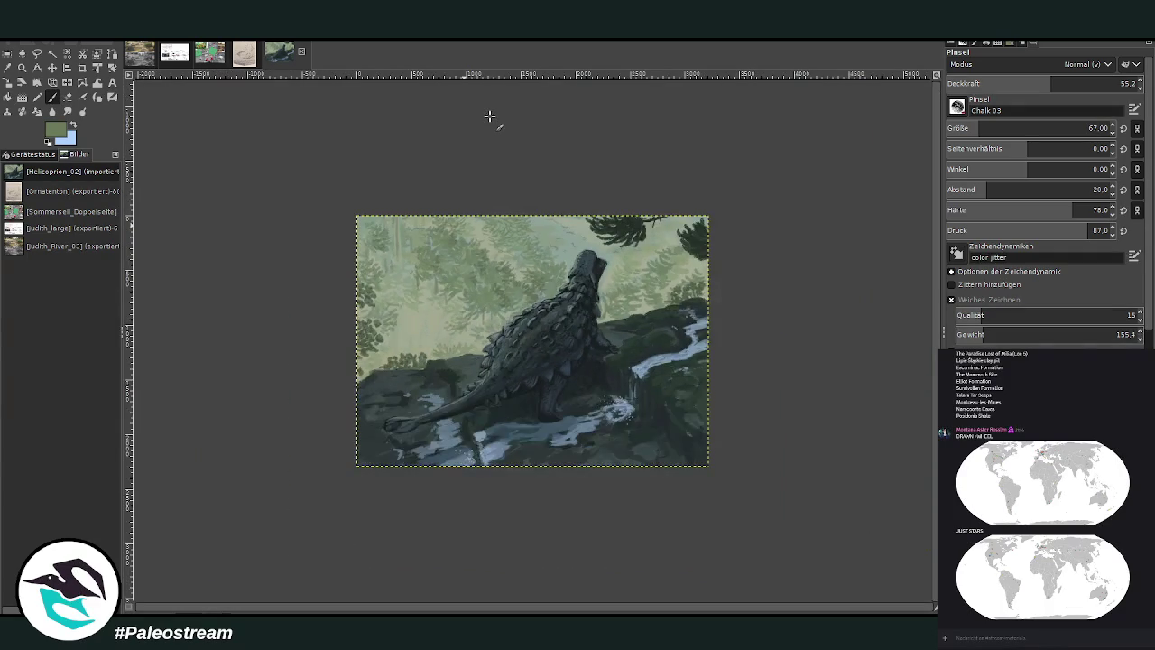
# - Zoom in on the background trees and paint a light beige stroke among them
pyautogui.press('z')
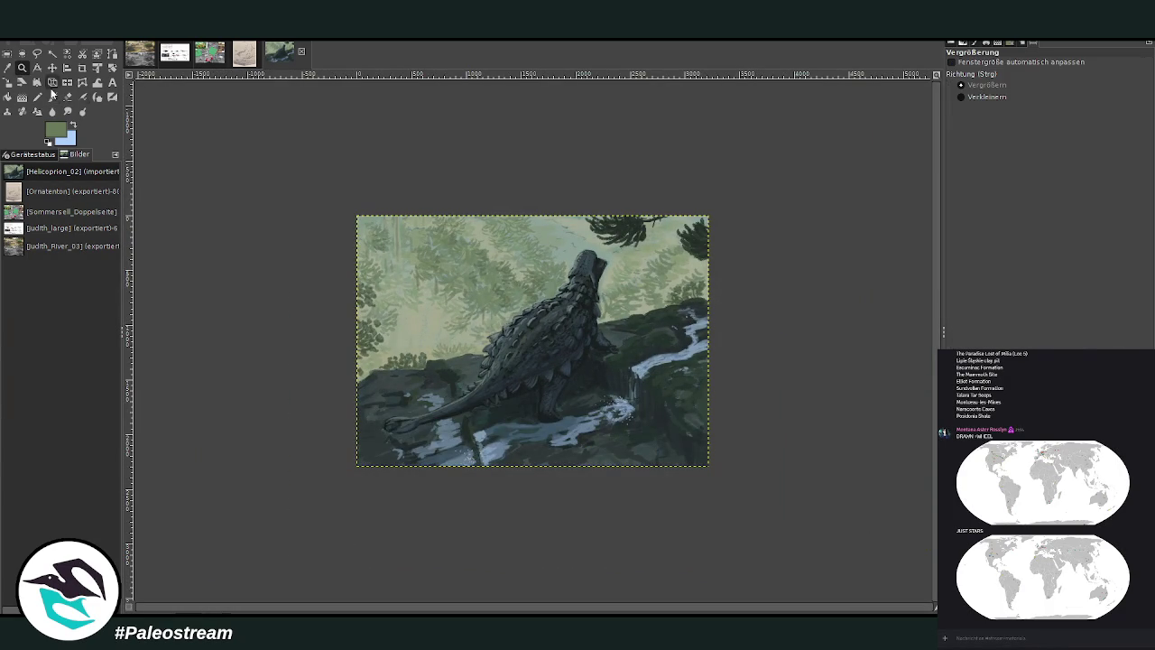
pyautogui.moveTo(398, 181); pyautogui.dragTo(585, 415)
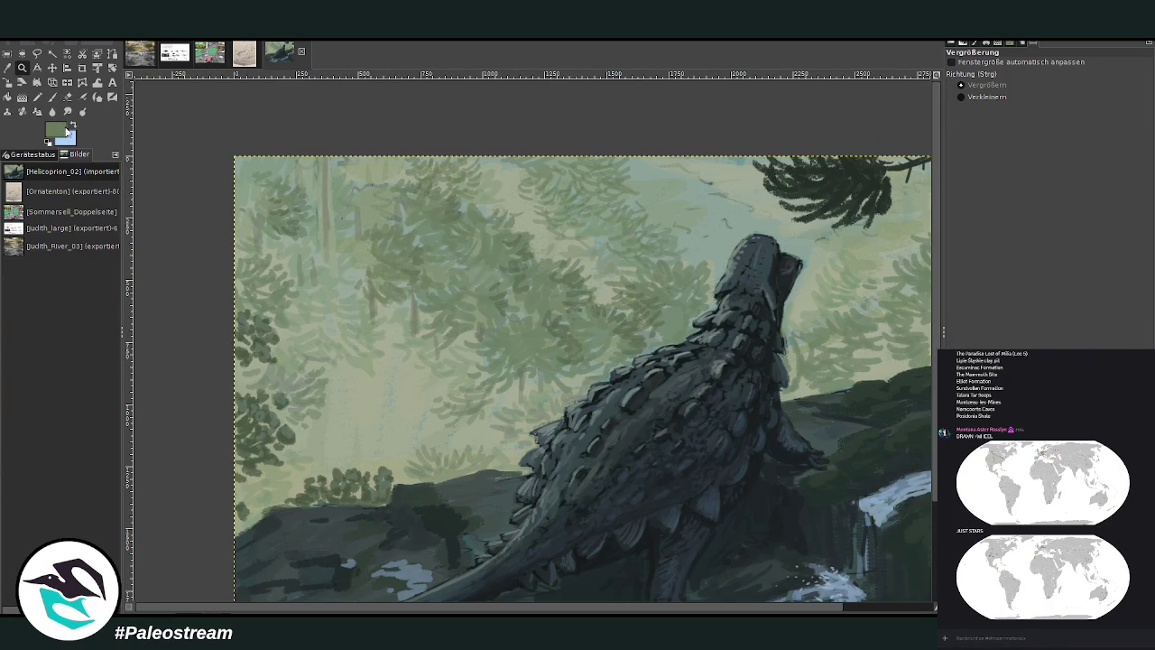
pyautogui.keyDown('ctrl'); pyautogui.click(920, 301); pyautogui.keyUp('ctrl')
pyautogui.press('p')
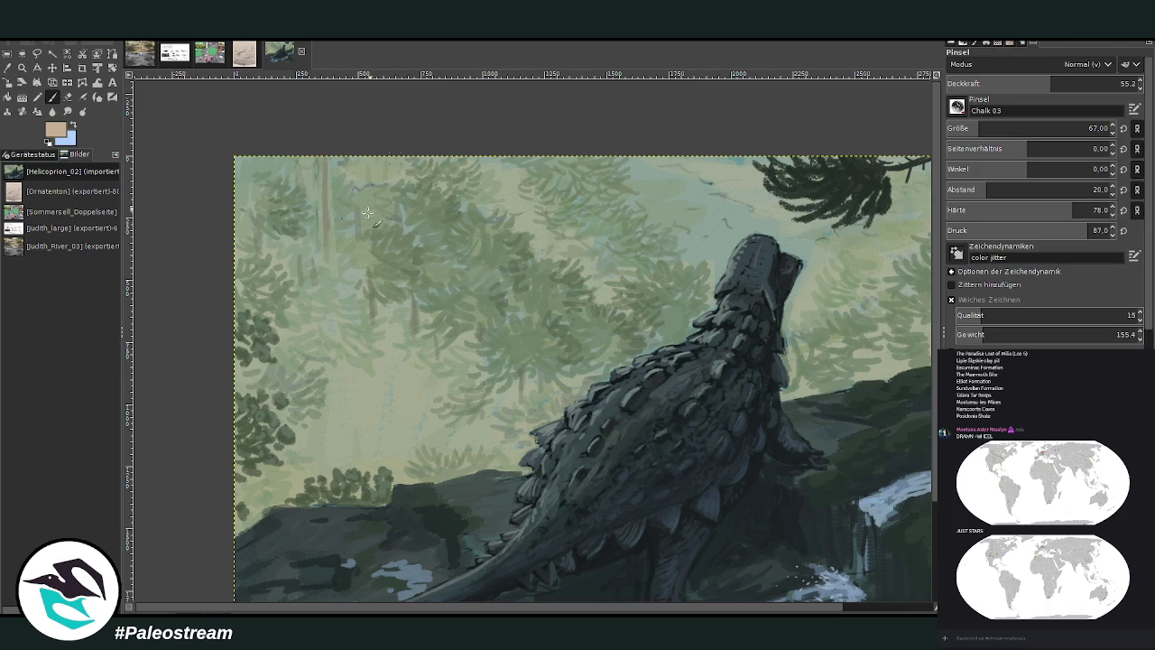
pyautogui.moveTo(323, 215); pyautogui.dragTo(326, 240)
# - Enlarge the brush to size 265 and drop its opacity to 6 for a faint haze
pyautogui.click(1016, 83)
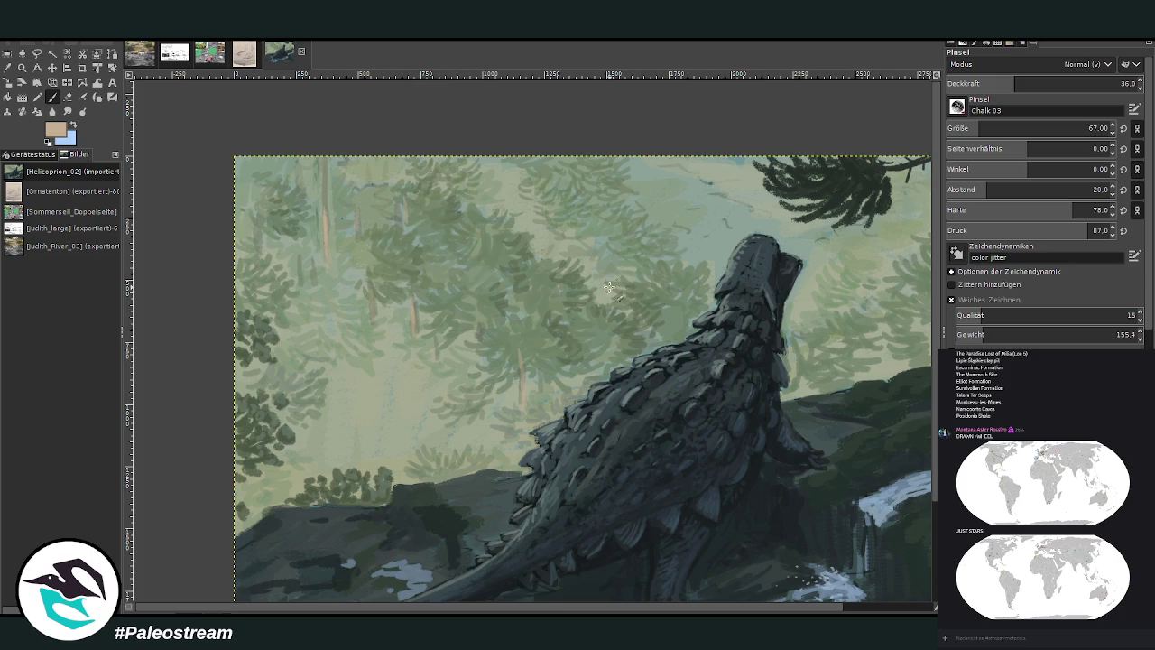
pyautogui.press(']')
pyautogui.press(']')
pyautogui.press(']')
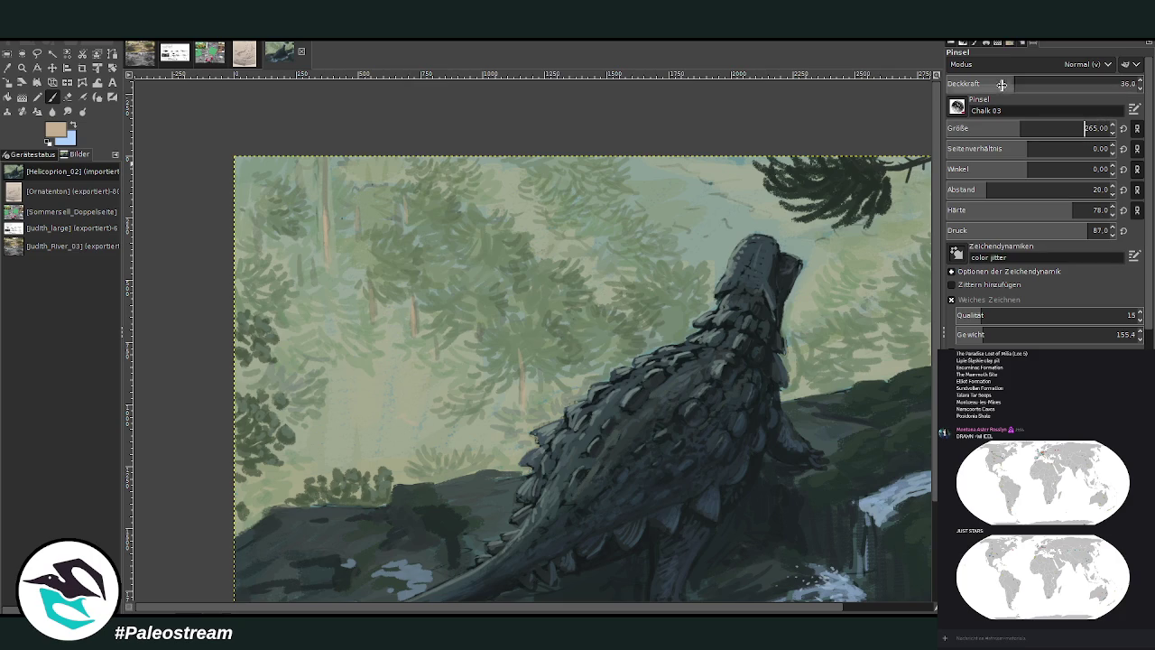
pyautogui.press('less')
pyautogui.press('less')
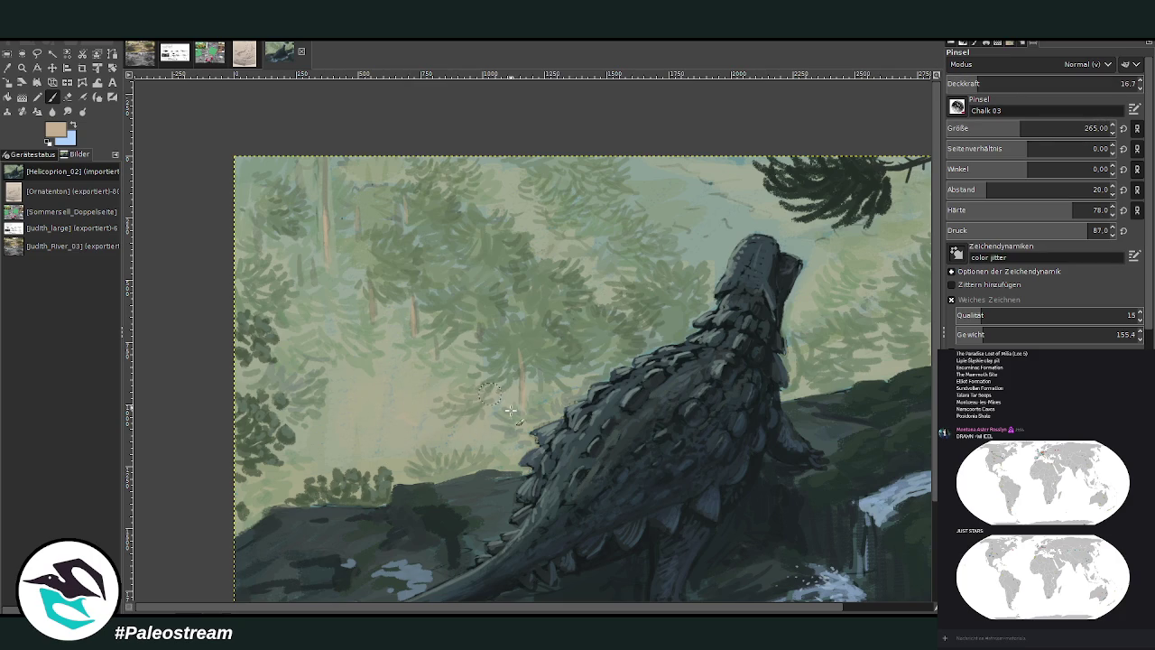
pyautogui.moveTo(978, 80); pyautogui.dragTo(958, 82)
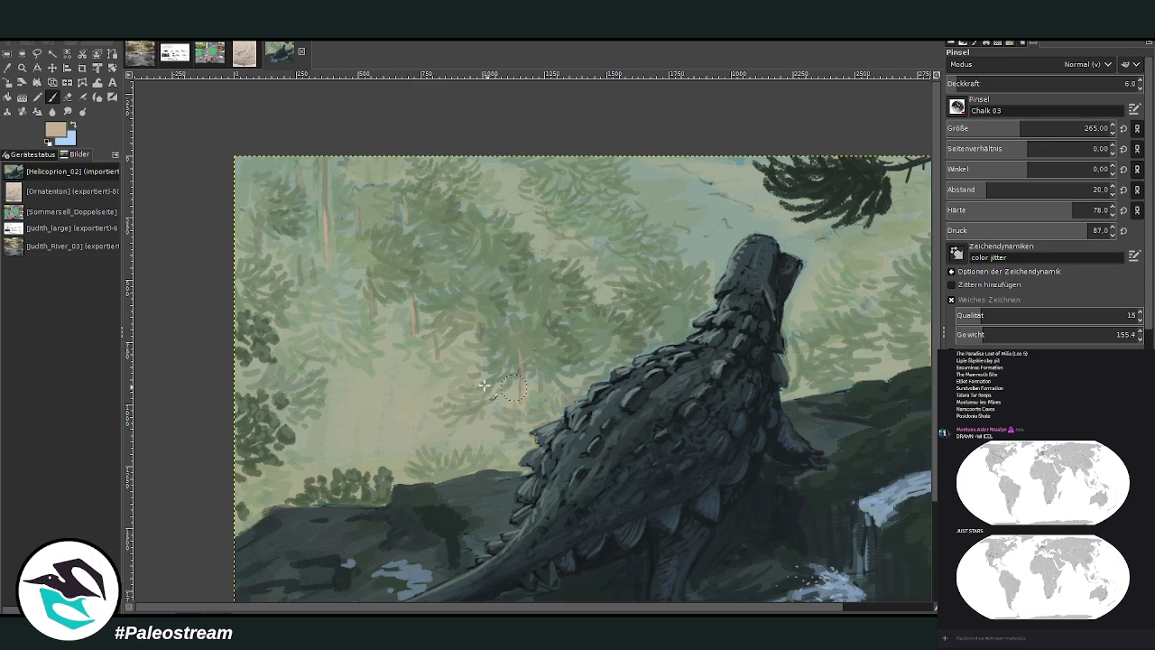
pyautogui.press('-')
pyautogui.press('-')
pyautogui.press('-')
pyautogui.press('-')
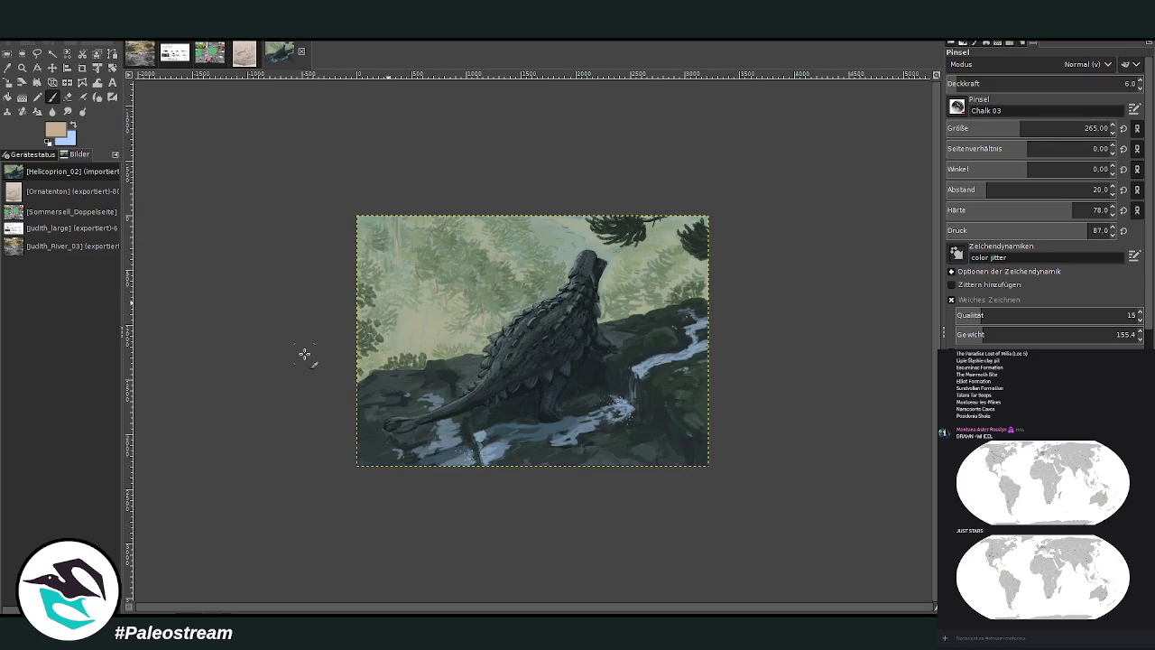
pyautogui.press('z')
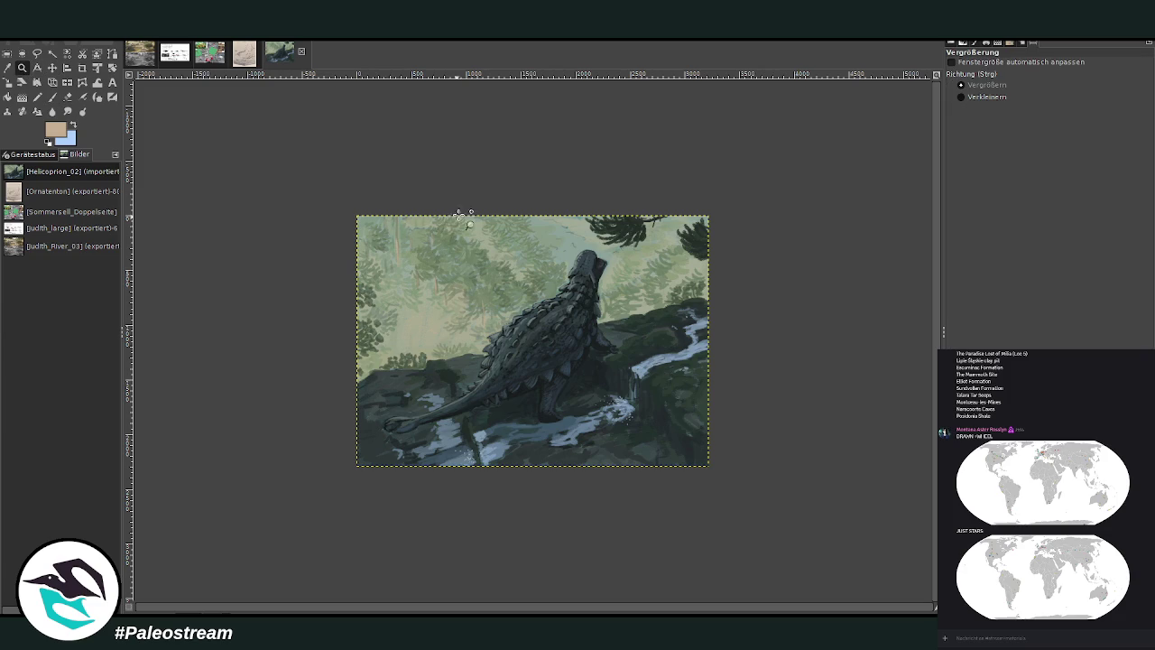
pyautogui.moveTo(428, 157); pyautogui.dragTo(665, 366)
# - Sample a grey-green from the forest and return to the chalk paintbrush
pyautogui.press('o')
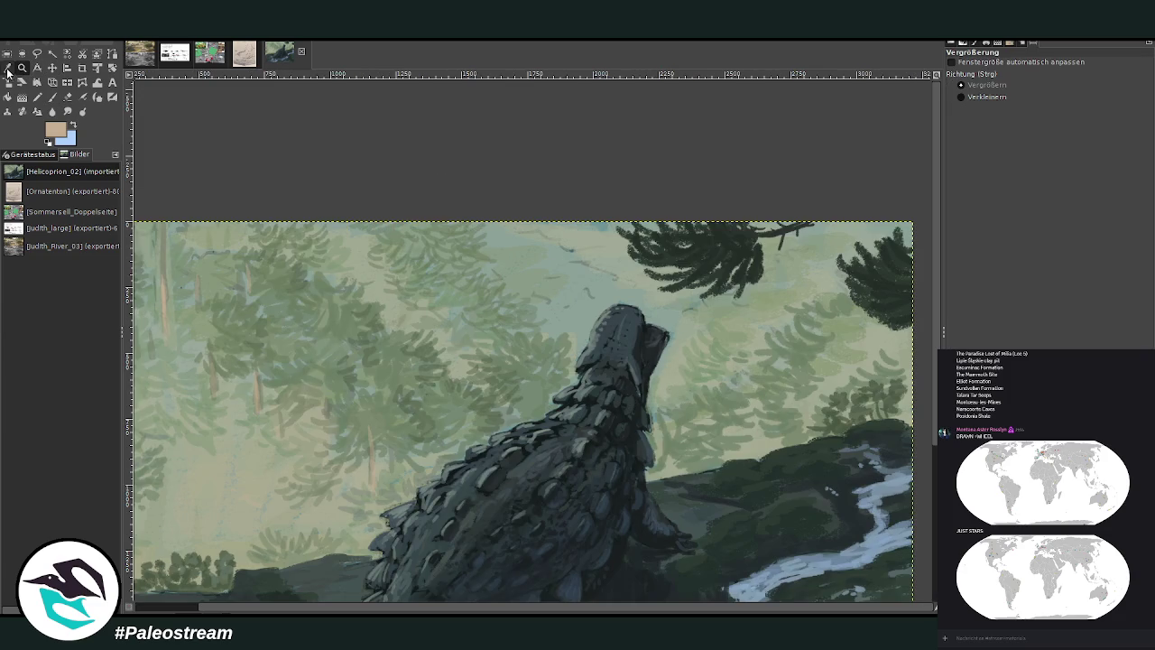
pyautogui.click(673, 325)
pyautogui.click(55, 95)
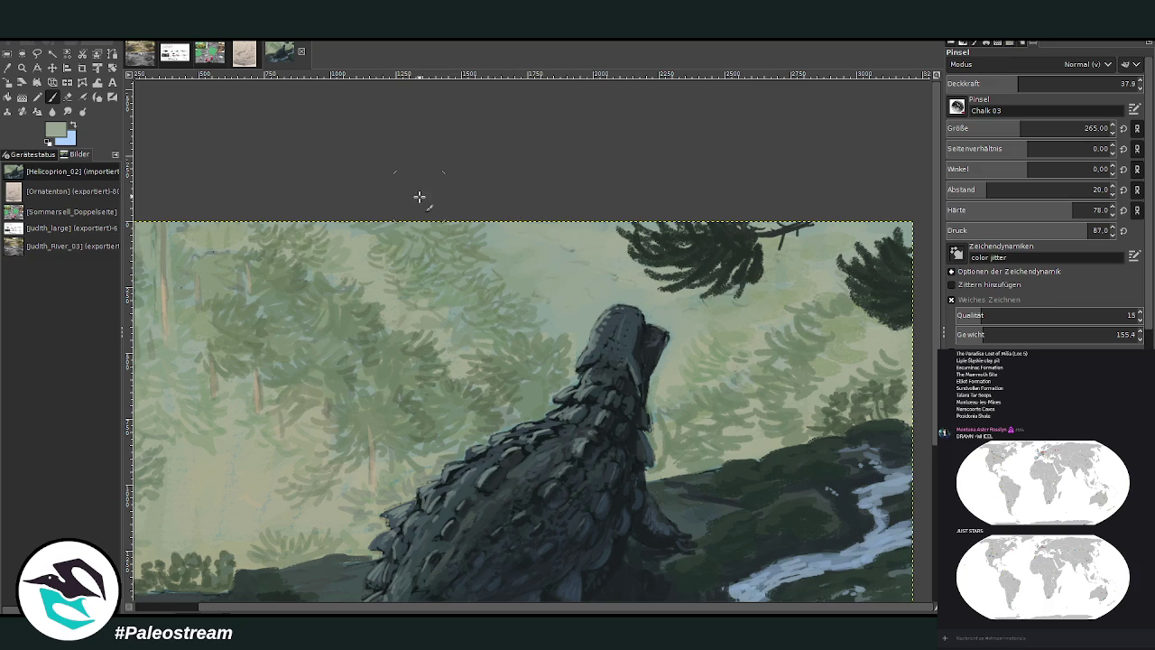
pyautogui.keyDown('ctrl'); pyautogui.scroll(-3, 420, 196); pyautogui.keyUp('ctrl')
pyautogui.keyDown('ctrl'); pyautogui.scroll(-1, 420, 197); pyautogui.keyUp('ctrl')
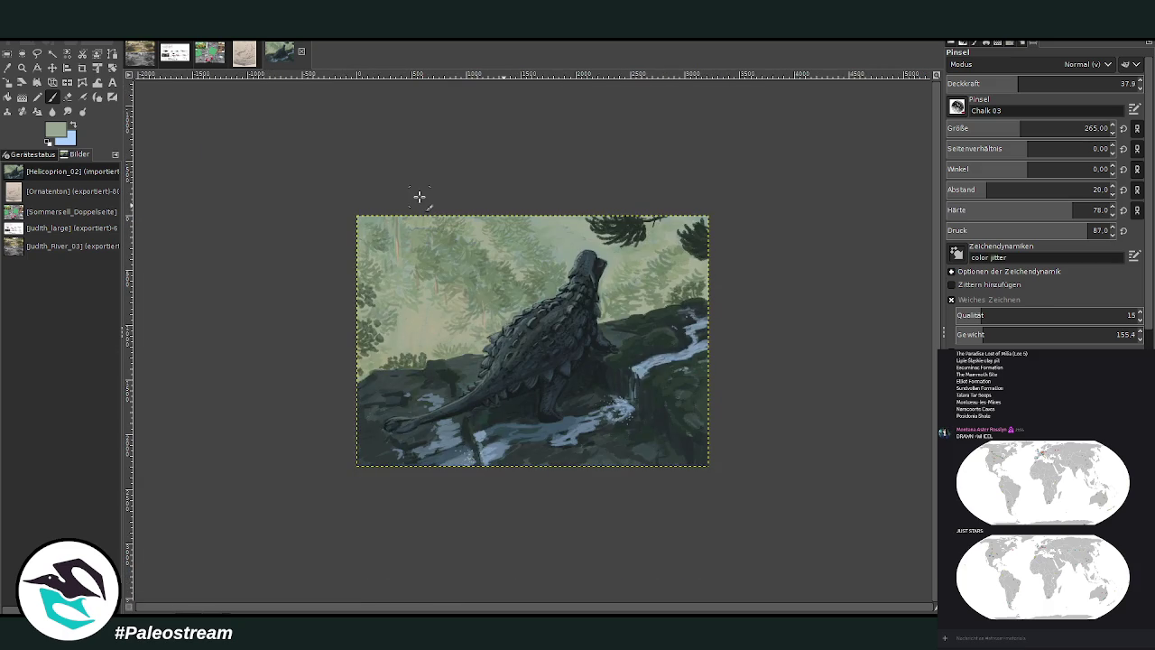
# - Zoom in so the painting fills the view and start a GEGL operation with radius 3
pyautogui.click(21, 67)
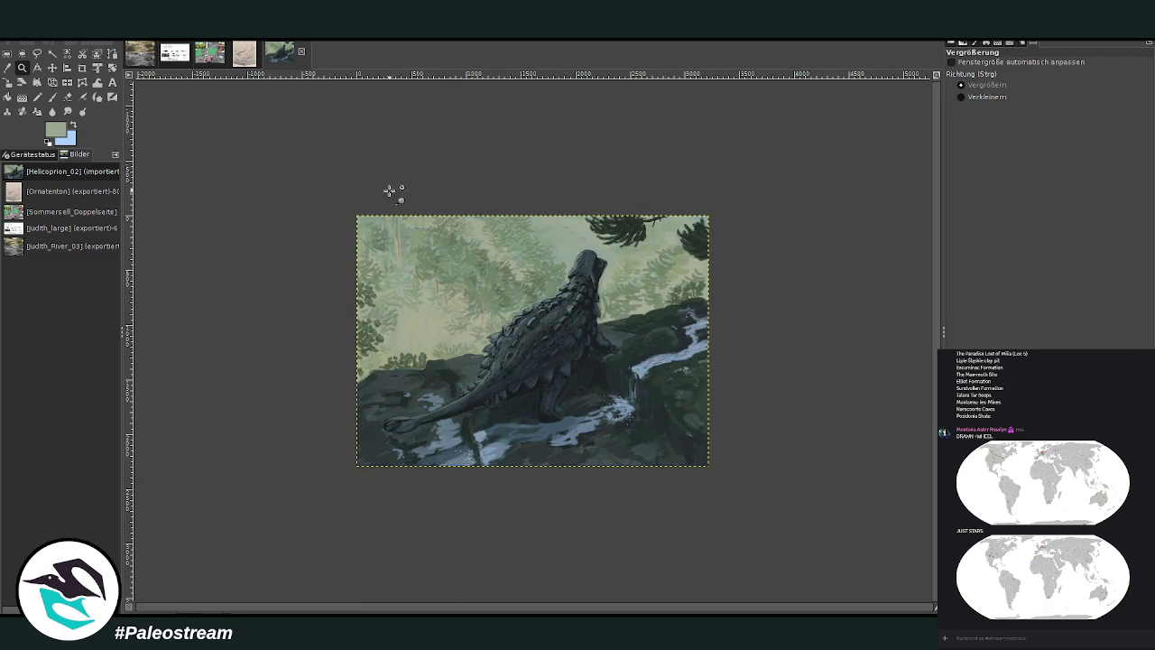
pyautogui.click(359, 271)
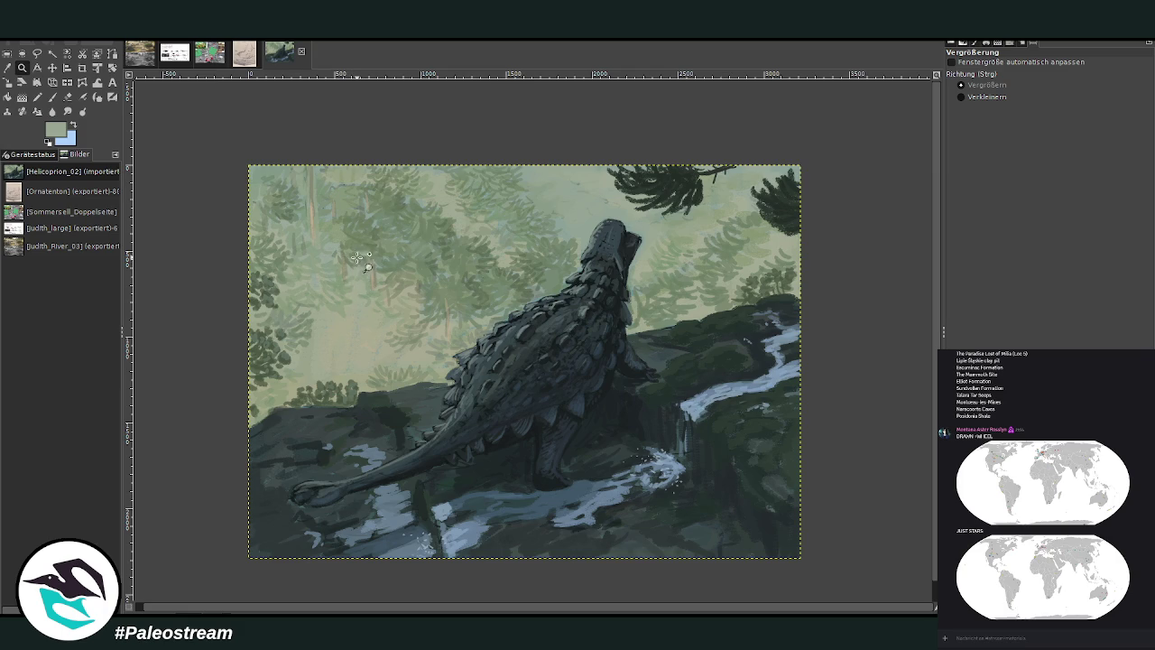
pyautogui.moveTo(298, 134); pyautogui.dragTo(773, 502)
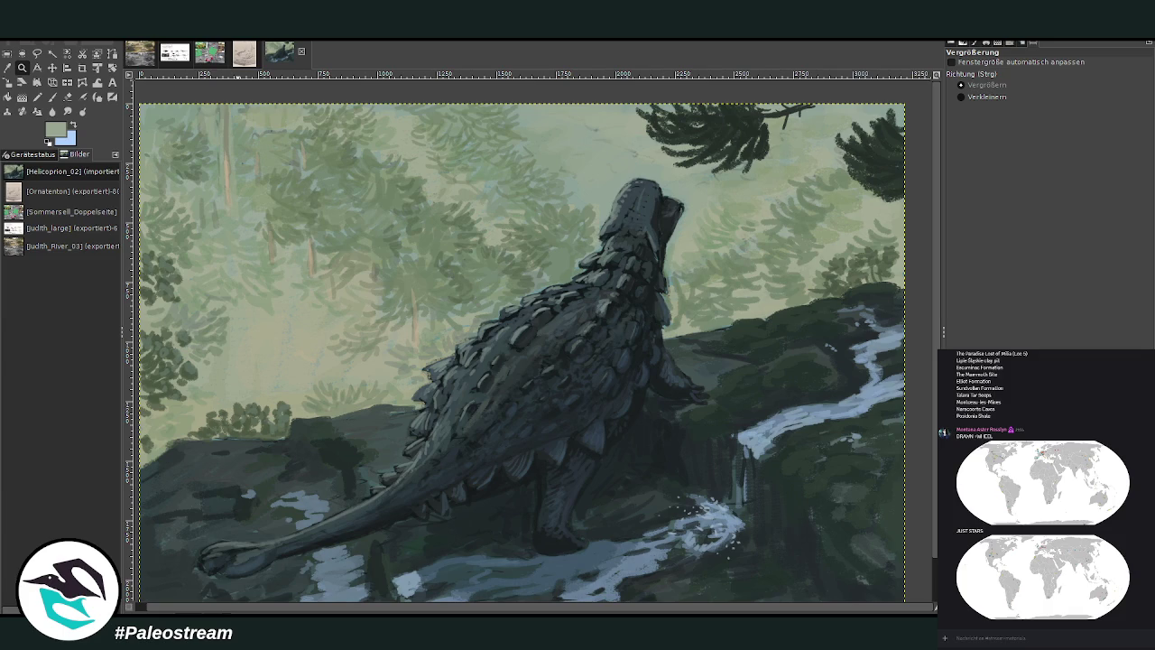
pyautogui.hotkey('ctrl', 'shift', 'f')
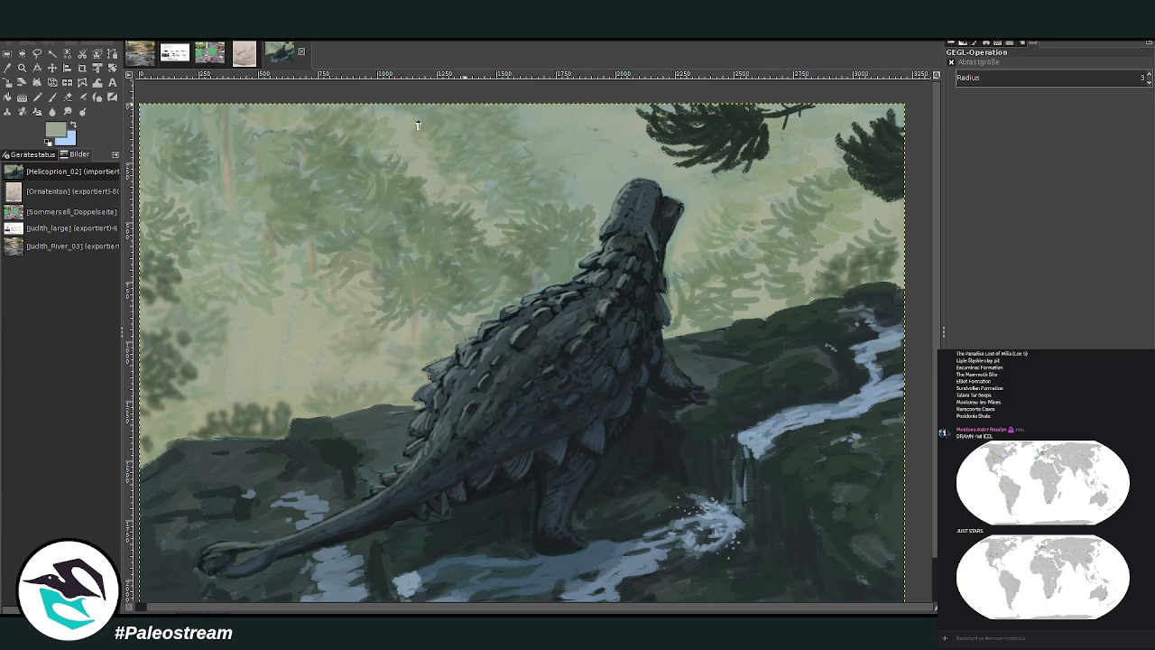
# - Apply the radius filter to the background trees, then set Smudge to size 251, opacity 64.7
pyautogui.click(353, 253)
pyautogui.press('Return')
pyautogui.click(67, 111)
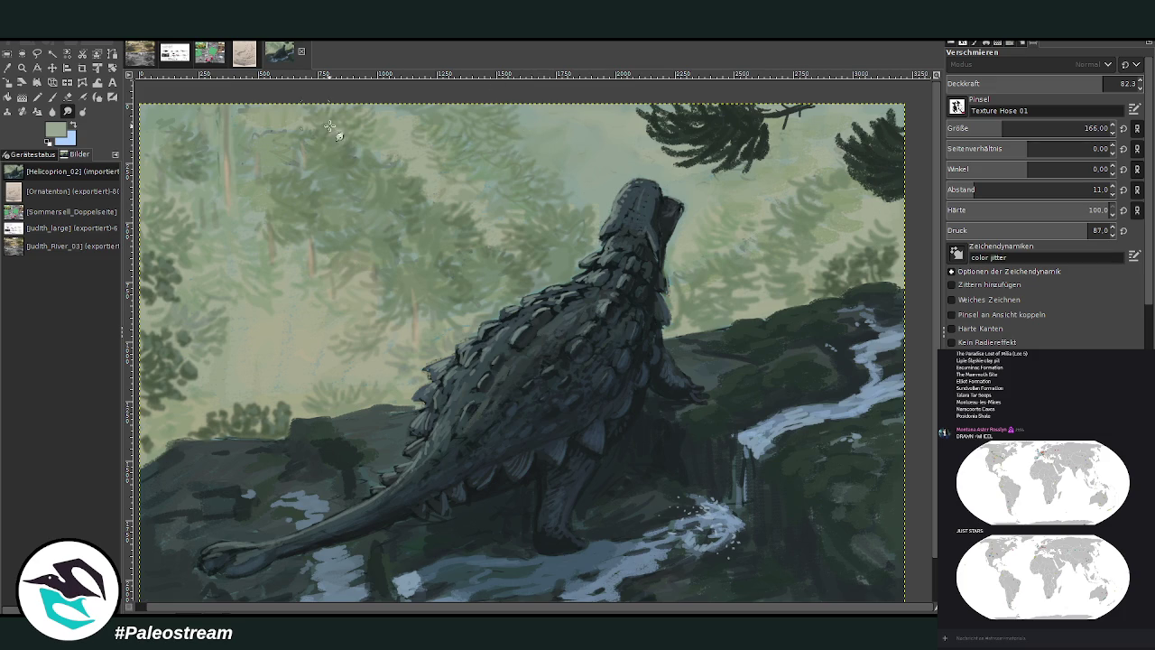
pyautogui.moveTo(1002, 128); pyautogui.dragTo(1018, 128)
pyautogui.moveTo(1103, 83); pyautogui.dragTo(1070, 83)
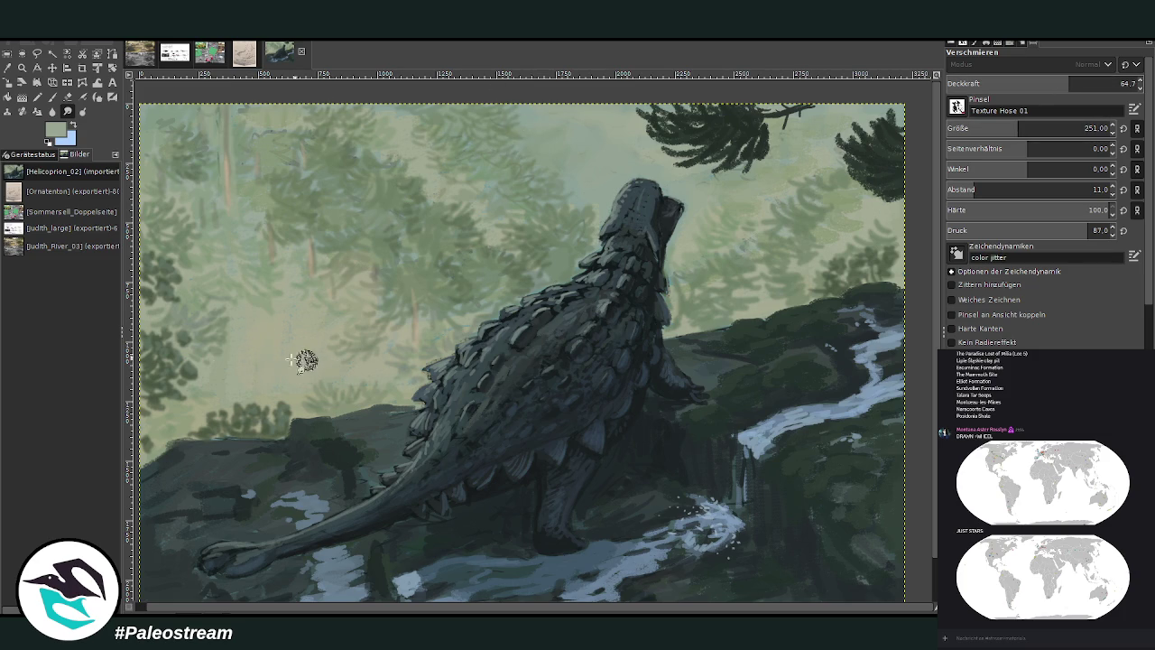
pyautogui.press('-')
pyautogui.press('-')
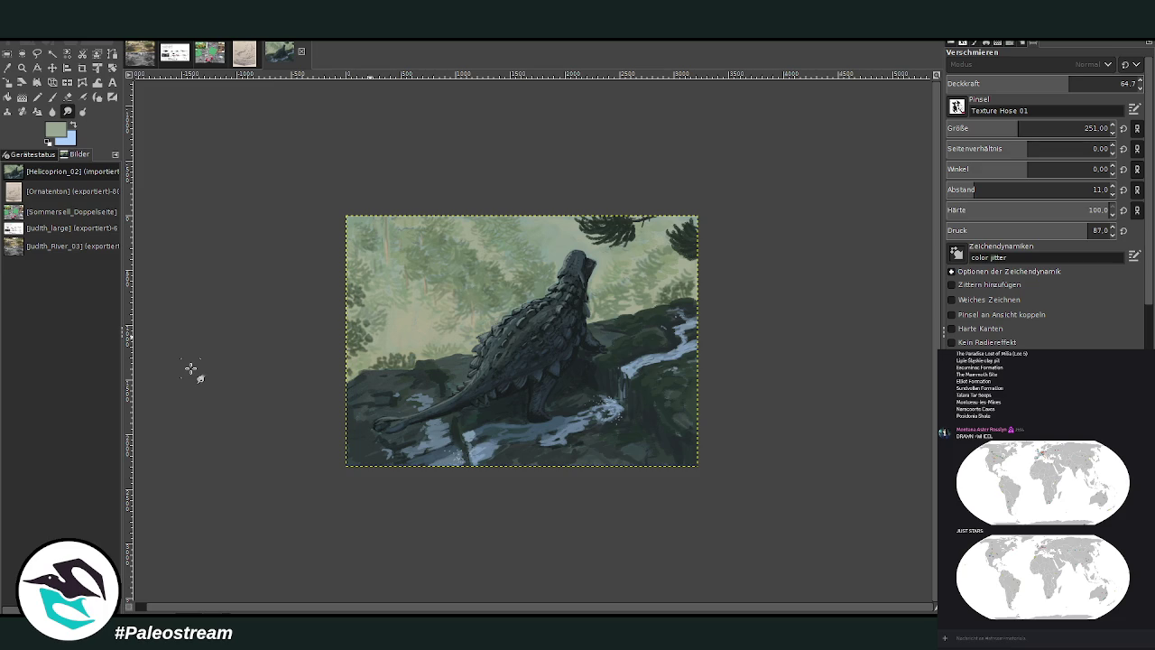
# - Sample a dark grey and paint a tall dark tree trunk on the left
pyautogui.press('z')
pyautogui.moveTo(348, 152); pyautogui.dragTo(683, 500)
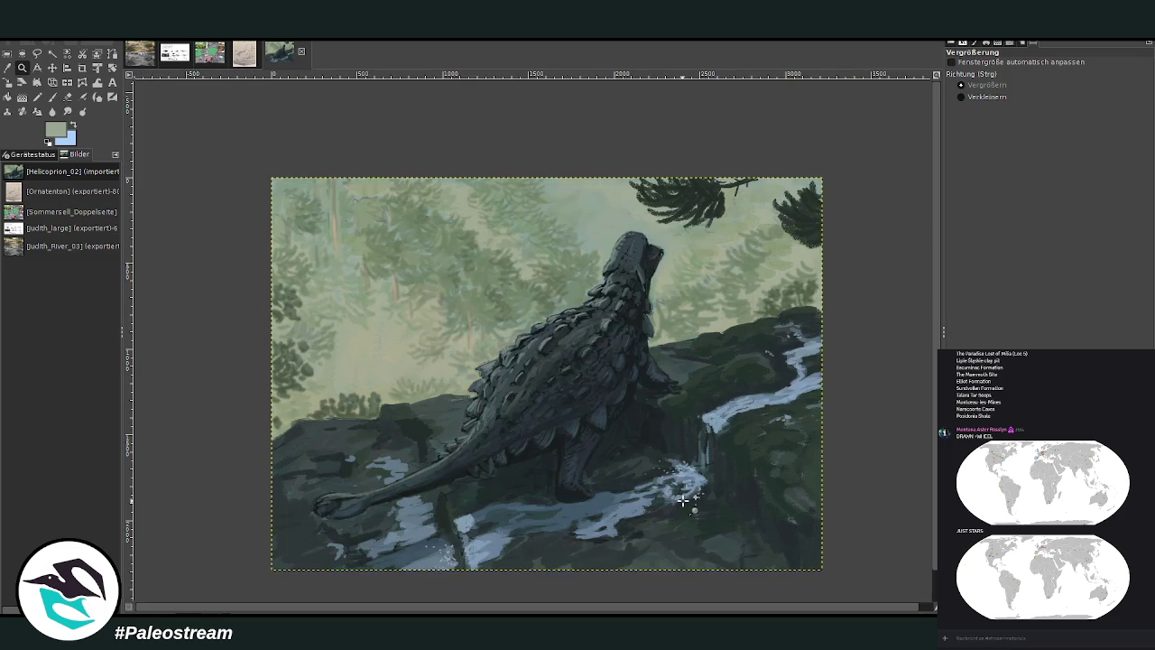
pyautogui.press('o')
pyautogui.click(336, 425)
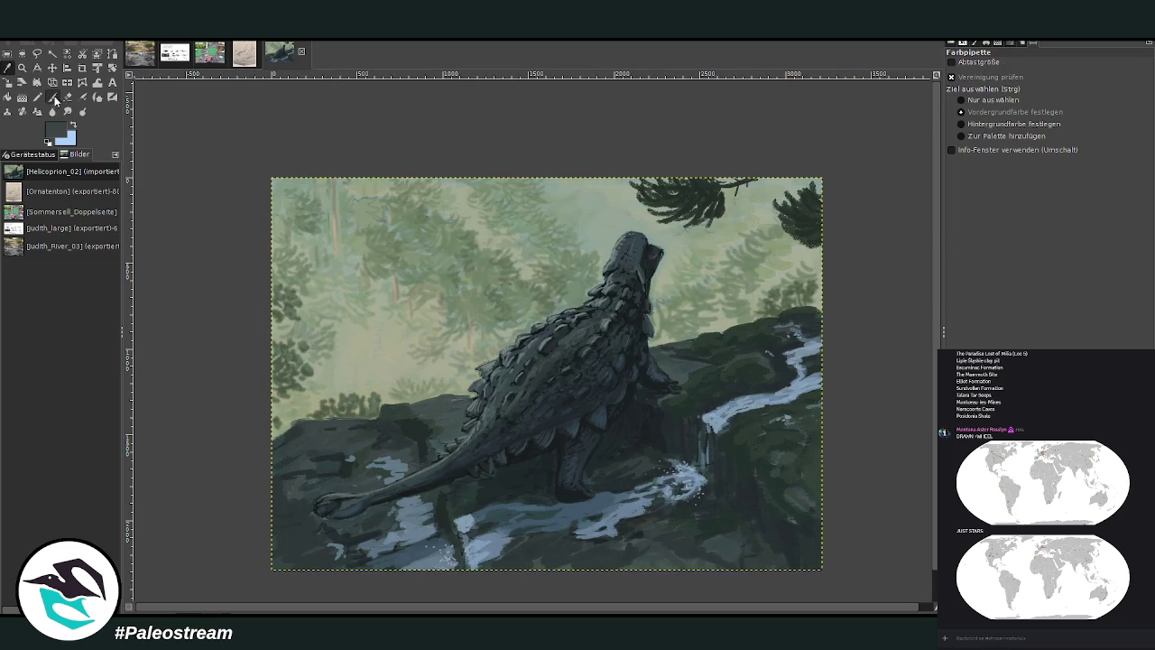
pyautogui.click(52, 97)
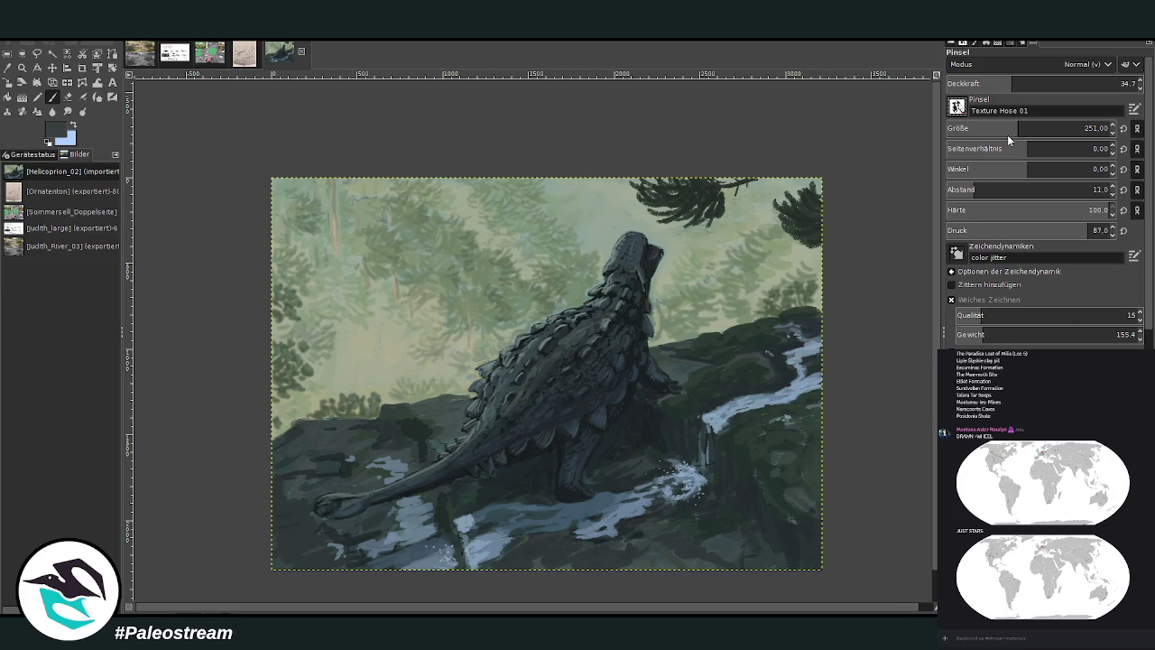
pyautogui.scroll(-3, 958, 107)
pyautogui.scroll(3, 997, 122)
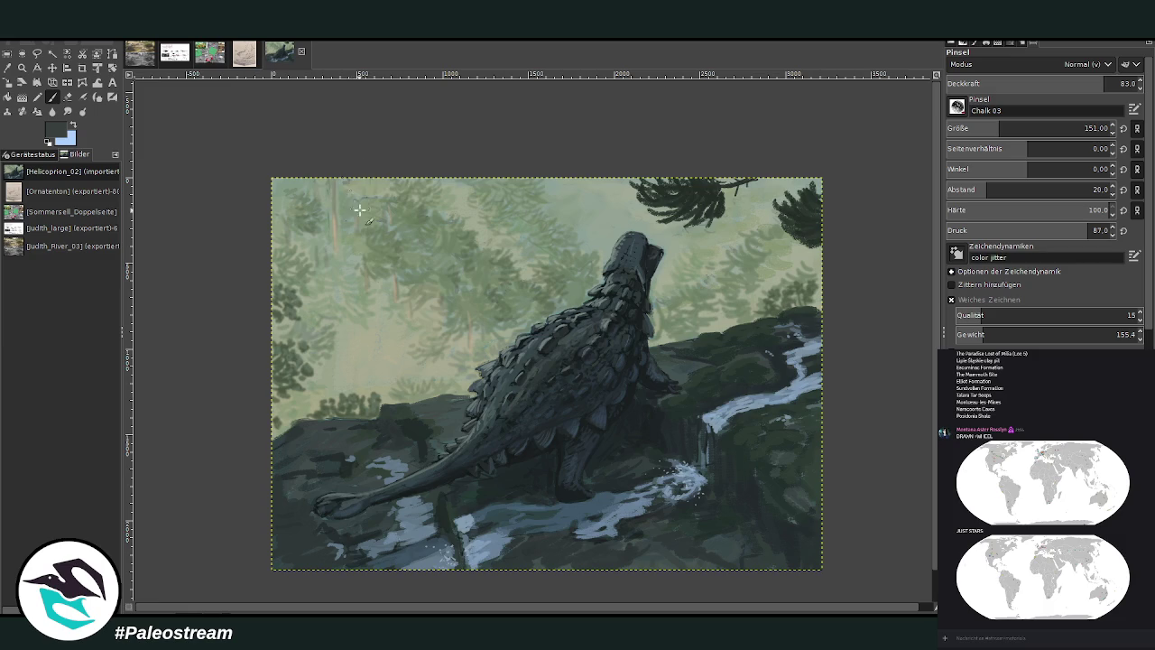
pyautogui.moveTo(366, 177)
pyautogui.mouseDown()
pyautogui.moveTo(381, 415)
pyautogui.moveTo(371, 169)
pyautogui.moveTo(399, 409)
pyautogui.mouseUp()
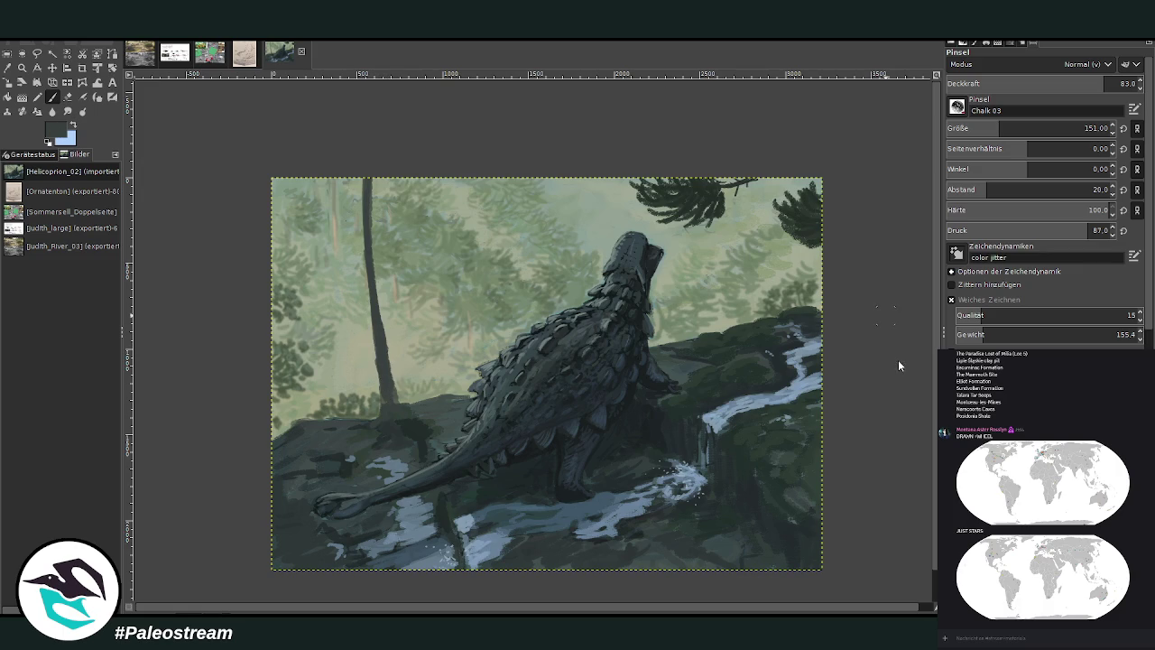
# - Adjust the brush to size 137 and add dark needle strokes extending the top branch
pyautogui.moveTo(998, 127); pyautogui.dragTo(990, 125)
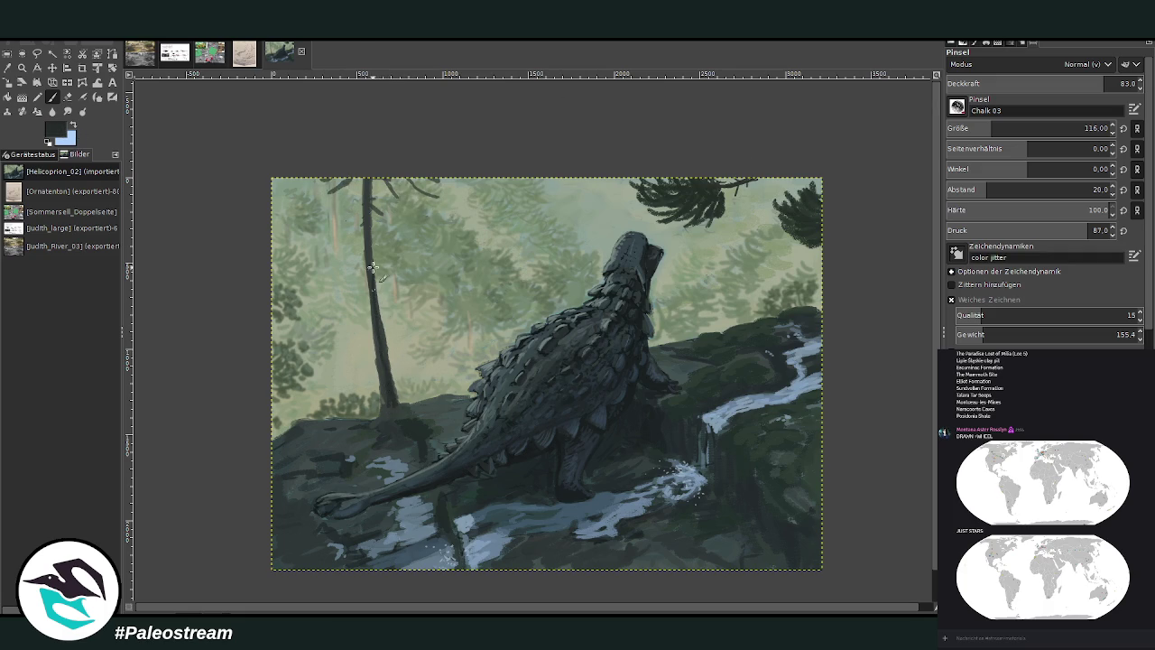
pyautogui.press('o')
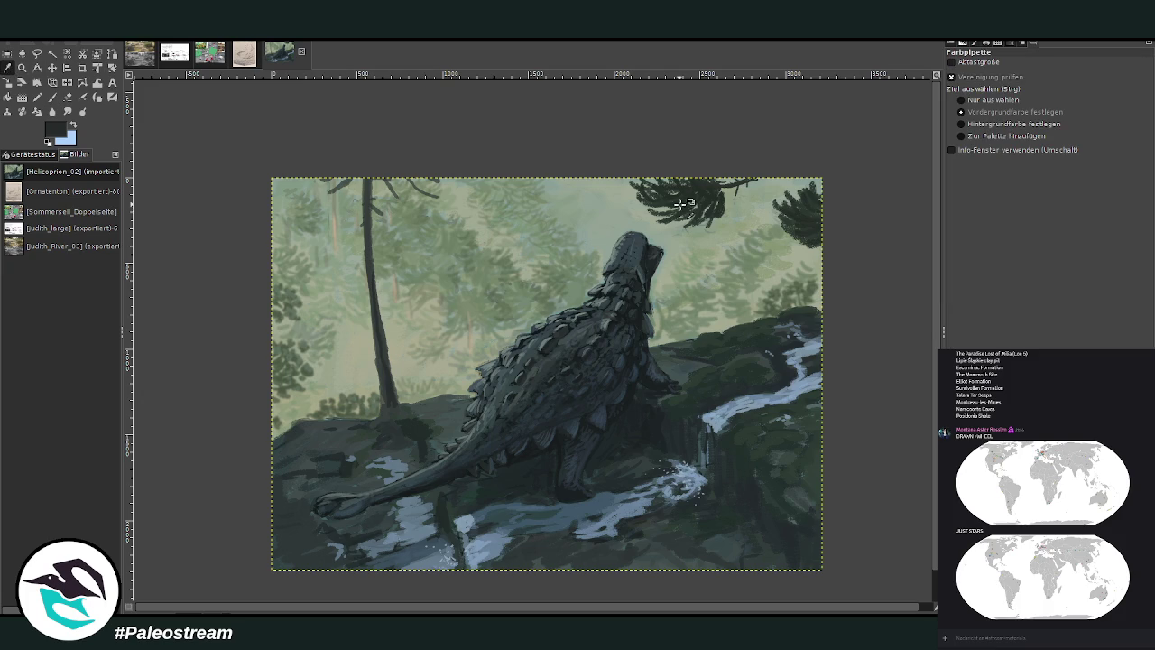
pyautogui.press('p')
pyautogui.click(1084, 126)
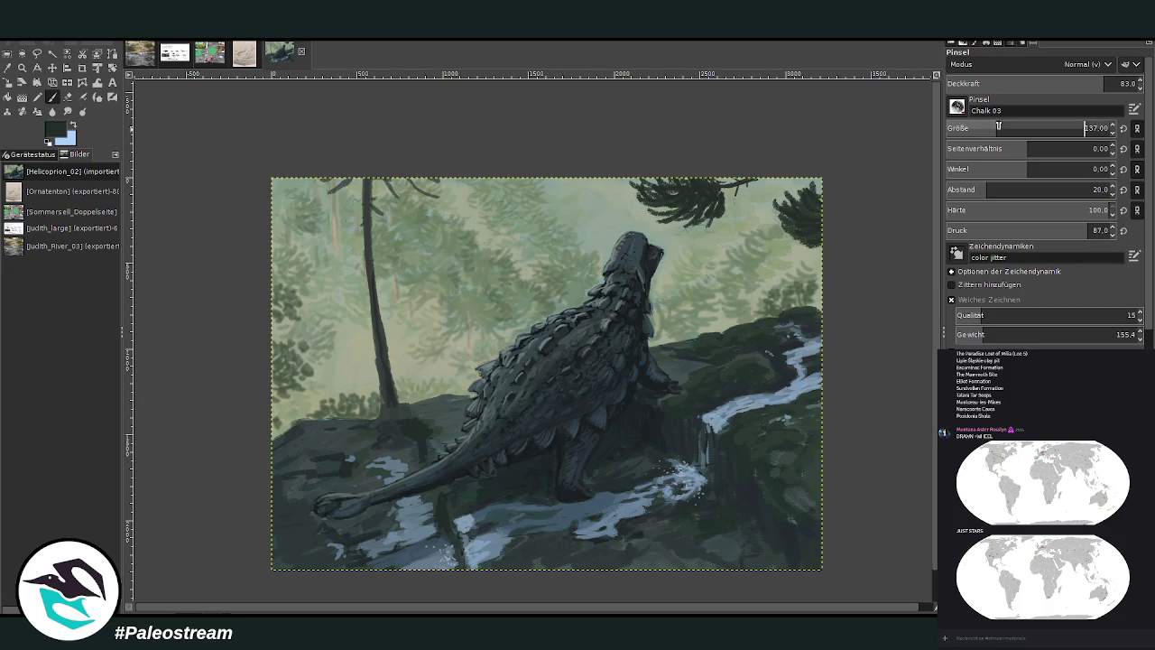
pyautogui.moveTo(456, 194)
pyautogui.mouseDown()
pyautogui.moveTo(442, 177)
pyautogui.moveTo(430, 189)
pyautogui.moveTo(464, 185)
pyautogui.moveTo(465, 172)
pyautogui.moveTo(432, 176)
pyautogui.moveTo(475, 173)
pyautogui.mouseUp()
# - Undo the new tree trunk and its needle branches
pyautogui.press('-')
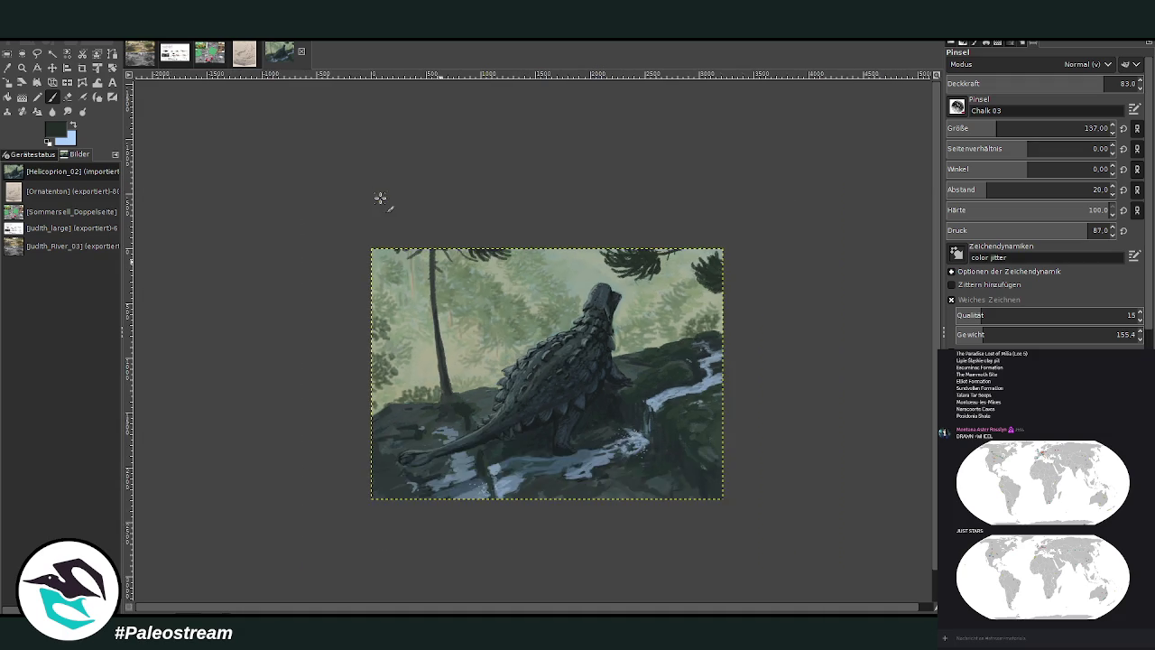
pyautogui.press('-')
pyautogui.hotkey('ctrl', 'z')
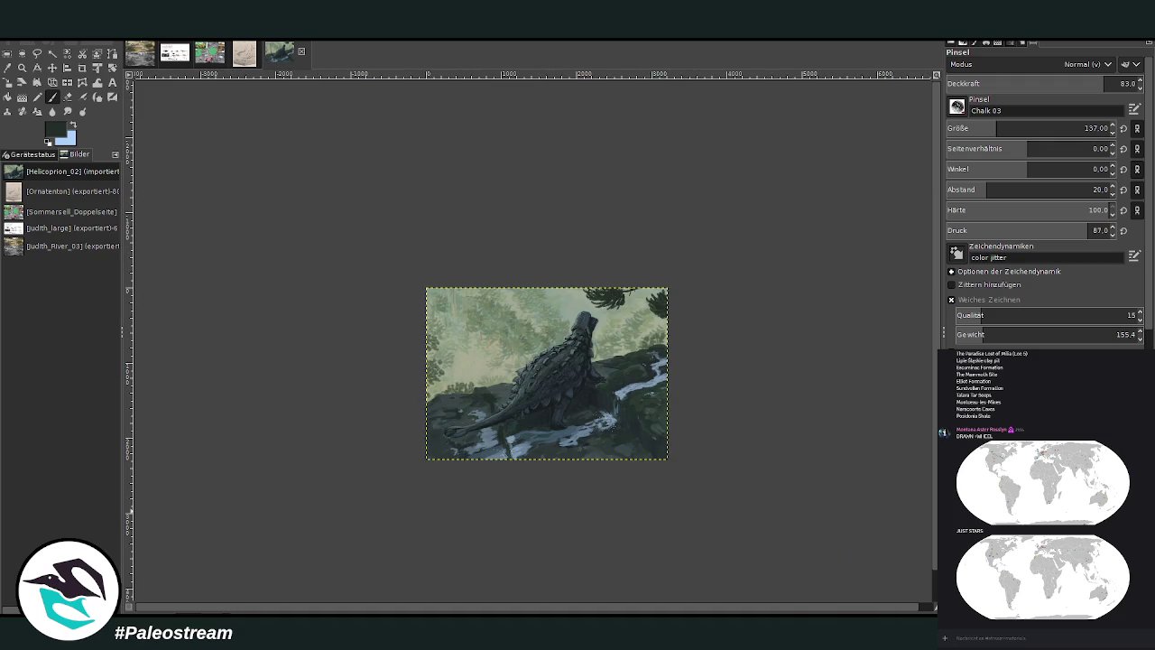
pyautogui.hotkey('ctrl', 'y')
pyautogui.hotkey('ctrl', 'z')
# - Zoom in and sample a green from the forest background for the brush
pyautogui.click(21, 68)
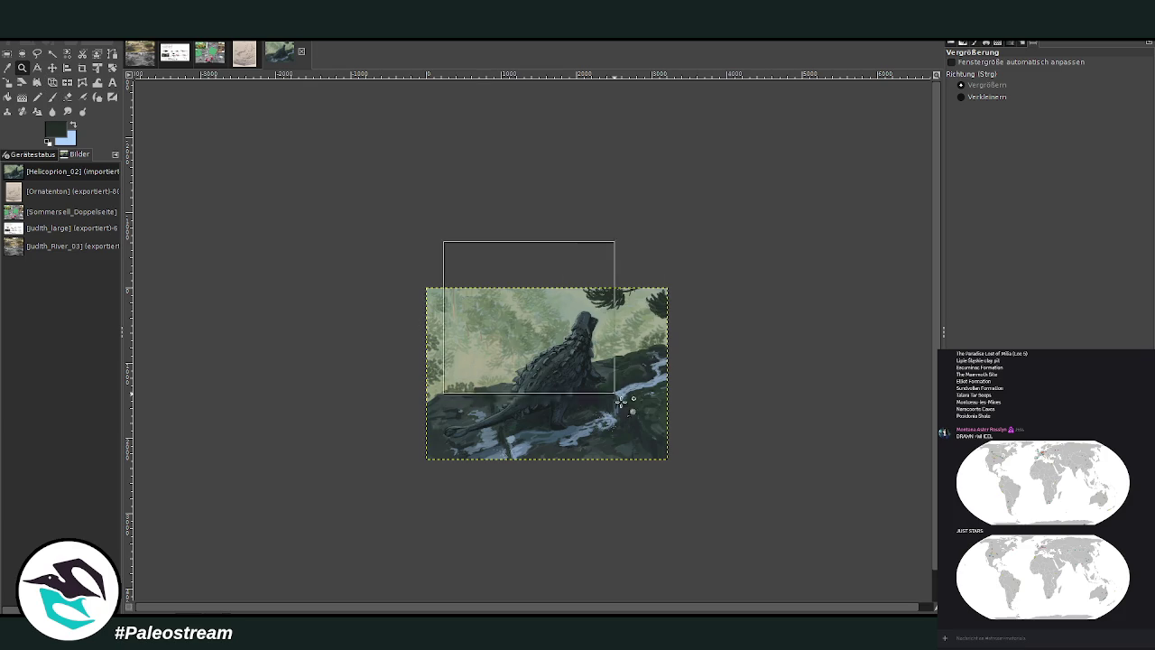
pyautogui.moveTo(443, 241); pyautogui.dragTo(622, 402)
pyautogui.moveTo(266, 124); pyautogui.dragTo(729, 553)
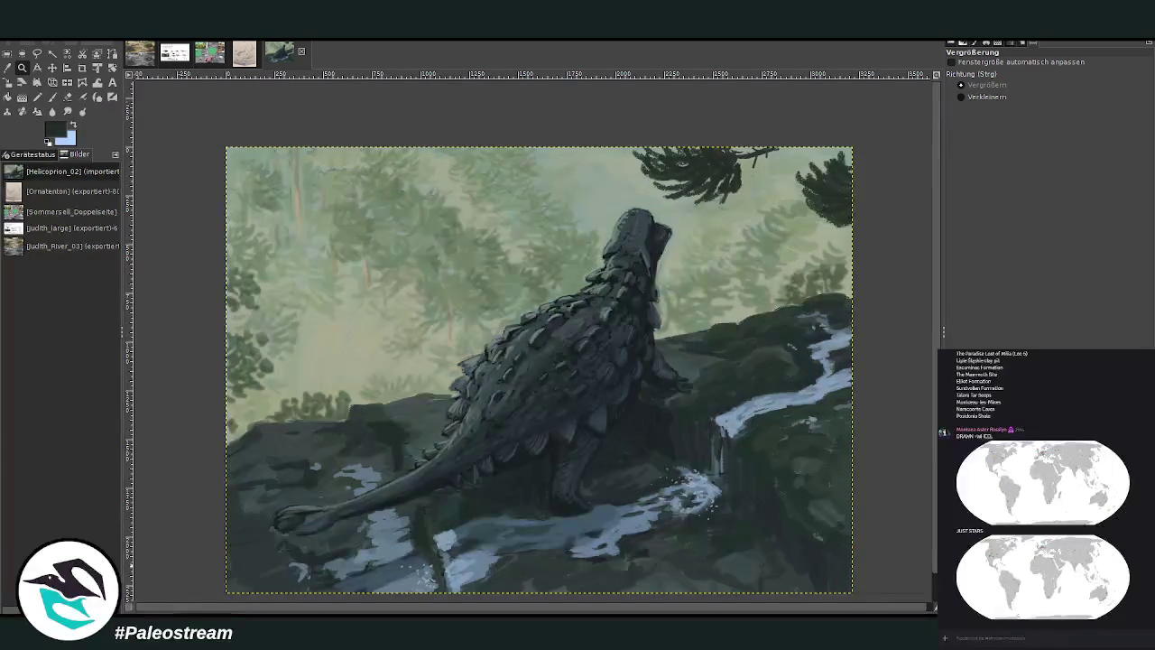
pyautogui.click(7, 67)
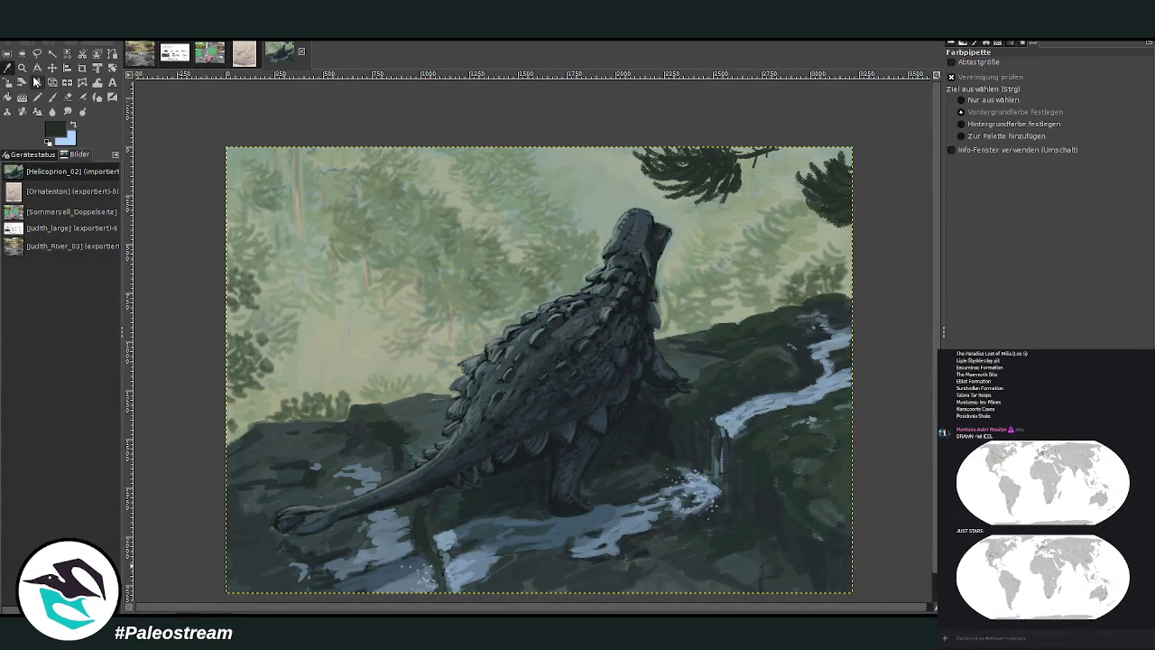
pyautogui.click(467, 291)
pyautogui.click(52, 97)
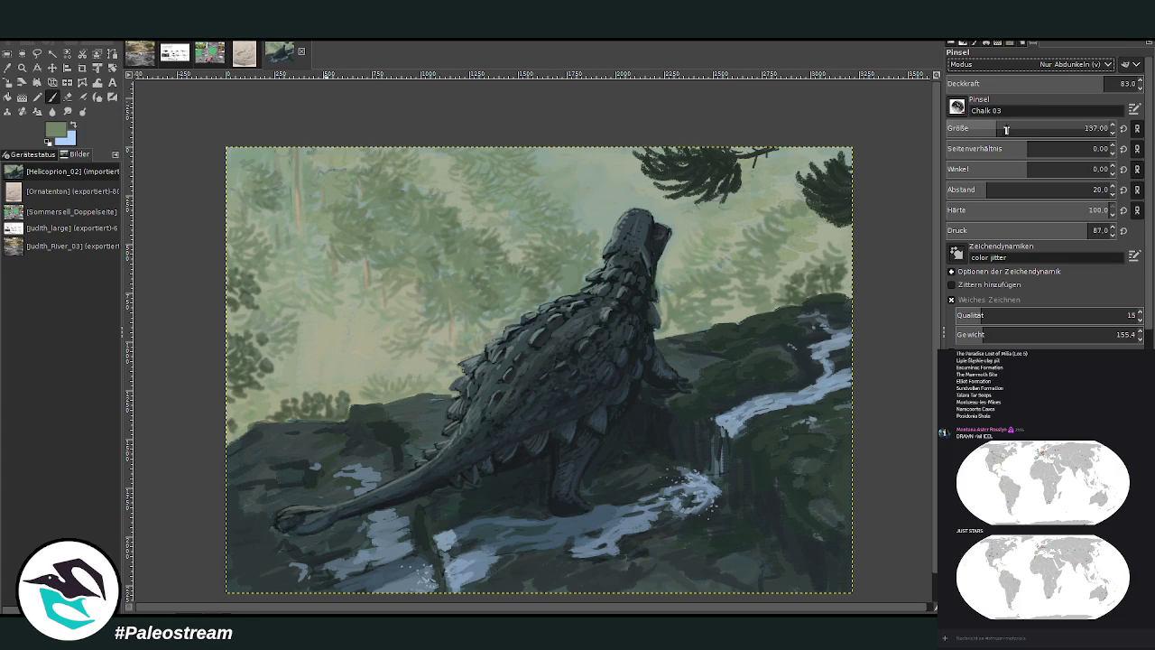
# - Set the brush to Darken Only mode, size 379, hardness 45 and opacity 21.8
pyautogui.click(1038, 128)
pyautogui.click(1094, 209)
pyautogui.write('45')
pyautogui.click(1071, 84)
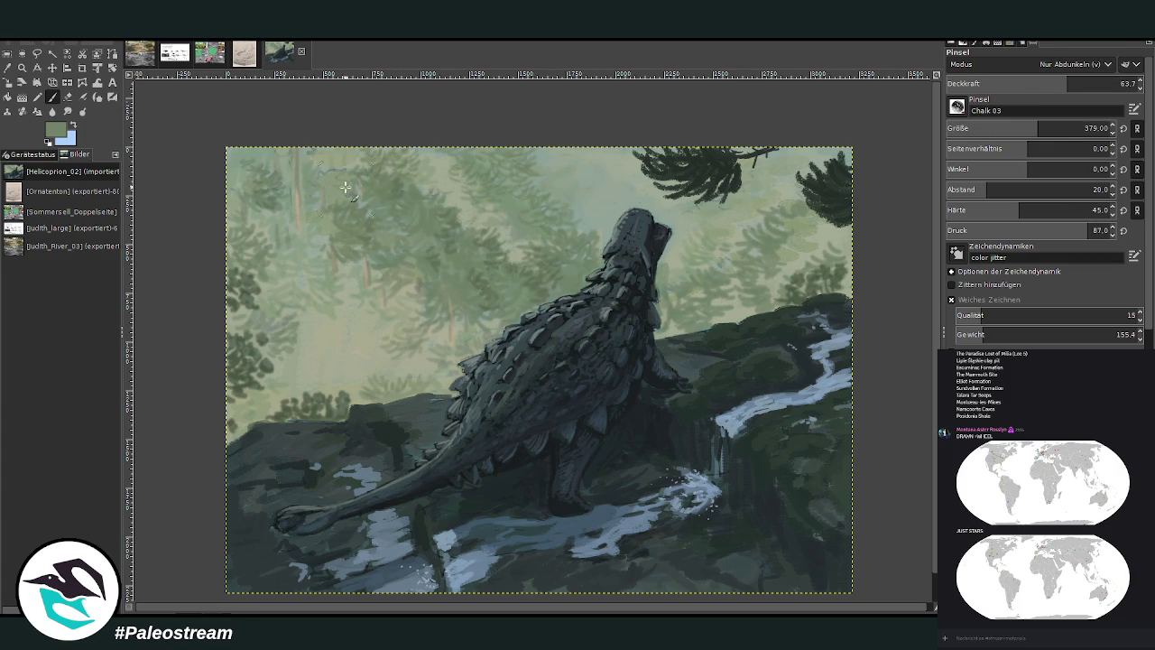
pyautogui.moveTo(1068, 83); pyautogui.dragTo(988, 83)
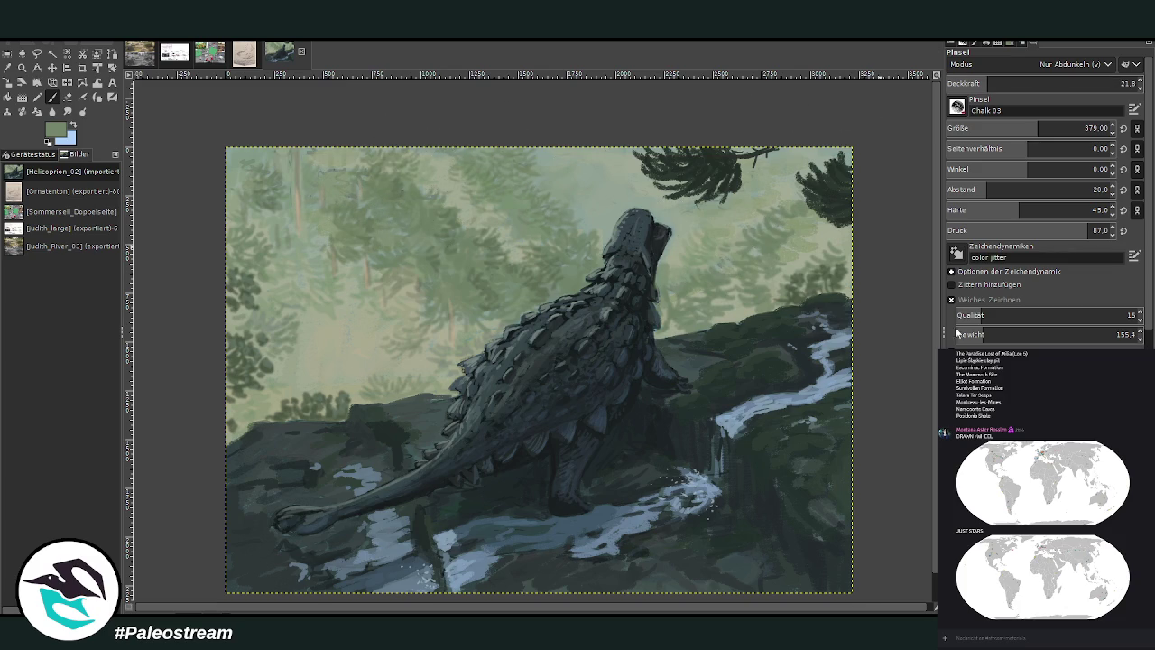
pyautogui.press('-')
pyautogui.press('-')
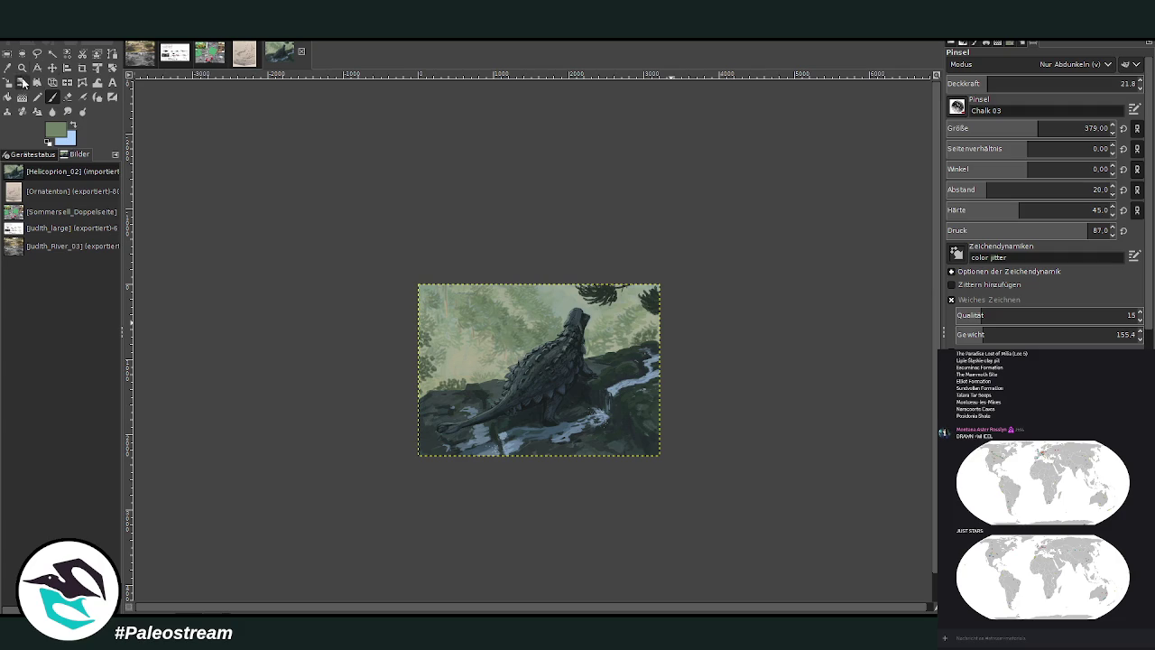
pyautogui.click(22, 67)
pyautogui.moveTo(481, 277); pyautogui.dragTo(596, 409)
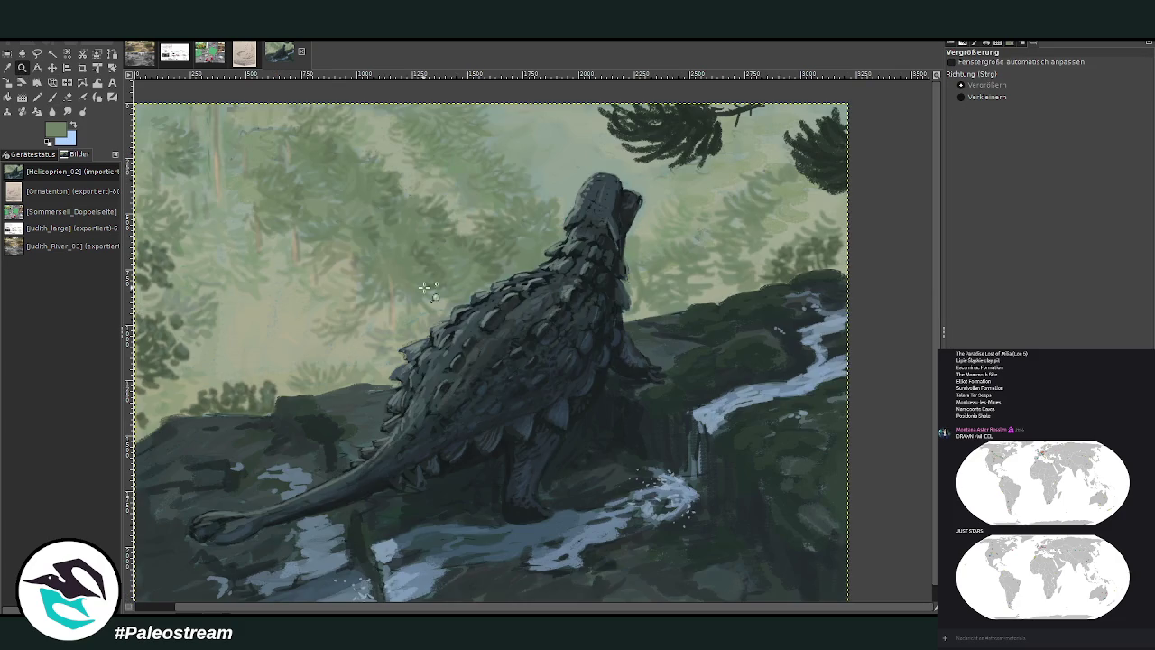
# - Sample the dinosaur's body colour and set a Normal-mode brush at size 45
pyautogui.moveTo(431, 193)
pyautogui.mouseDown()
pyautogui.moveTo(492, 223)
pyautogui.moveTo(603, 452)
pyautogui.mouseUp()
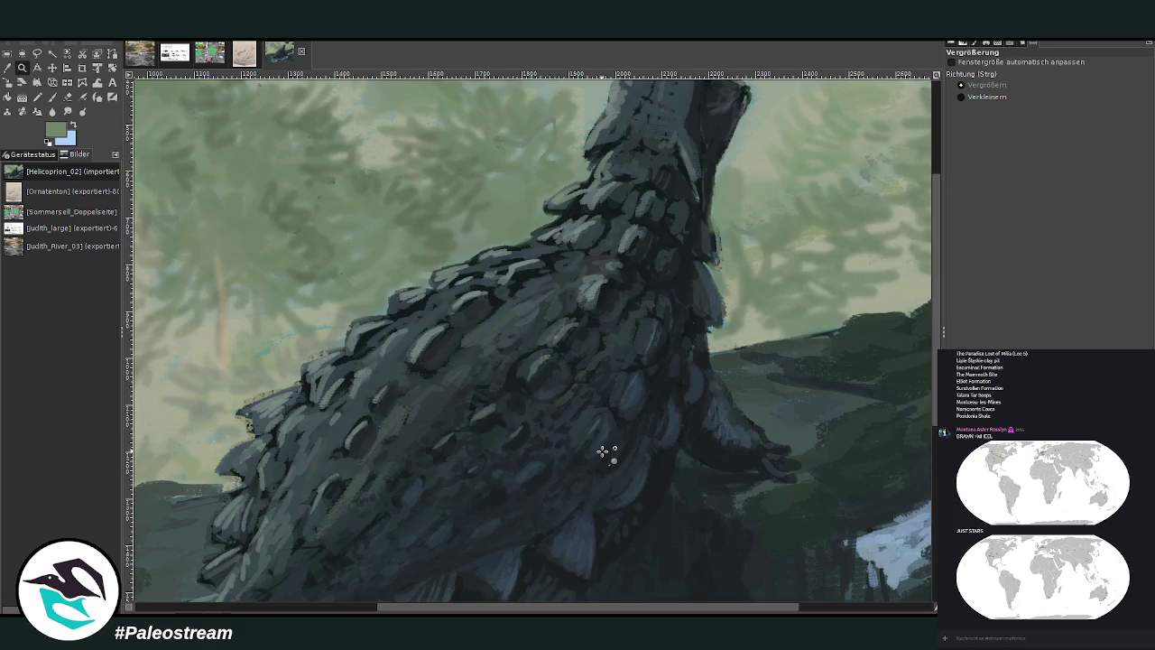
pyautogui.press('o')
pyautogui.click(683, 276)
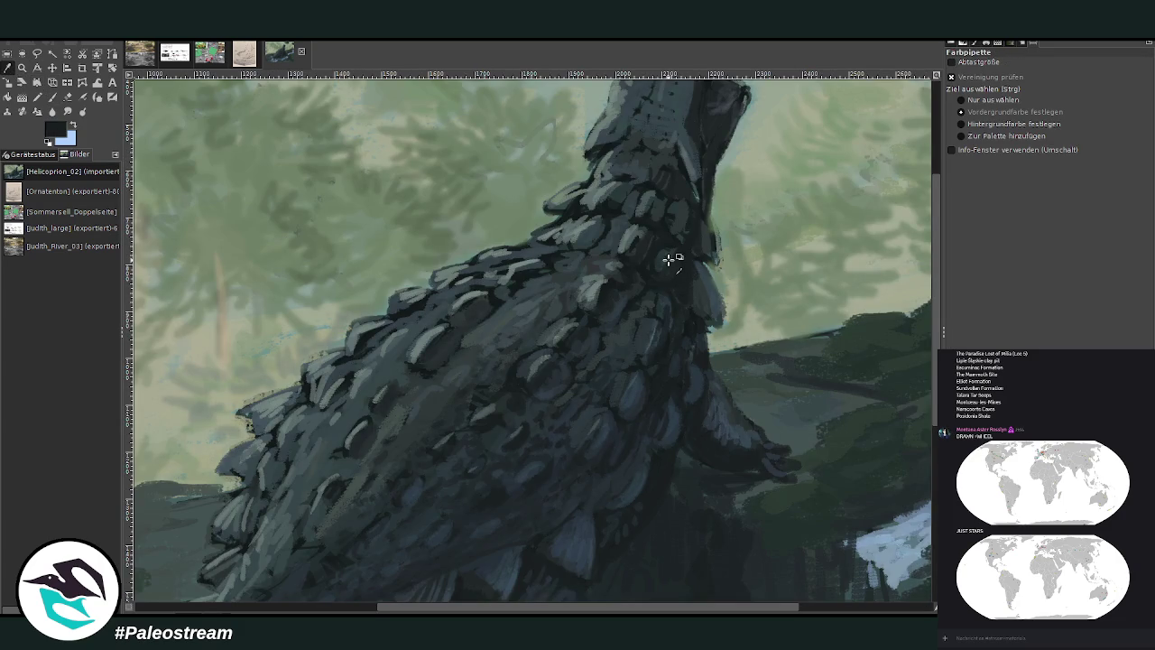
pyautogui.press('p')
pyautogui.moveTo(992, 83); pyautogui.dragTo(1078, 83)
pyautogui.scroll(3, 1075, 64)
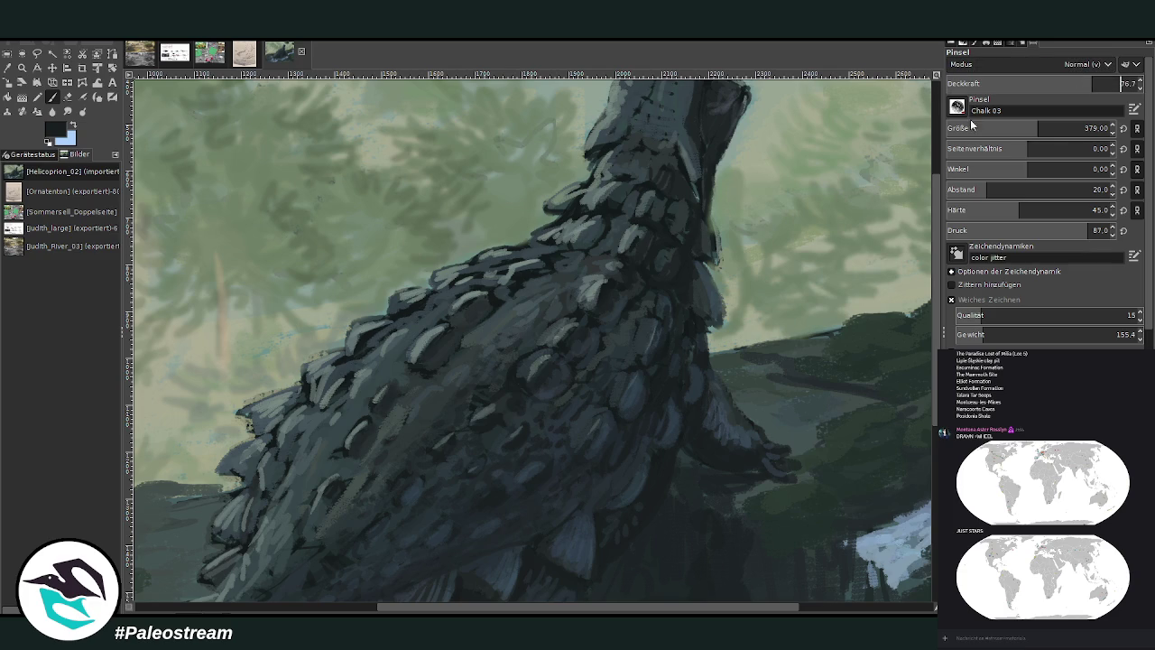
pyautogui.click(970, 128)
pyautogui.write('45')
pyautogui.press('Return')
pyautogui.scroll(-5, 938, 301)
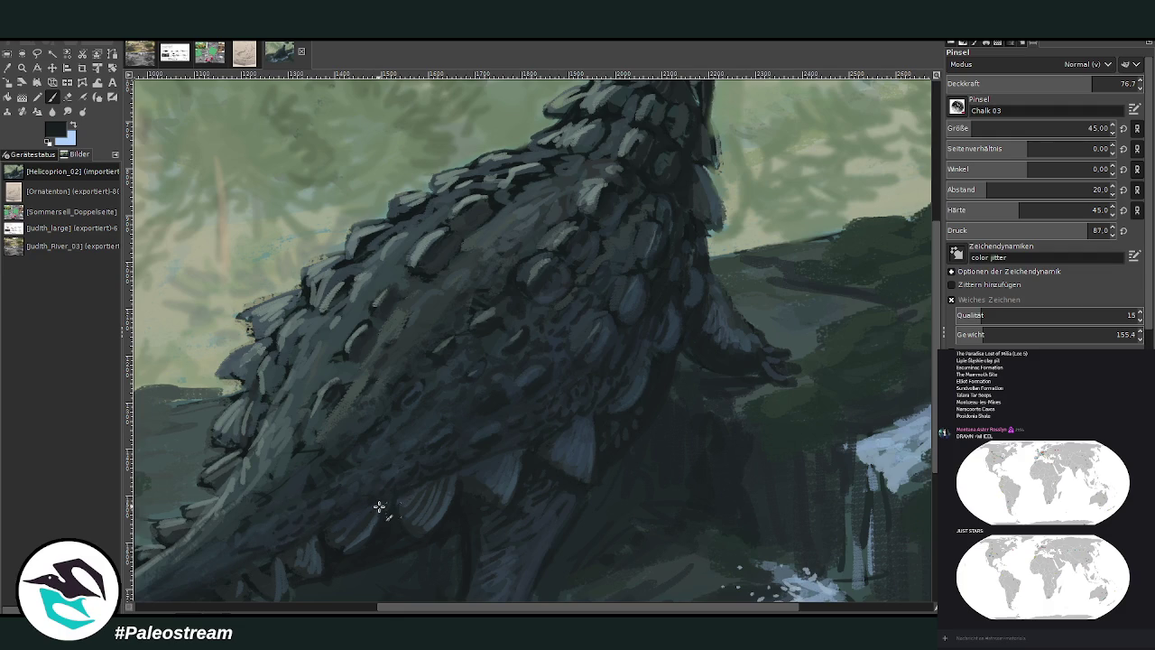
# - Sample dark blue-grey from the armor and paint detail onto the back scutes
pyautogui.press('o')
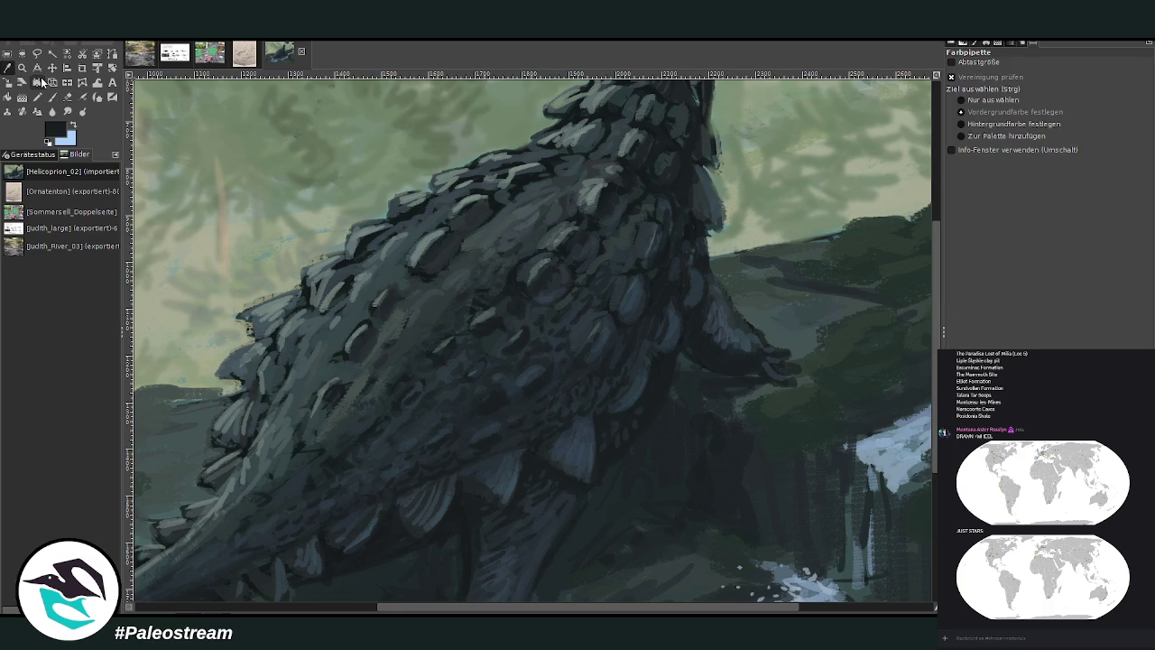
pyautogui.click(445, 370)
pyautogui.press('p')
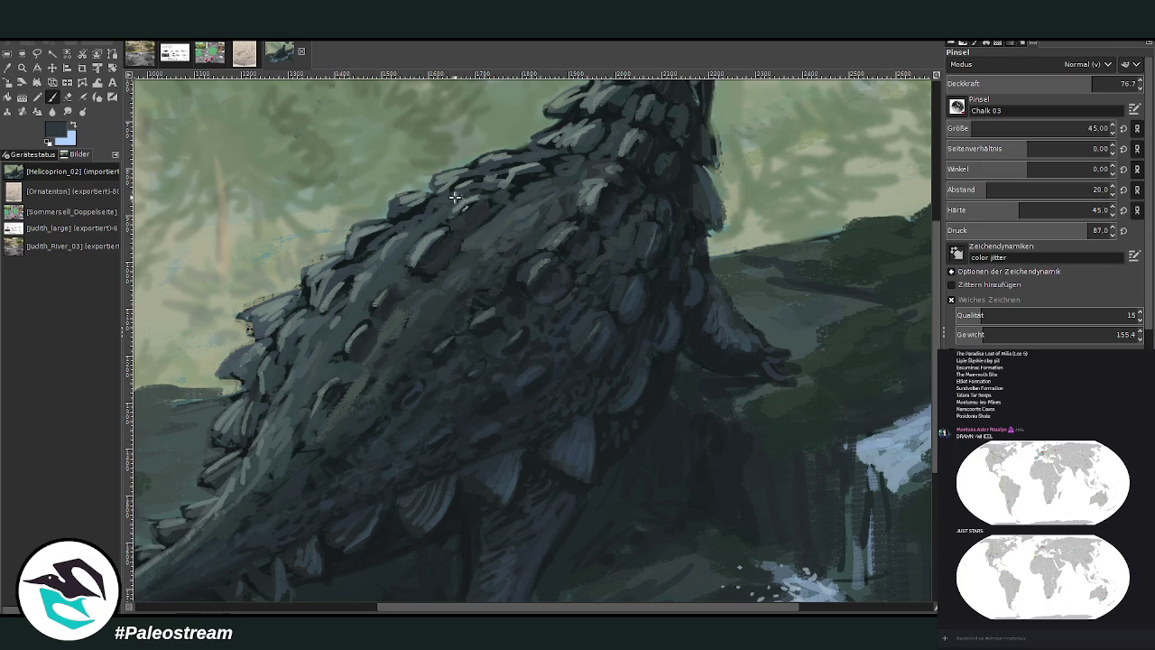
pyautogui.scroll(3, 533, 277)
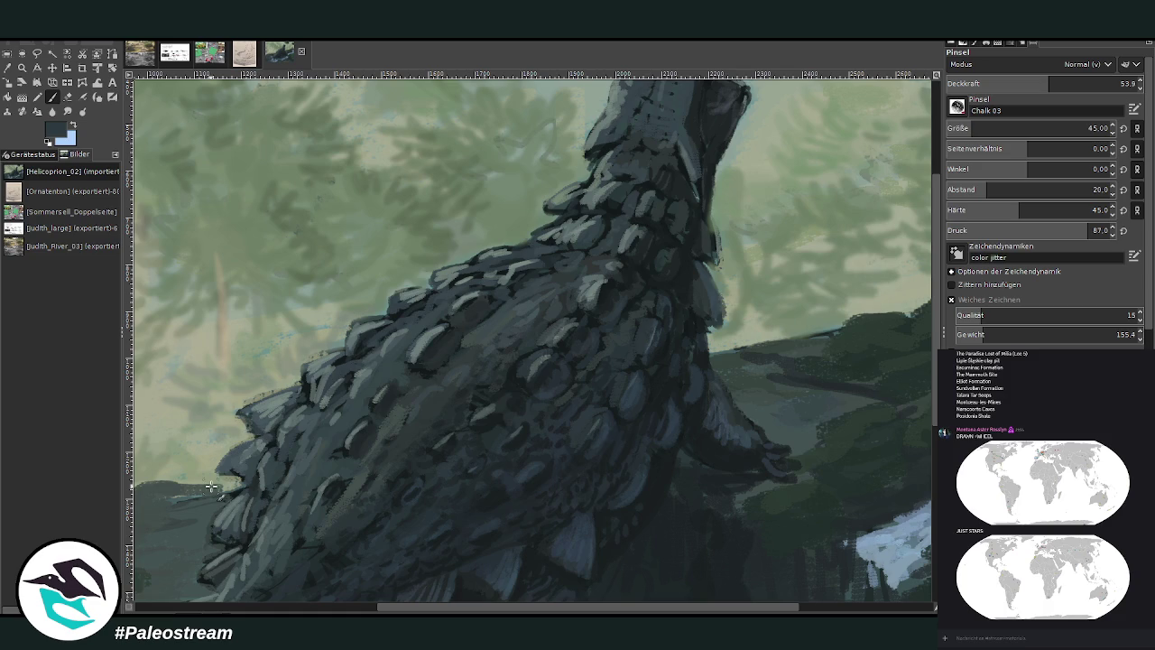
pyautogui.scroll(-4, 211, 486)
pyautogui.scroll(-1, 211, 487)
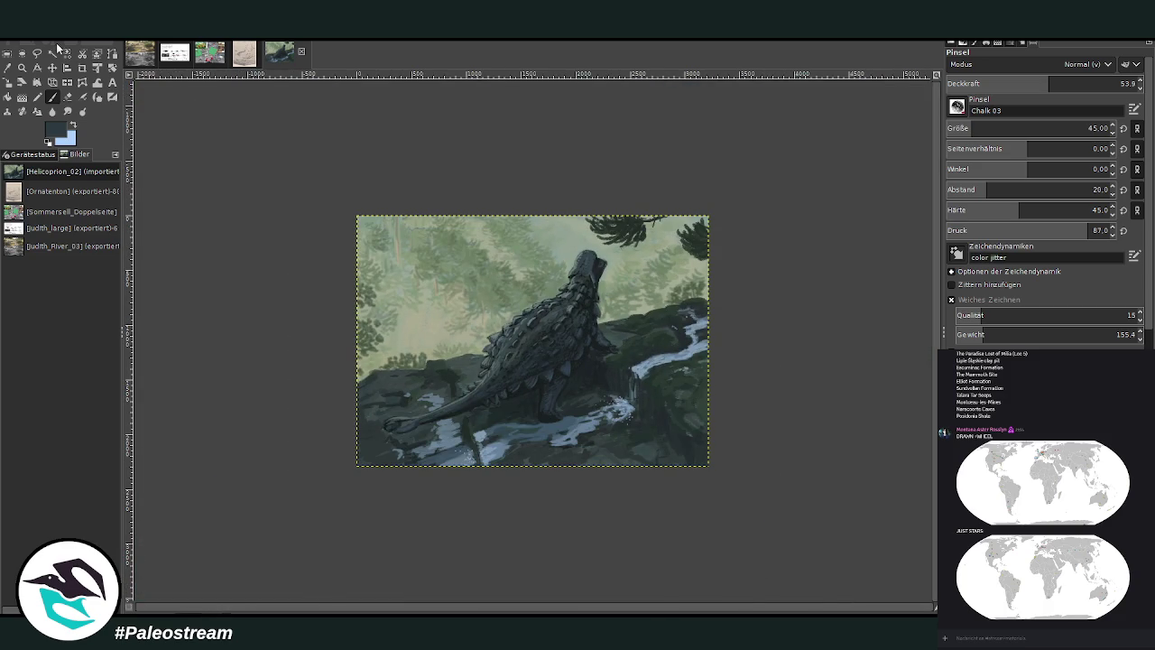
# - Zoom in on the dinosaur and pick a dark colour from the ground for the Chalk 03 brush
pyautogui.click(21, 67)
pyautogui.moveTo(451, 253); pyautogui.dragTo(558, 417)
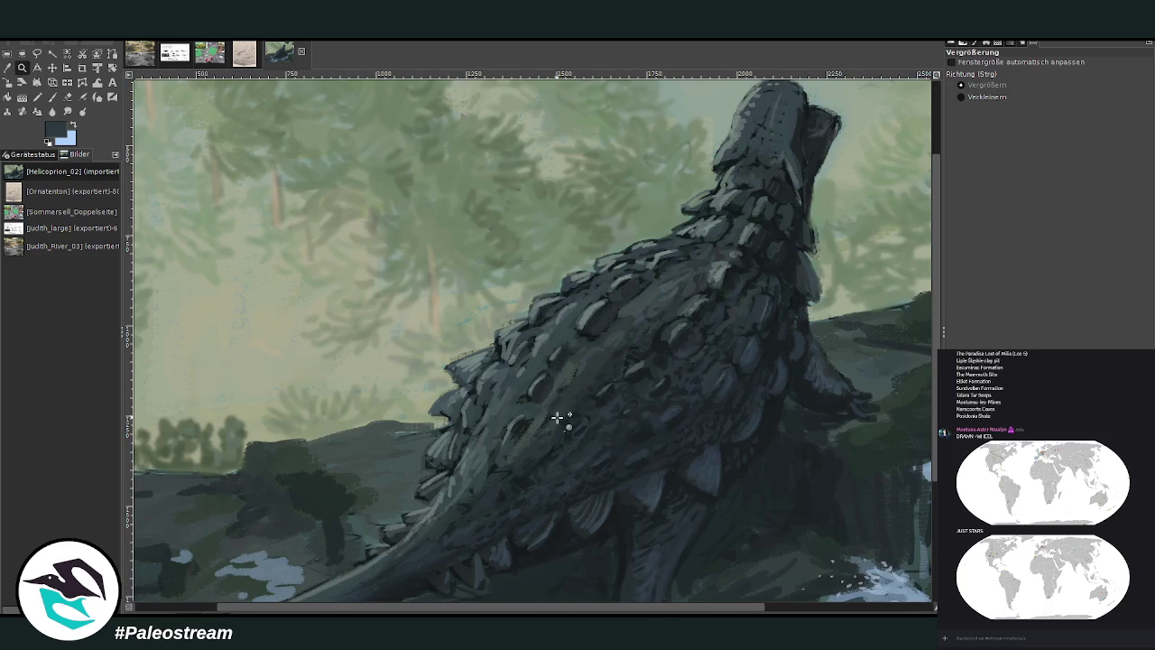
pyautogui.press('p')
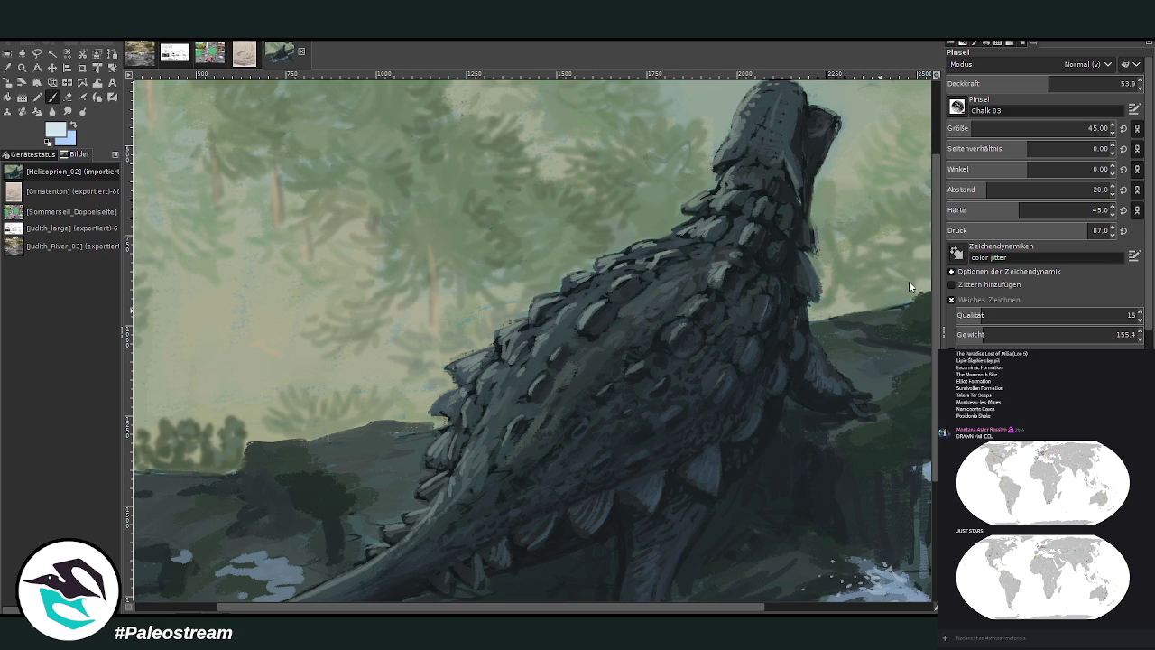
pyautogui.scroll(-1, 907, 400)
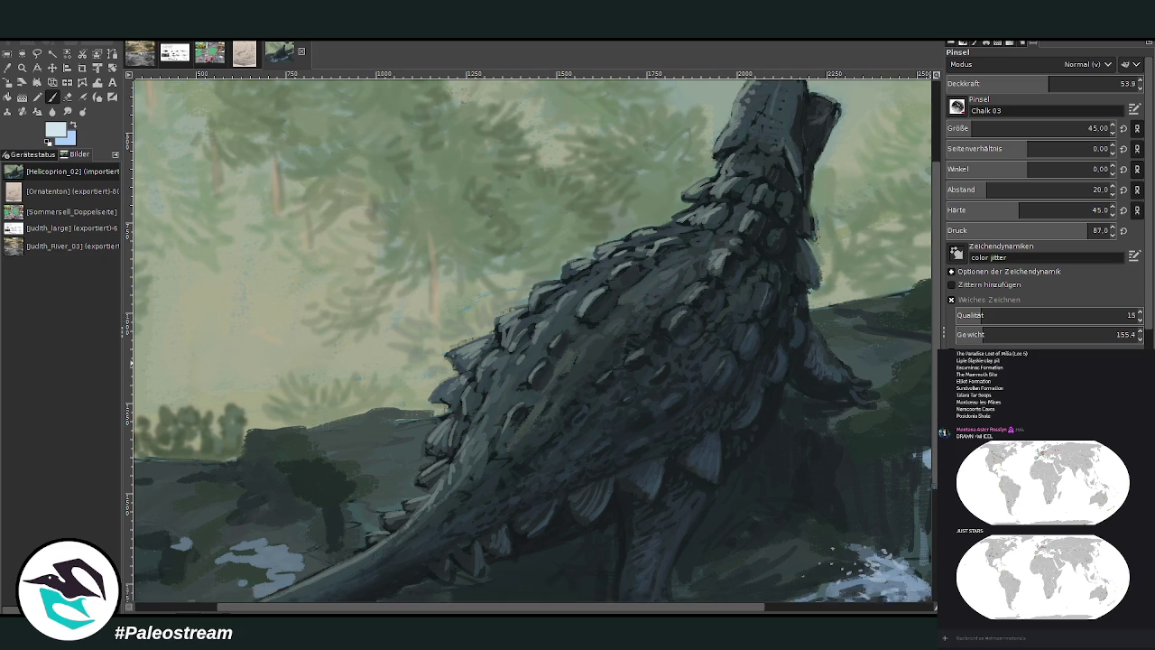
pyautogui.scroll(-4, 907, 401)
pyautogui.press('o')
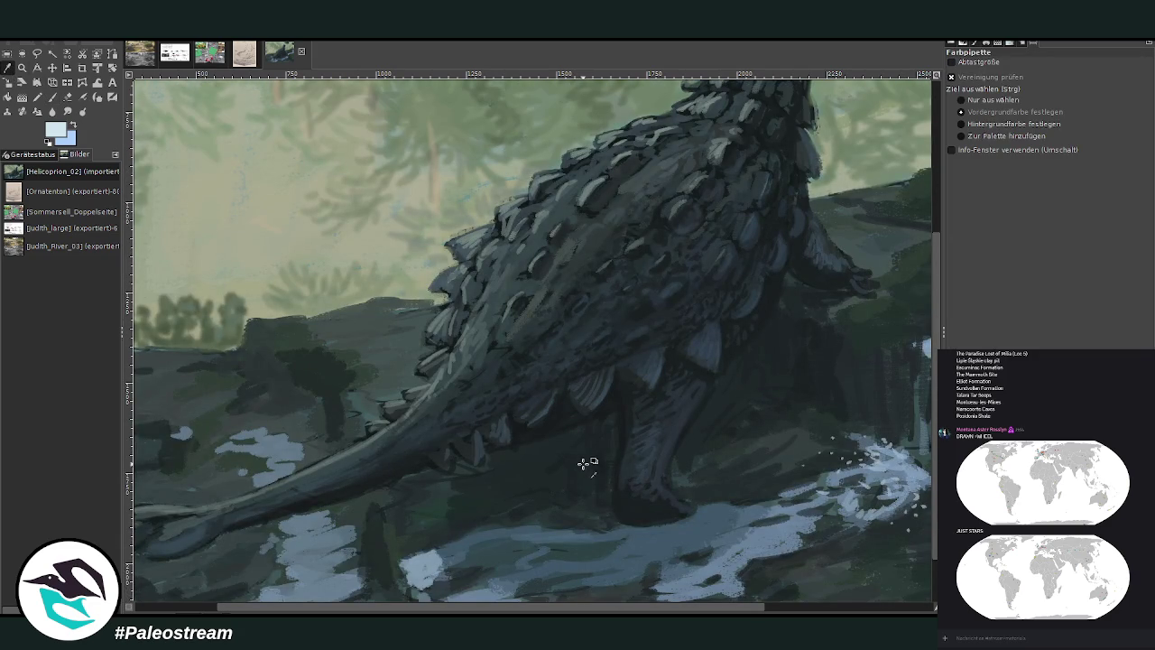
pyautogui.click(588, 464)
pyautogui.click(51, 99)
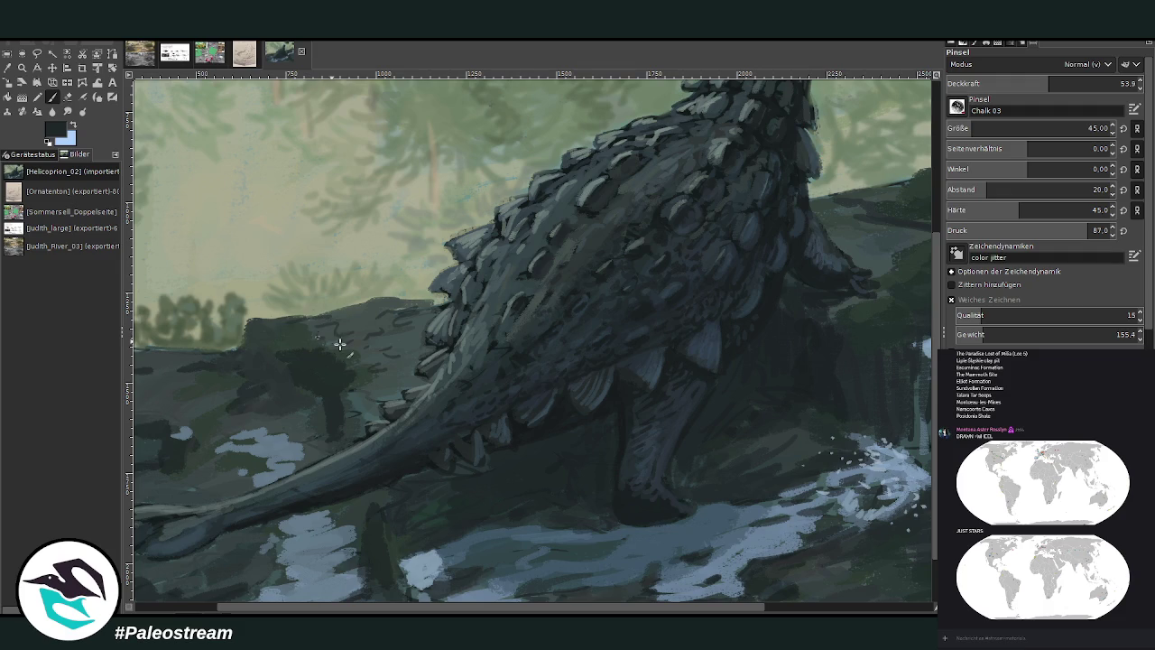
# - Scribble dark crack-like strokes across the rocks left of the tail
pyautogui.moveTo(351, 334); pyautogui.dragTo(402, 349)
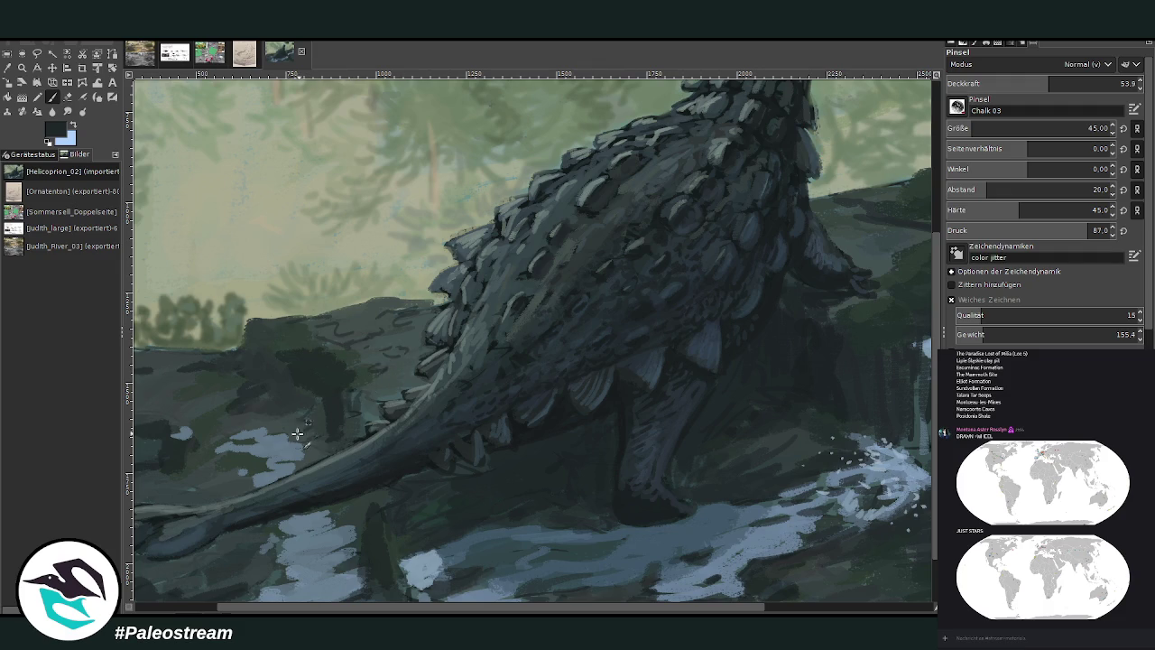
pyautogui.moveTo(298, 433); pyautogui.dragTo(271, 435)
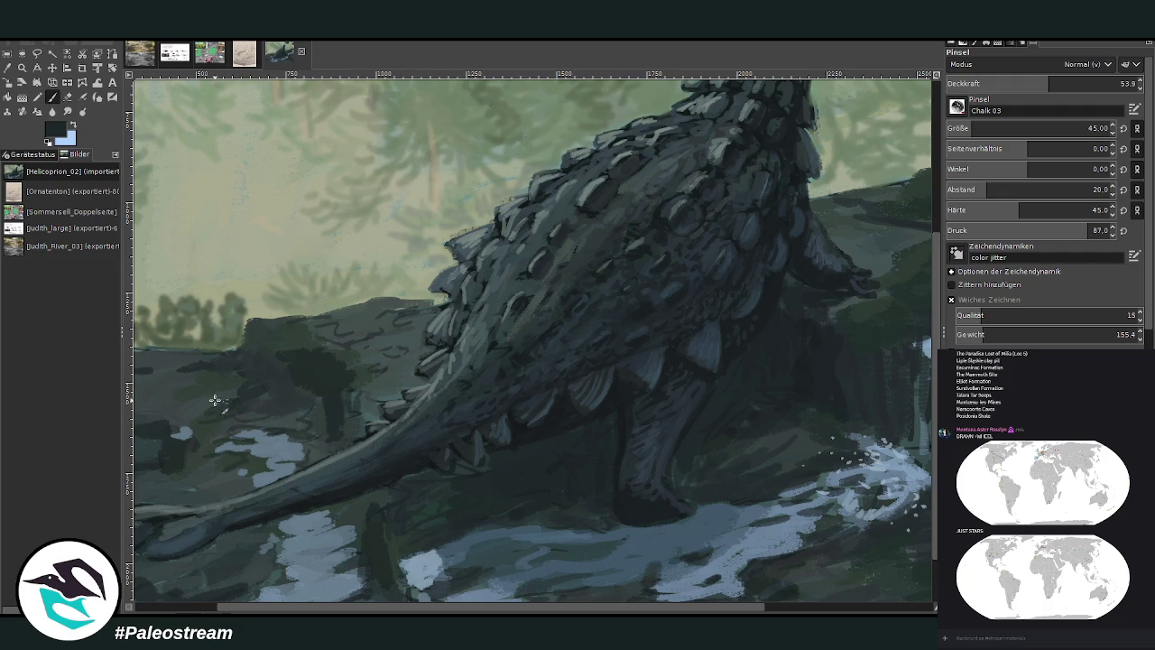
pyautogui.hscroll(-3, 212, 596)
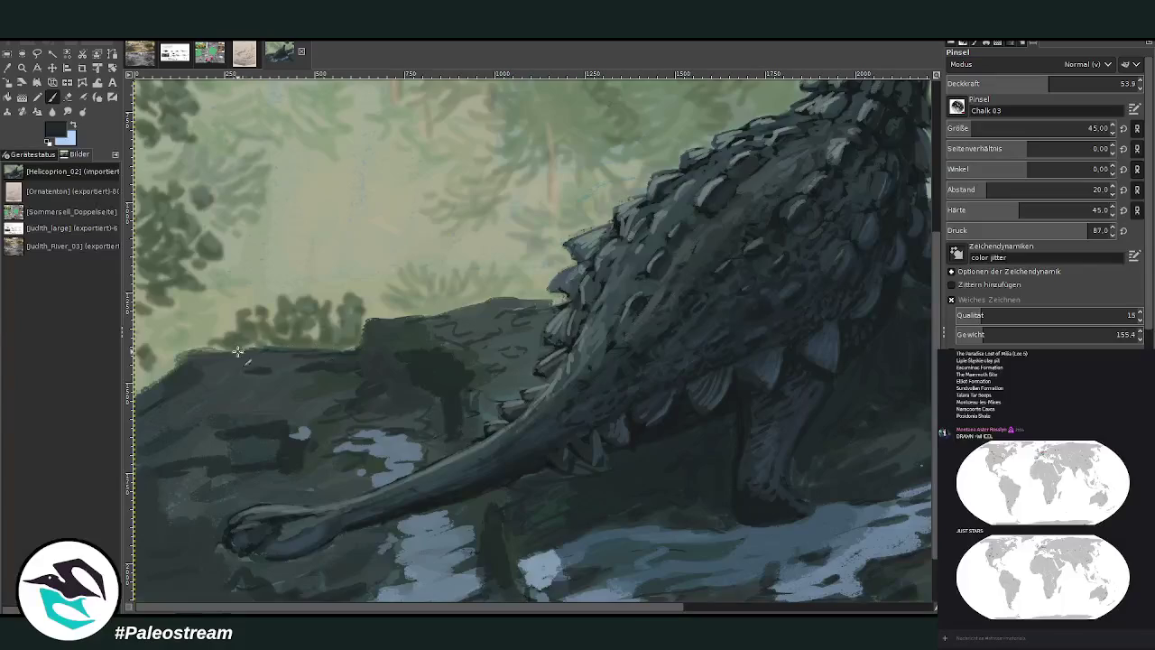
pyautogui.moveTo(219, 394)
pyautogui.mouseDown()
pyautogui.moveTo(335, 428)
pyautogui.moveTo(159, 386)
pyautogui.mouseUp()
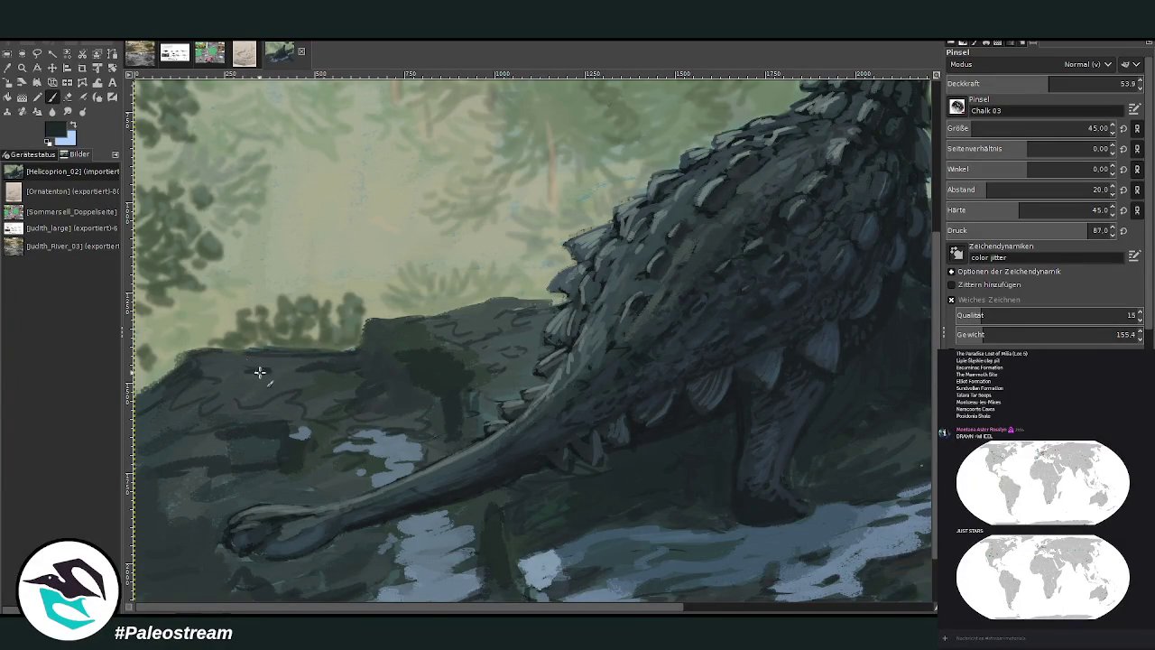
pyautogui.hotkey('shift', 'ctrl', 'j')
pyautogui.press('-')
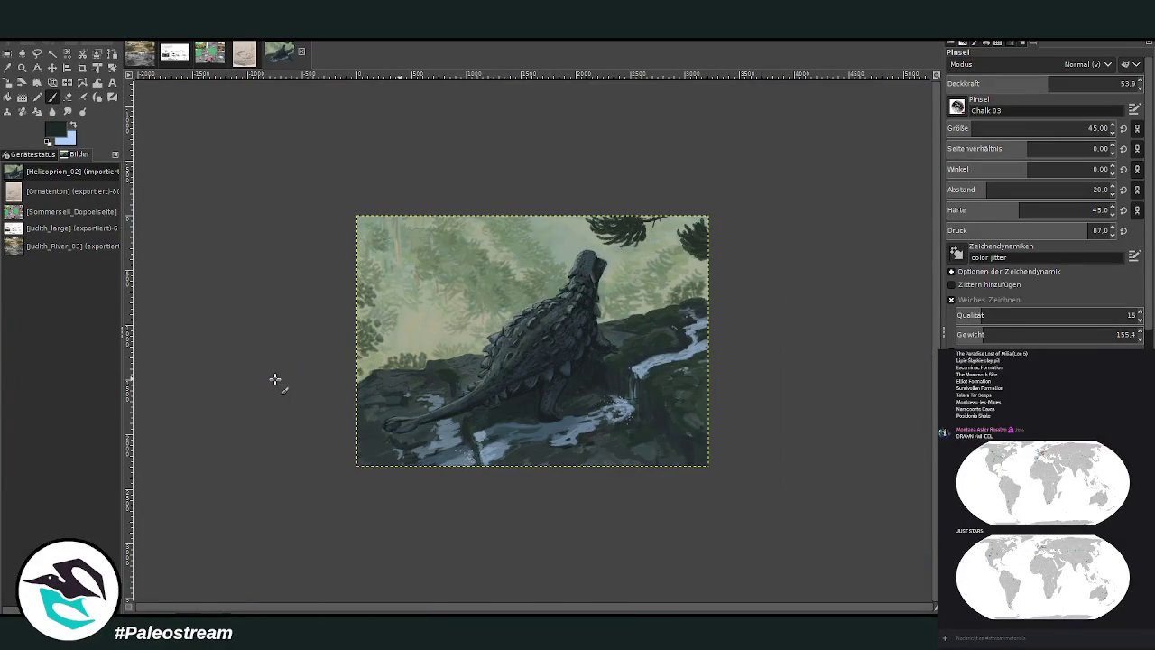
# - Sample the armoured back's colour and paint light strokes along the back ridge
pyautogui.press('z')
pyautogui.moveTo(486, 265); pyautogui.dragTo(548, 337)
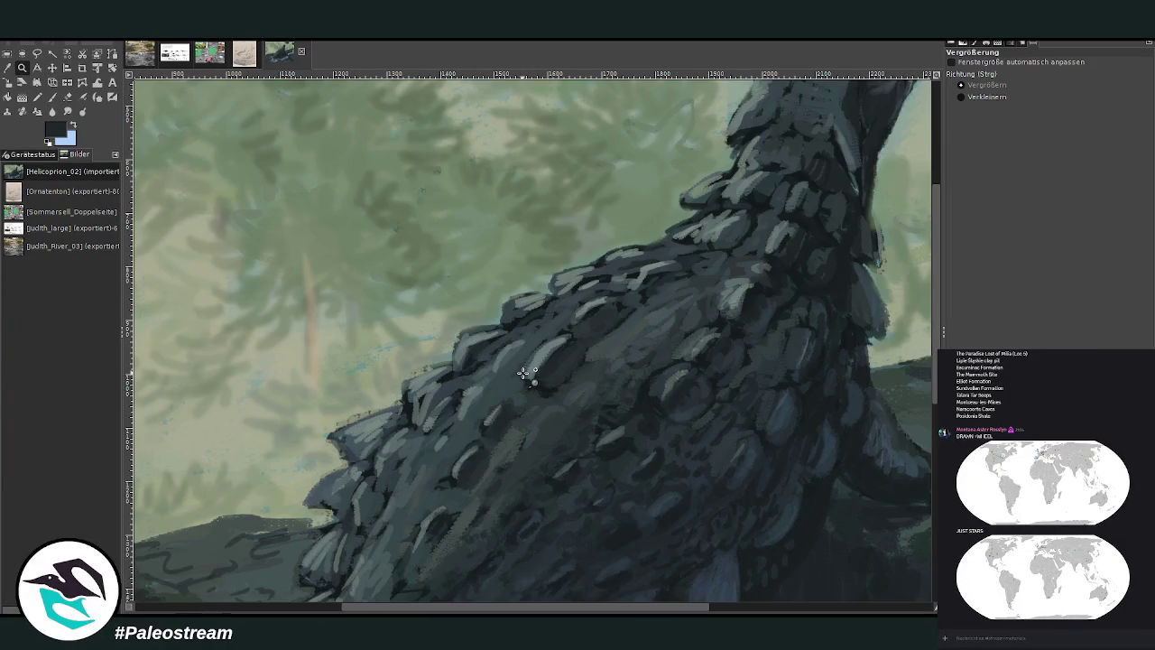
pyautogui.press('o')
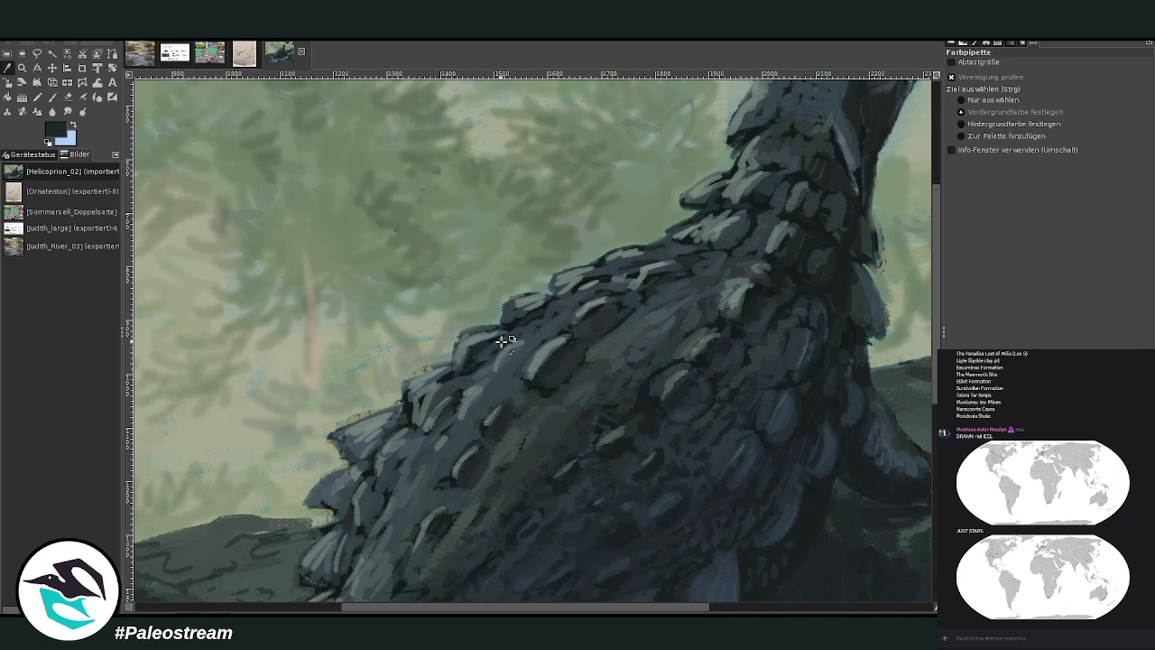
pyautogui.click(525, 334)
pyautogui.press('p')
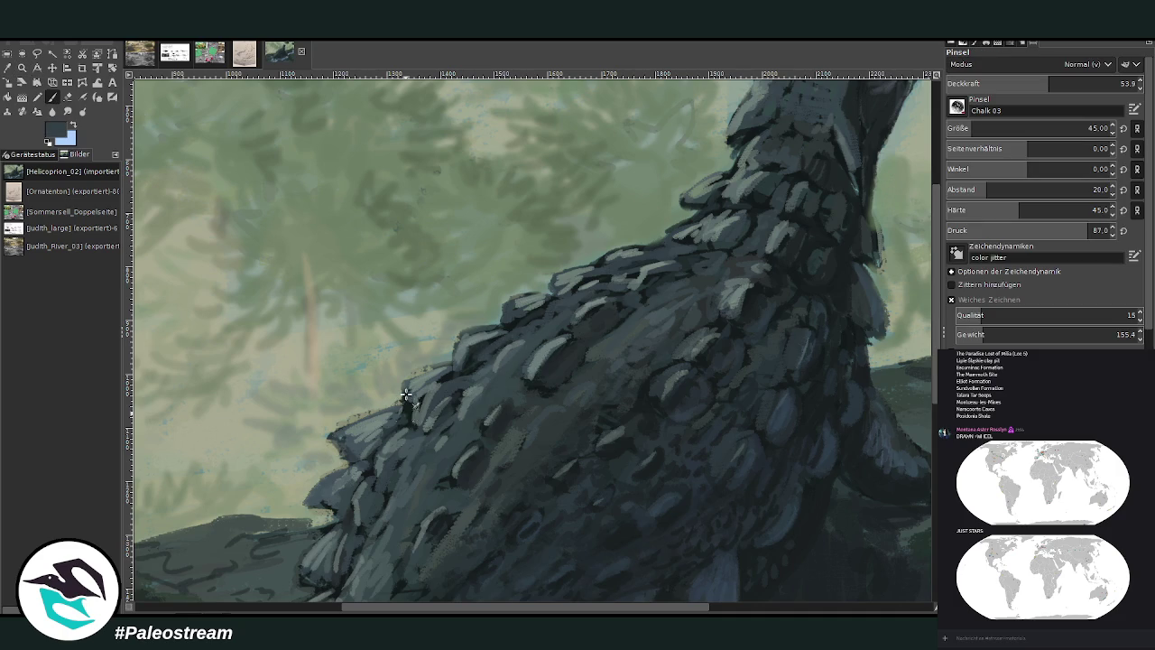
pyautogui.moveTo(422, 386); pyautogui.dragTo(495, 345)
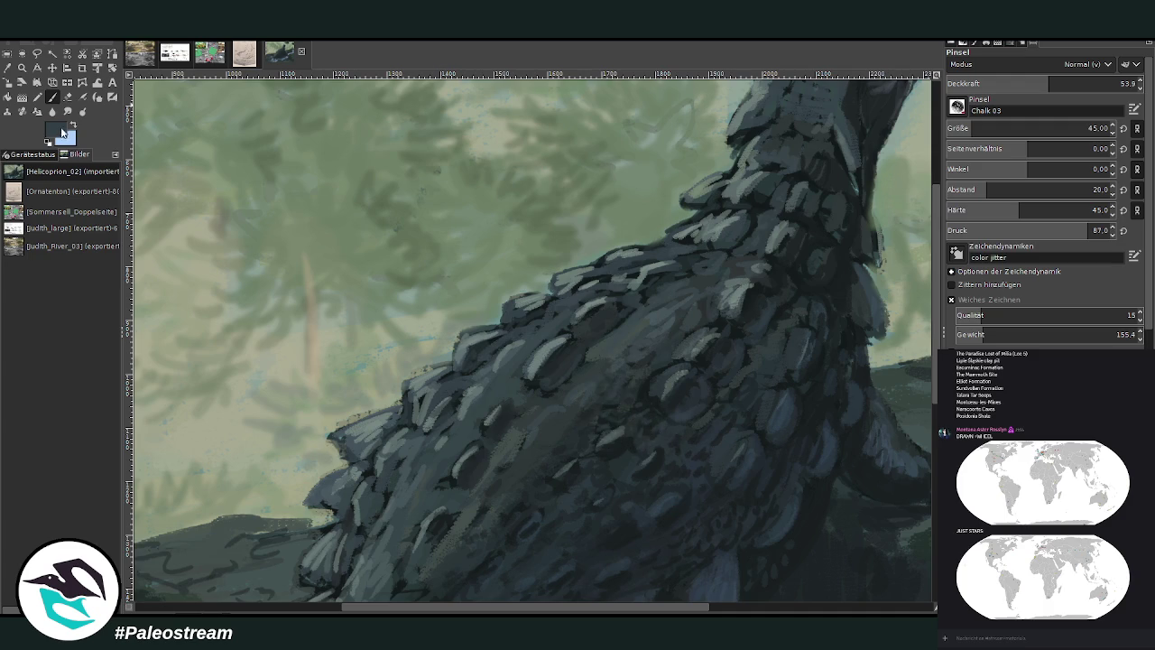
# - Switch to a lighter slate blue-grey and highlight a scale's edge
pyautogui.keyDown('ctrl'); pyautogui.click(916, 356); pyautogui.keyUp('ctrl')
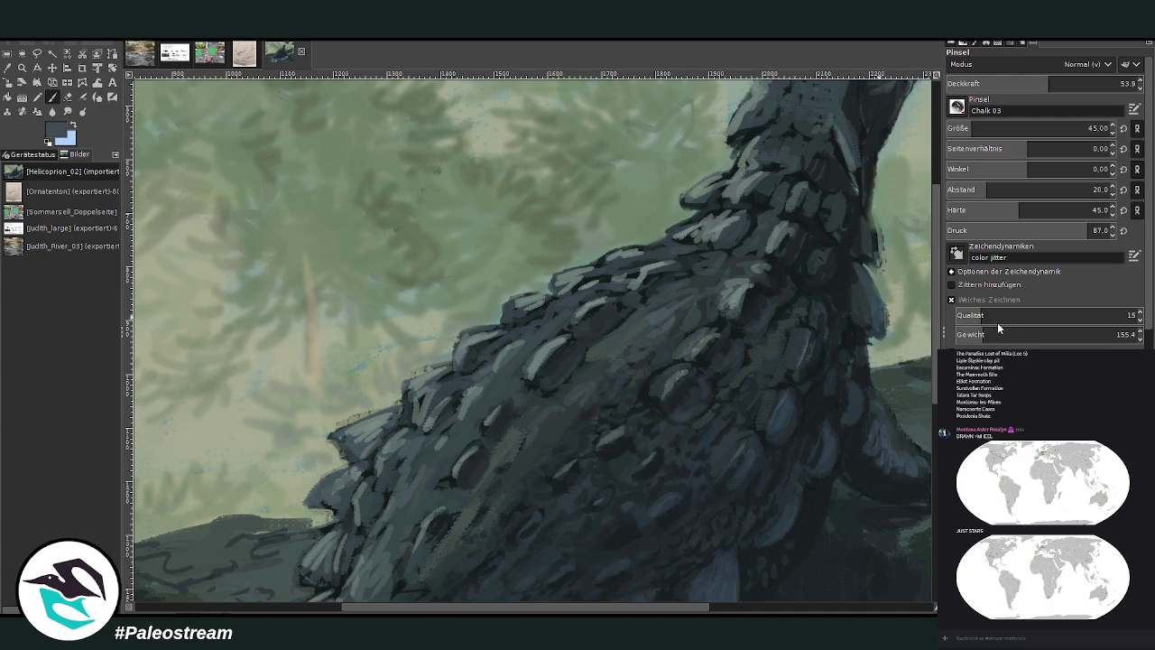
pyautogui.keyDown('ctrl'); pyautogui.click(908, 347); pyautogui.keyUp('ctrl')
pyautogui.moveTo(678, 392); pyautogui.dragTo(699, 402)
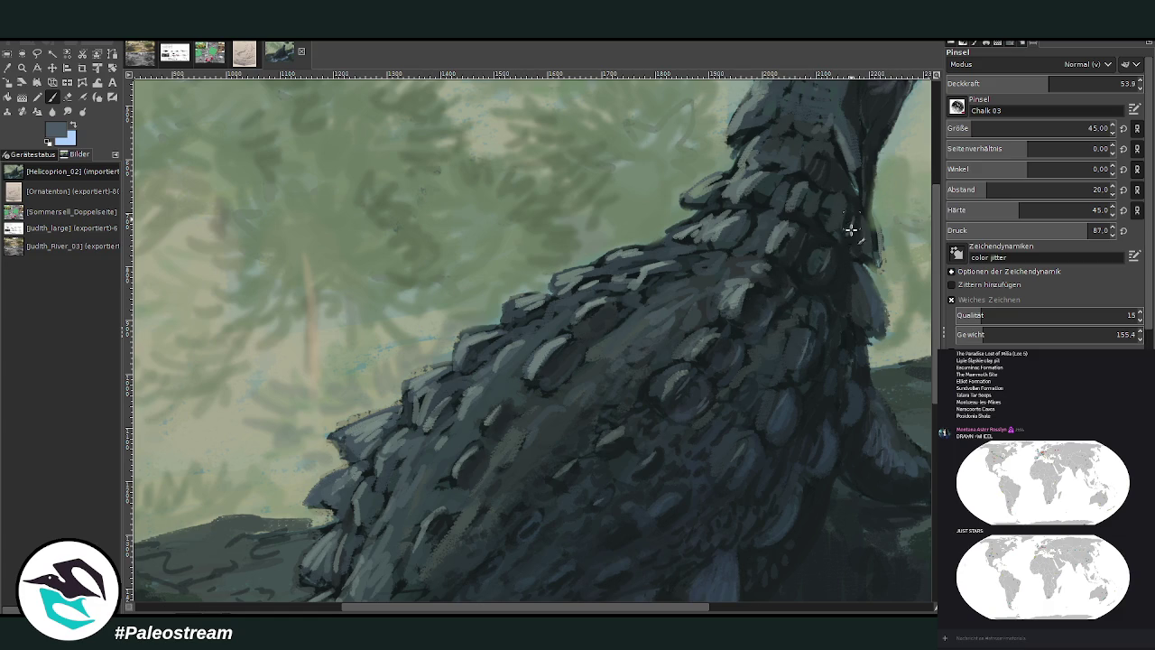
pyautogui.scroll(3, 935, 254)
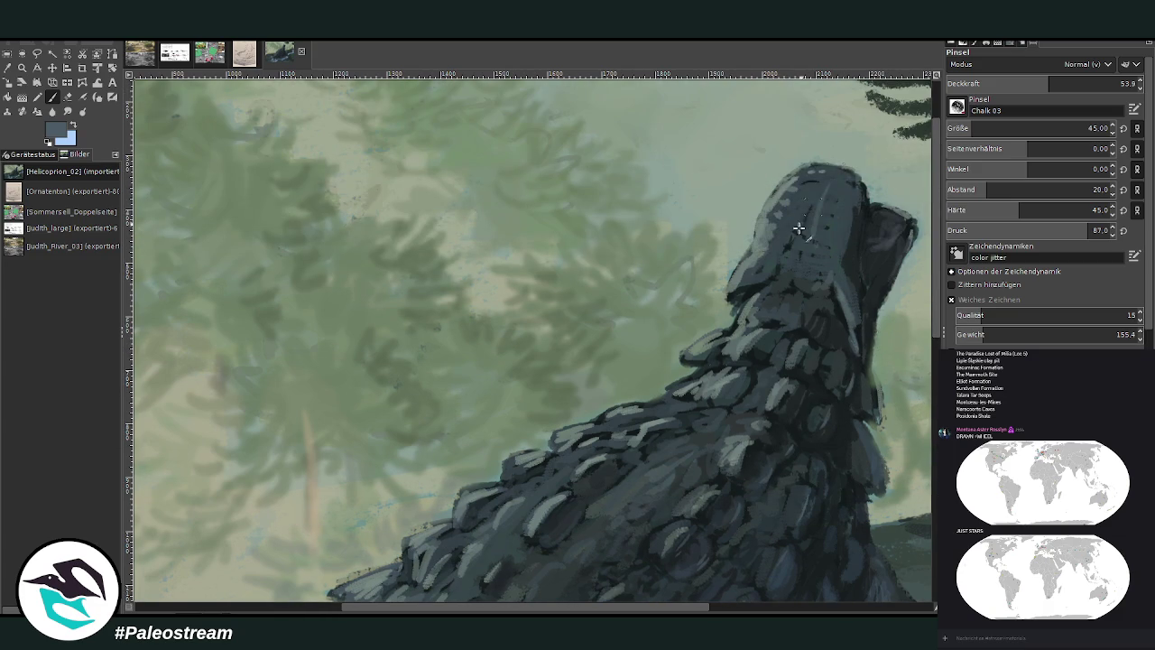
pyautogui.hscroll(3, 668, 442)
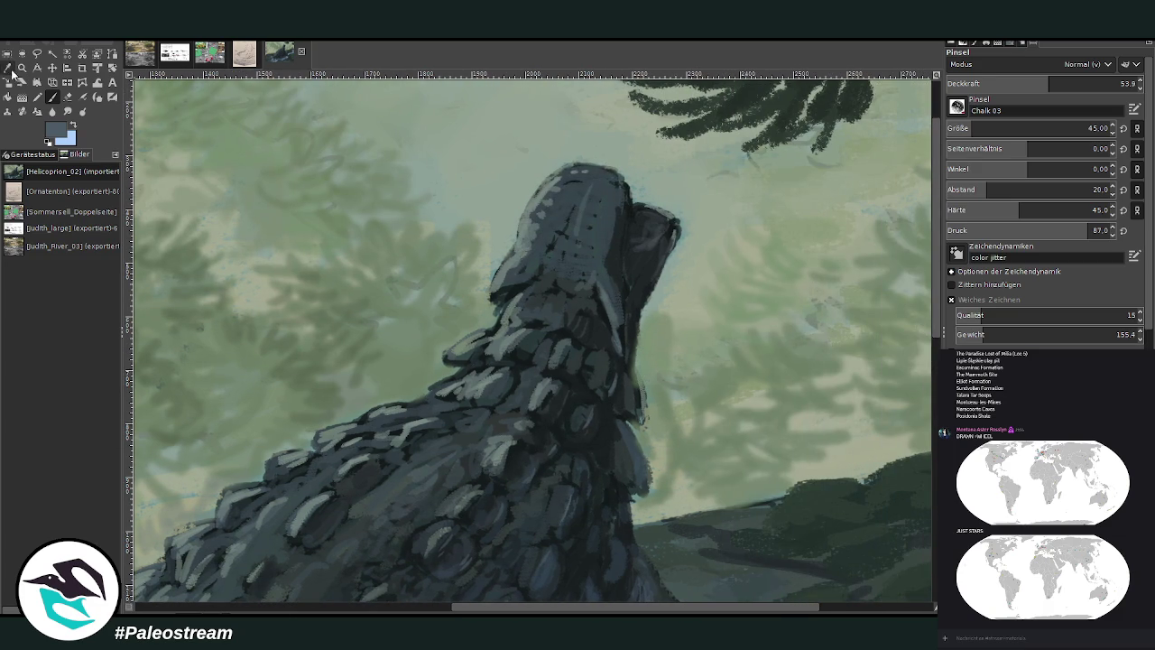
# - Sample darker head colours and paint over the snout highlights and neck scales
pyautogui.click(45, 83)
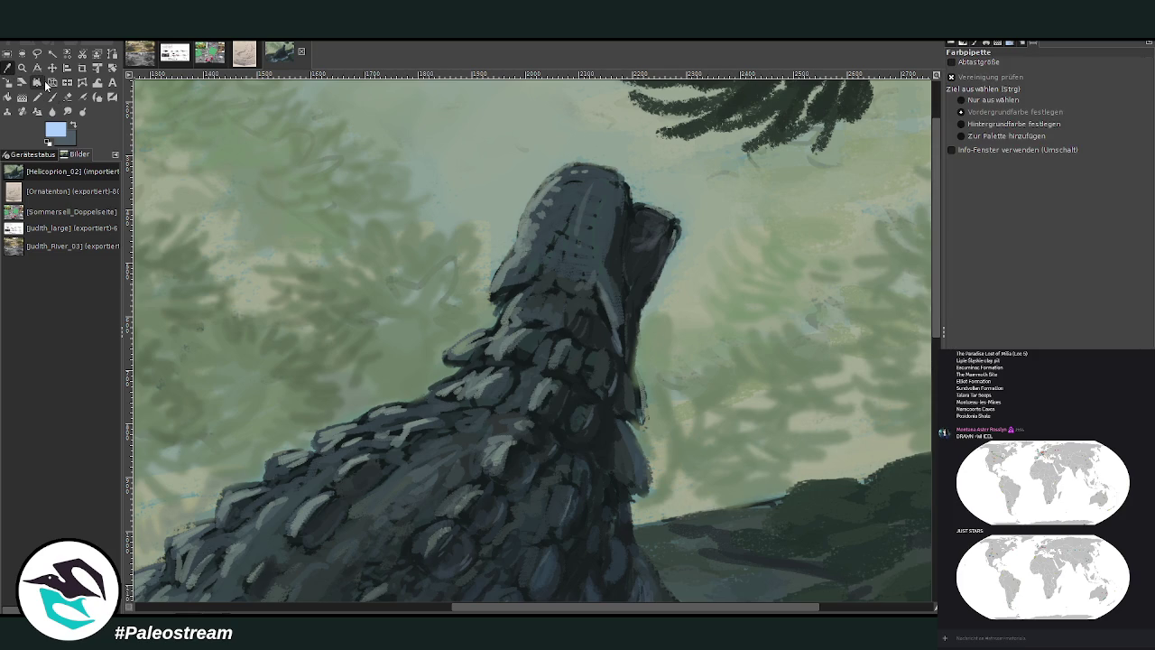
pyautogui.click(645, 283)
pyautogui.press('p')
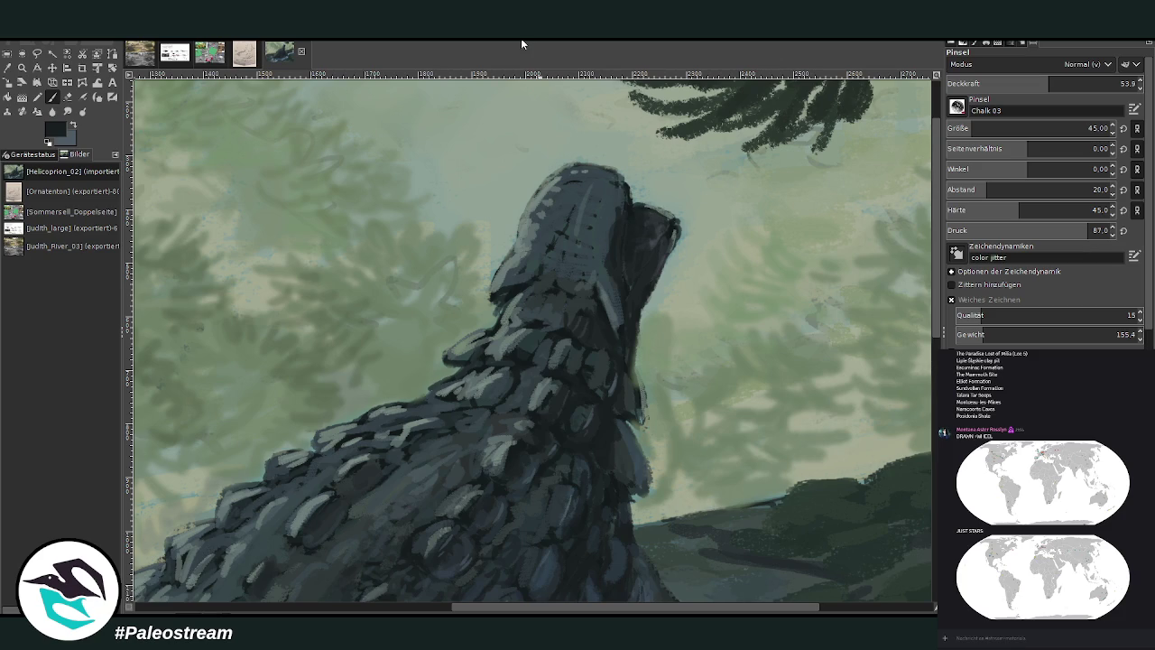
pyautogui.press('o')
pyautogui.click(595, 177)
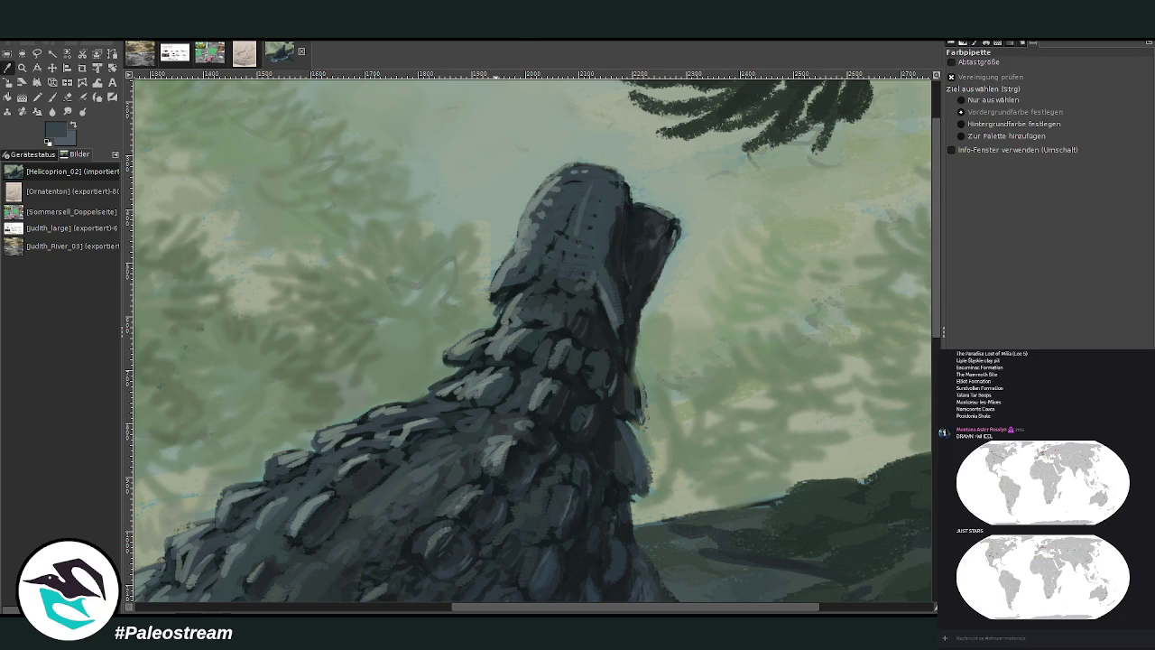
pyautogui.click(52, 98)
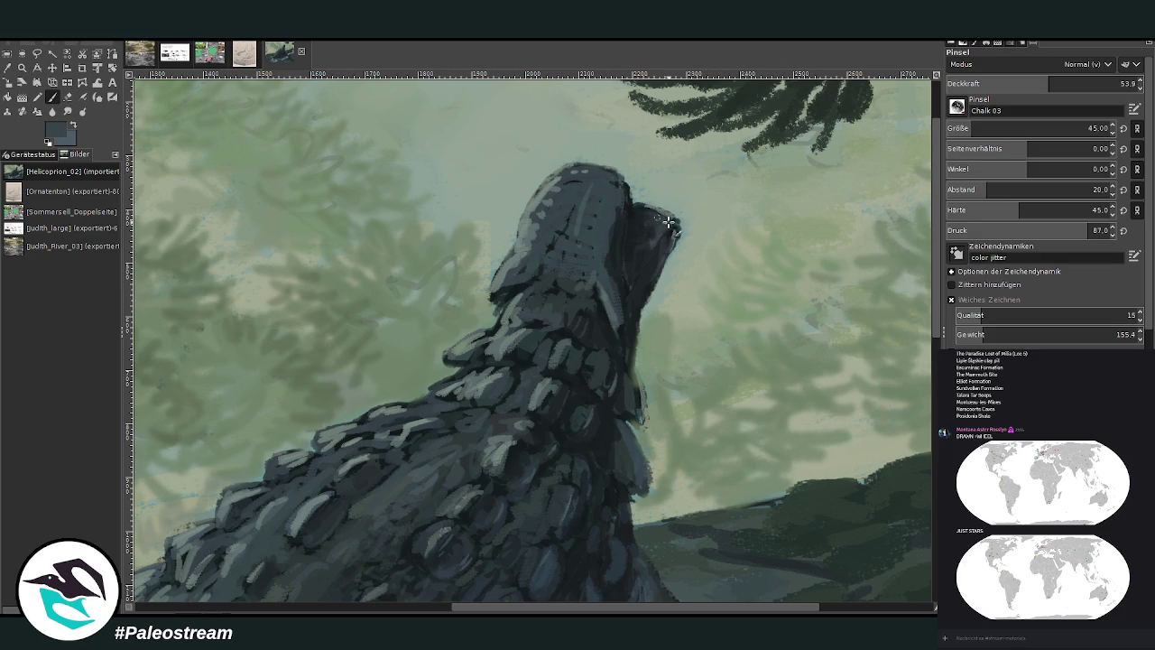
pyautogui.moveTo(641, 210); pyautogui.dragTo(668, 230)
pyautogui.moveTo(544, 405)
pyautogui.mouseDown()
pyautogui.moveTo(581, 412)
pyautogui.moveTo(587, 403)
pyautogui.moveTo(645, 483)
pyautogui.moveTo(640, 396)
pyautogui.moveTo(607, 418)
pyautogui.mouseUp()
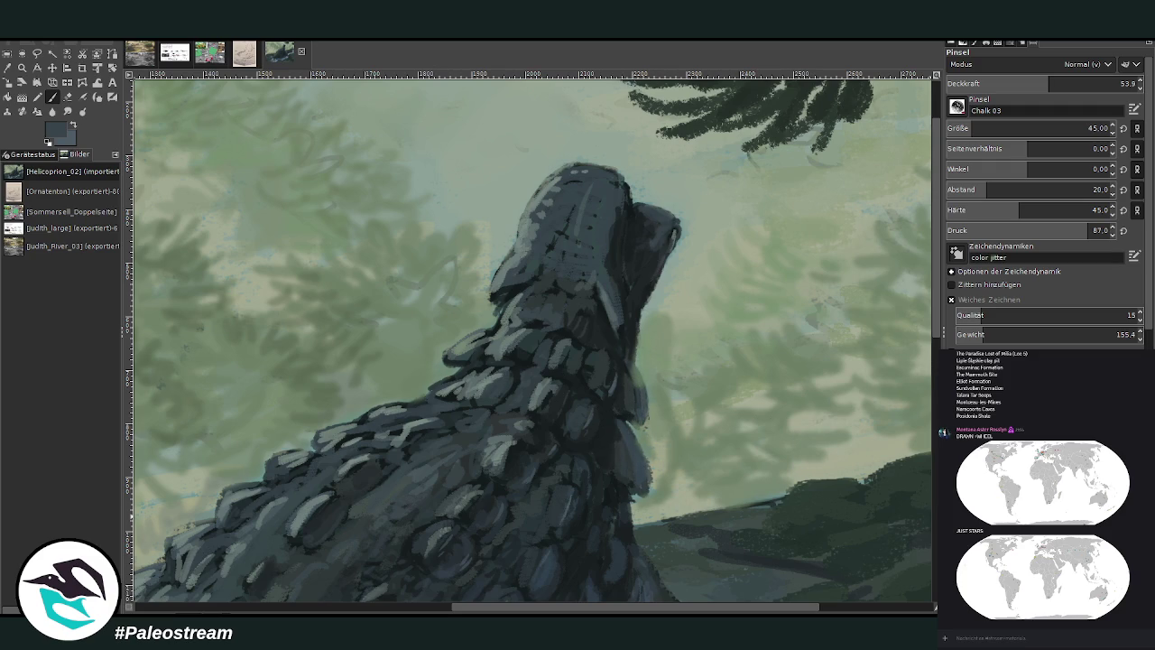
# - Undo and redo the latest strokes to compare, then pick the eraser
pyautogui.hotkey('ctrl', 'z')
pyautogui.hotkey('ctrl', 'y')
pyautogui.click(69, 98)
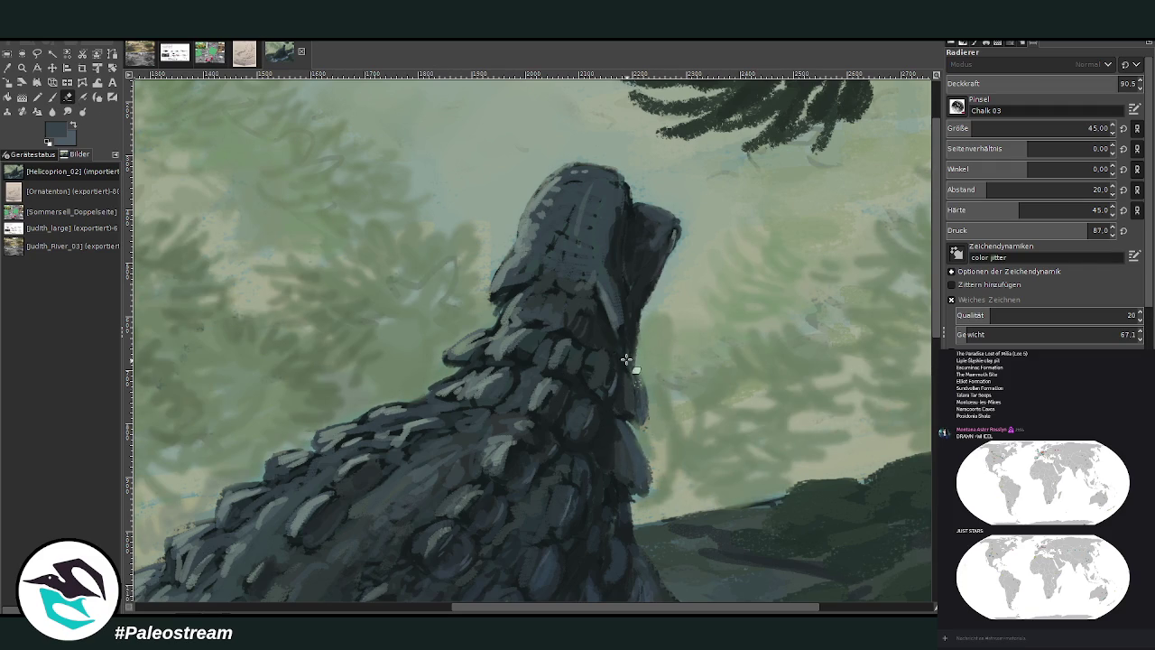
pyautogui.scroll(-3, 565, 314)
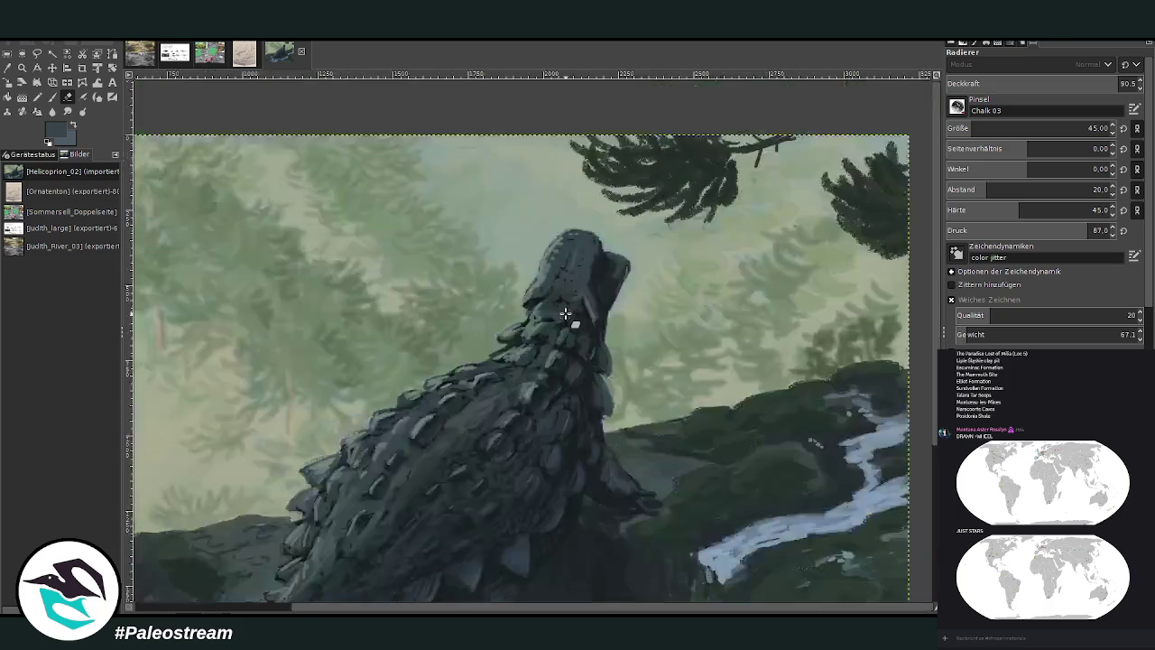
pyautogui.scroll(-3, 565, 313)
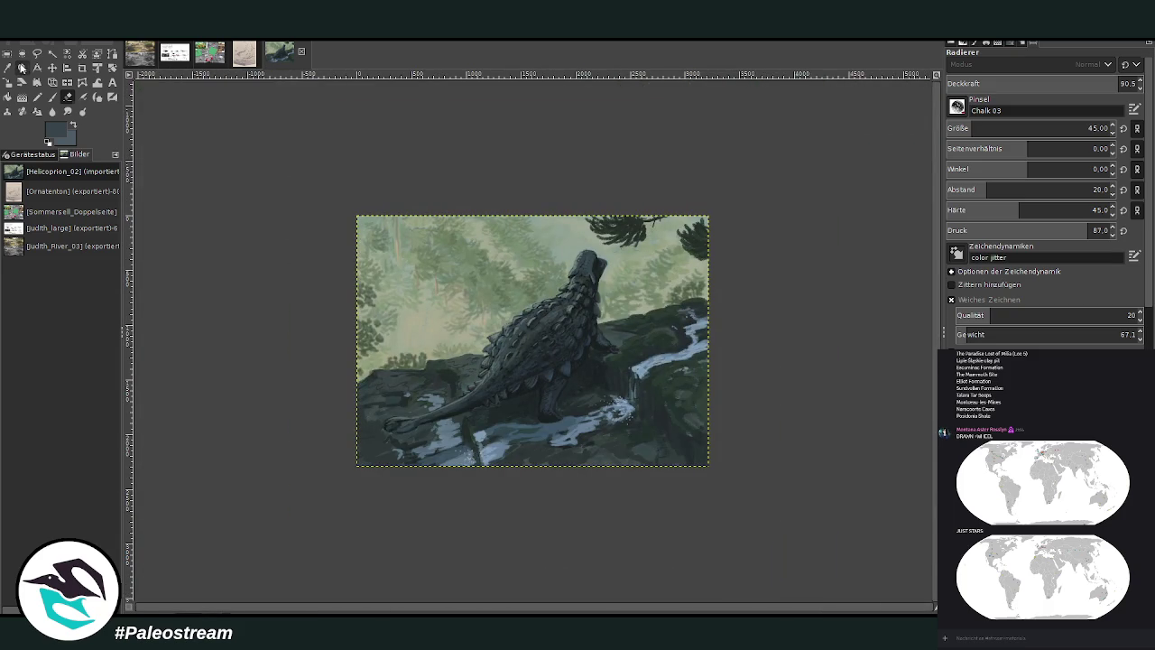
# - Zoom in, sample a rock-ledge colour, and set Chalk 03 to size 137, opacity 76.3
pyautogui.click(22, 67)
pyautogui.moveTo(382, 184); pyautogui.dragTo(683, 473)
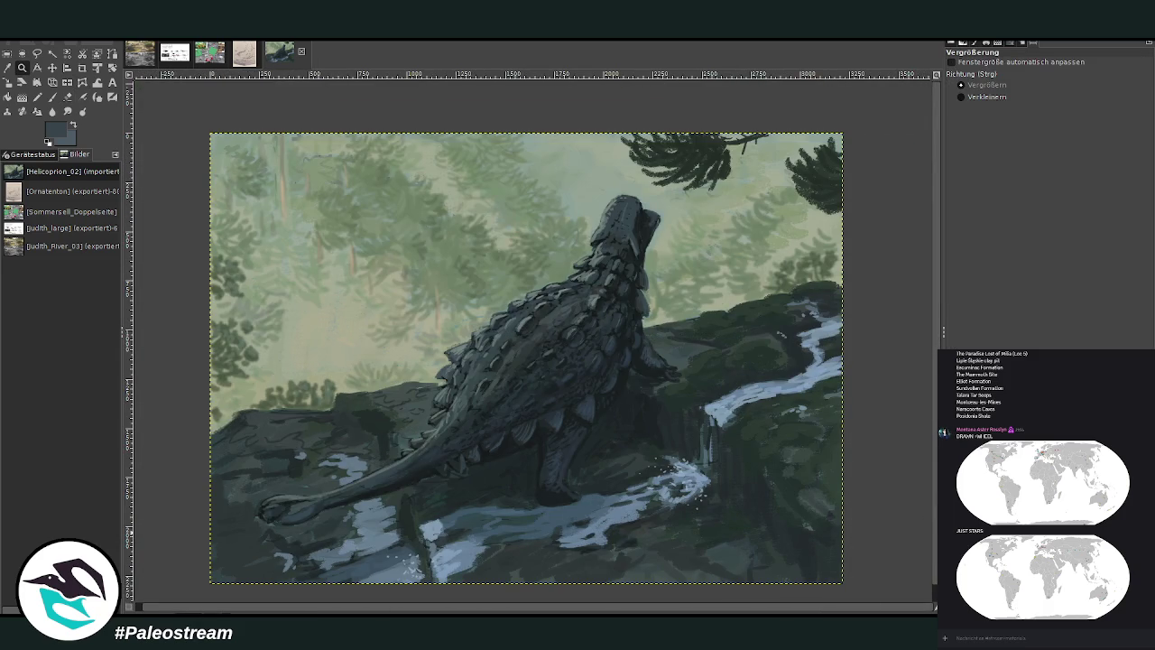
pyautogui.click(7, 68)
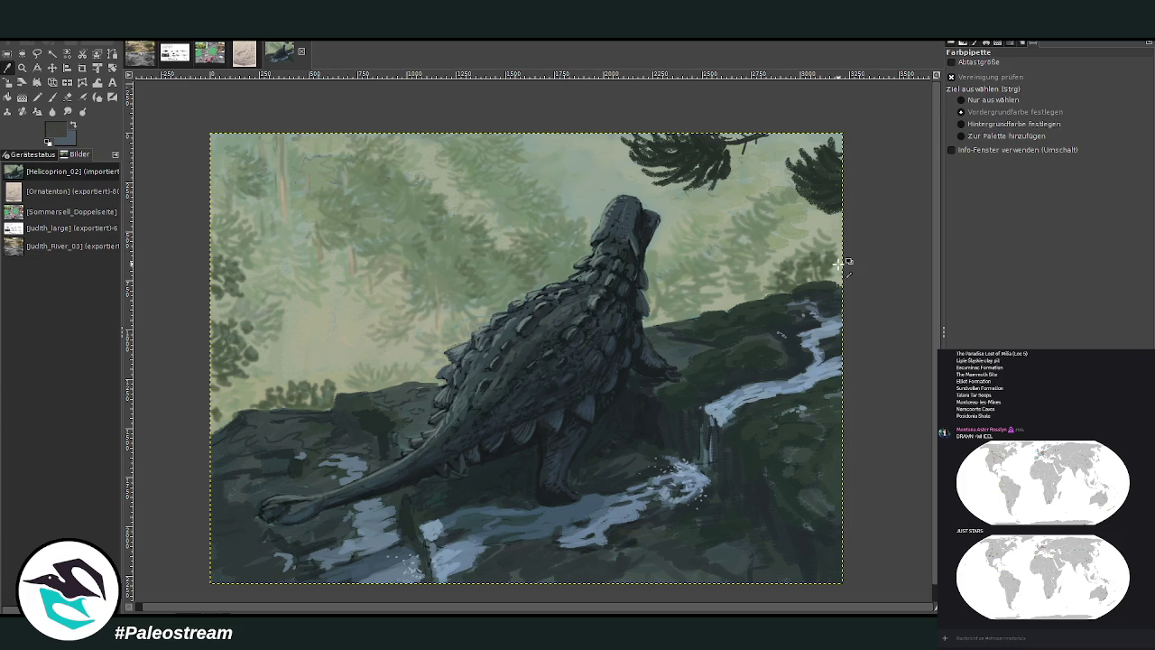
pyautogui.click(51, 97)
pyautogui.click(997, 128)
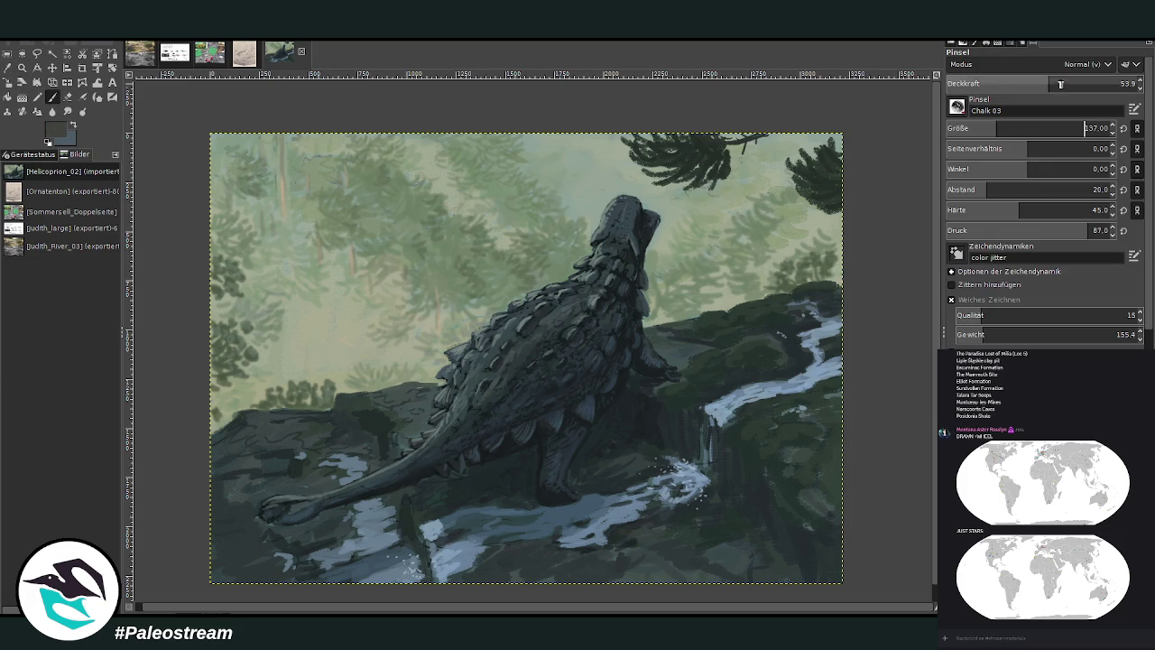
pyautogui.click(1095, 83)
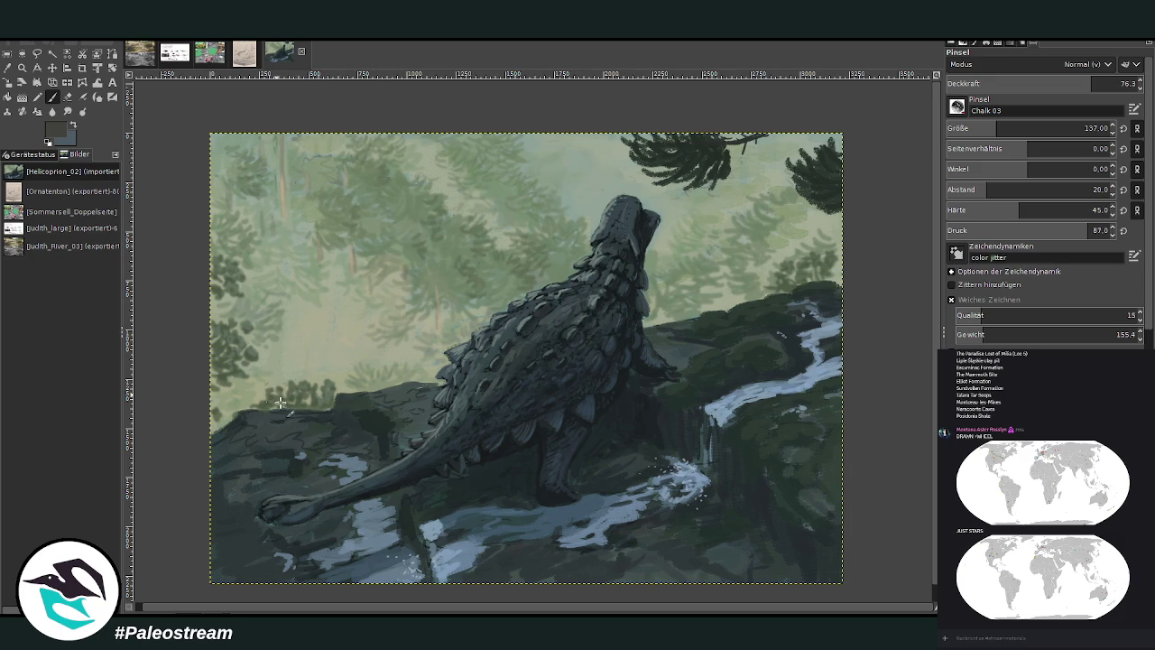